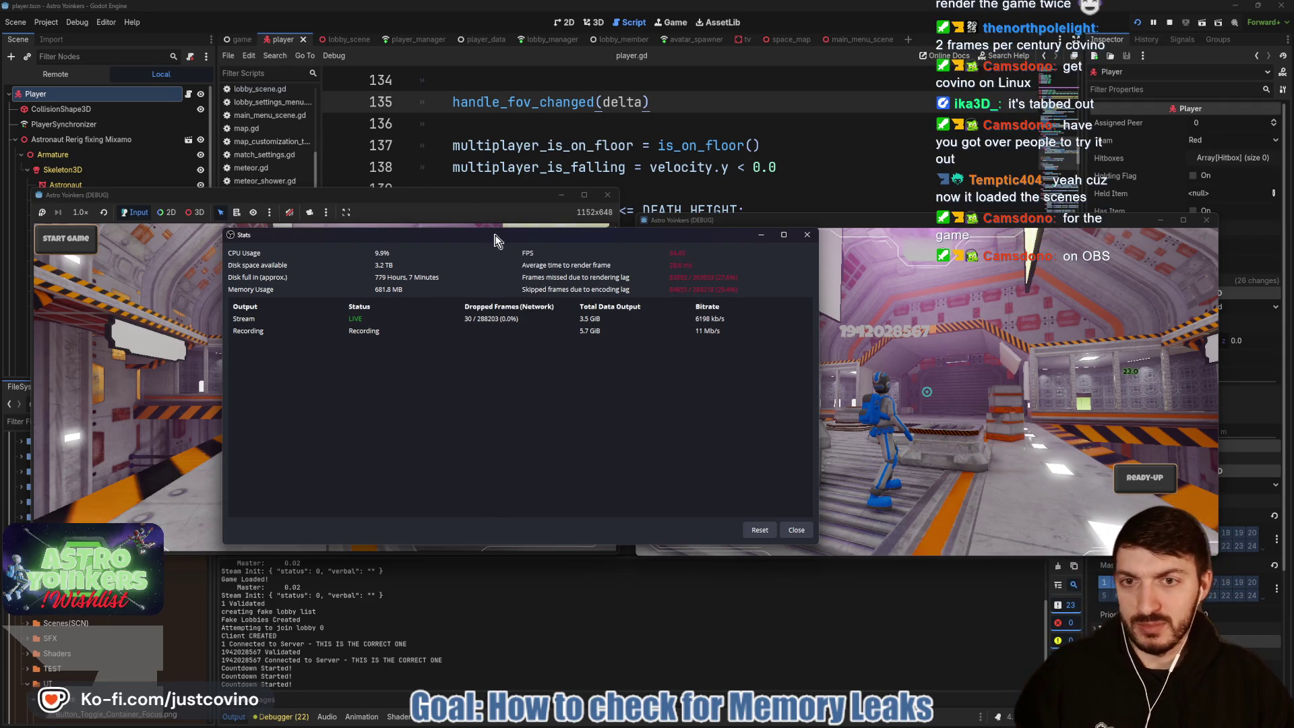
# Rearrange the OBS stats window and the game debug window on screen
pyautogui.moveTo(495, 240); pyautogui.dragTo(475, 77)
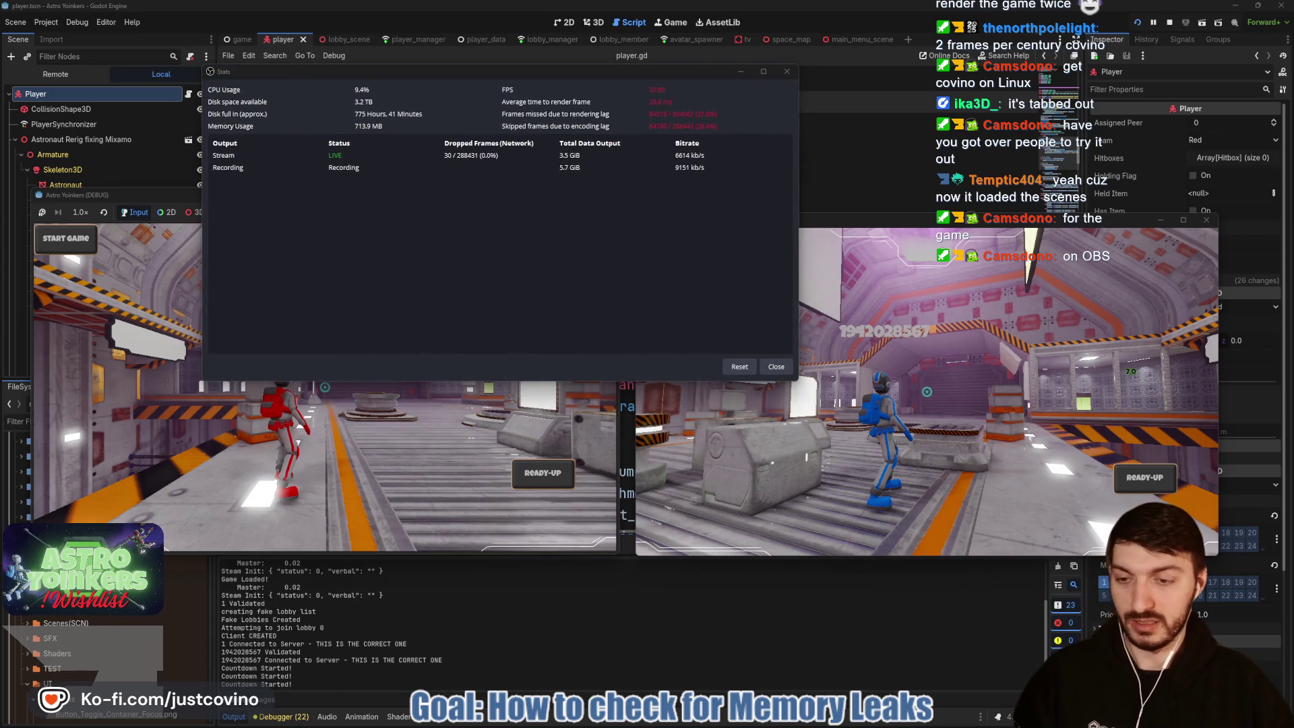
pyautogui.press('super')
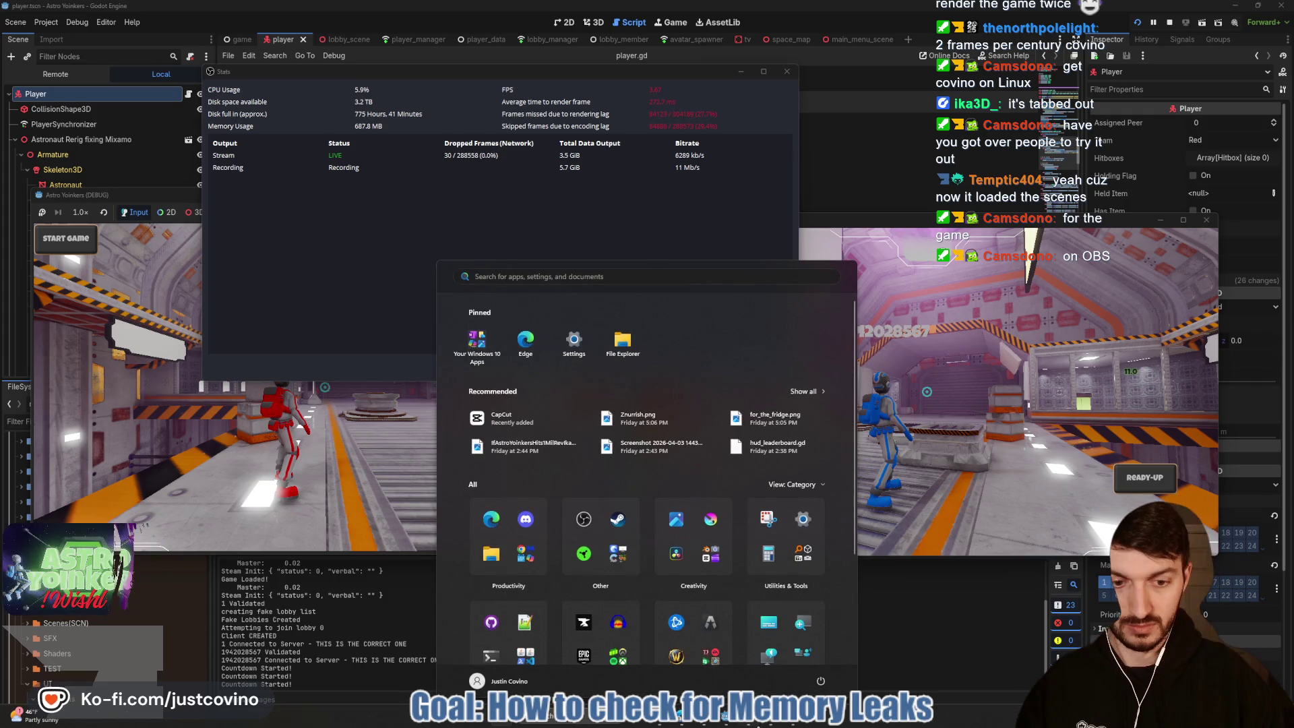
pyautogui.click(752, 723)
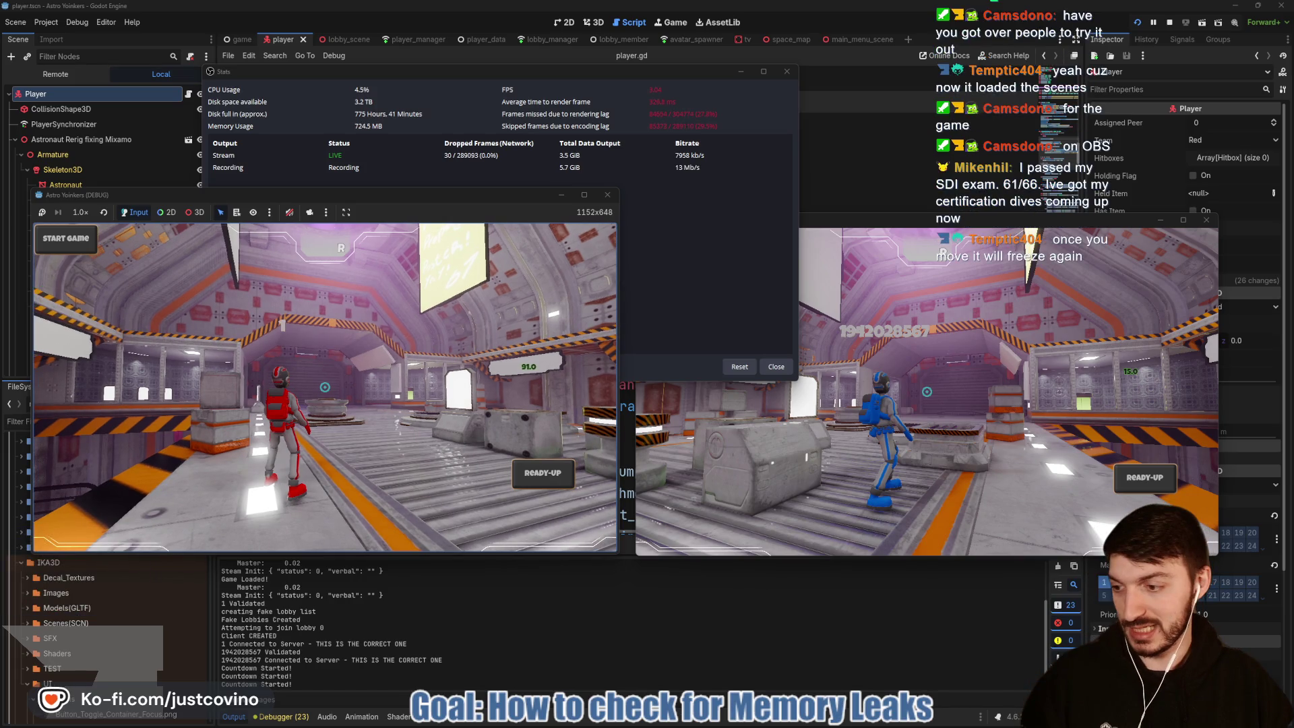
pyautogui.click(773, 722)
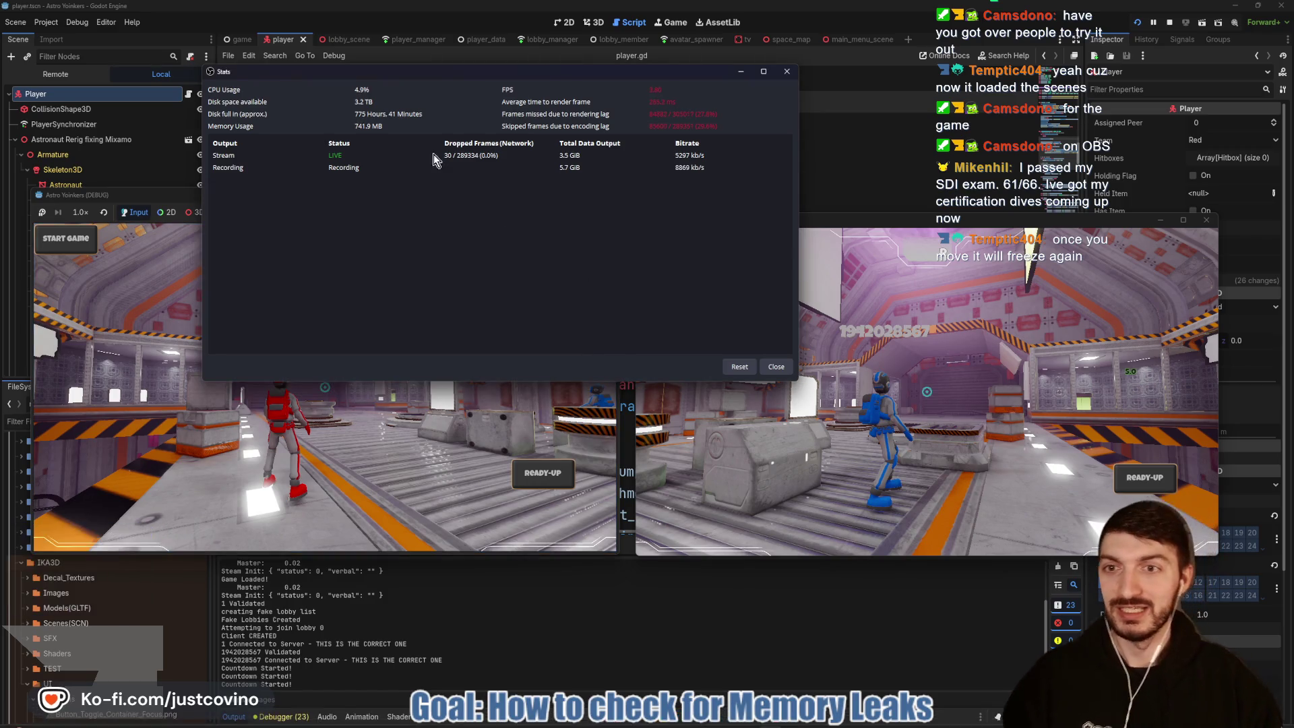
pyautogui.moveTo(434, 75); pyautogui.dragTo(453, 156)
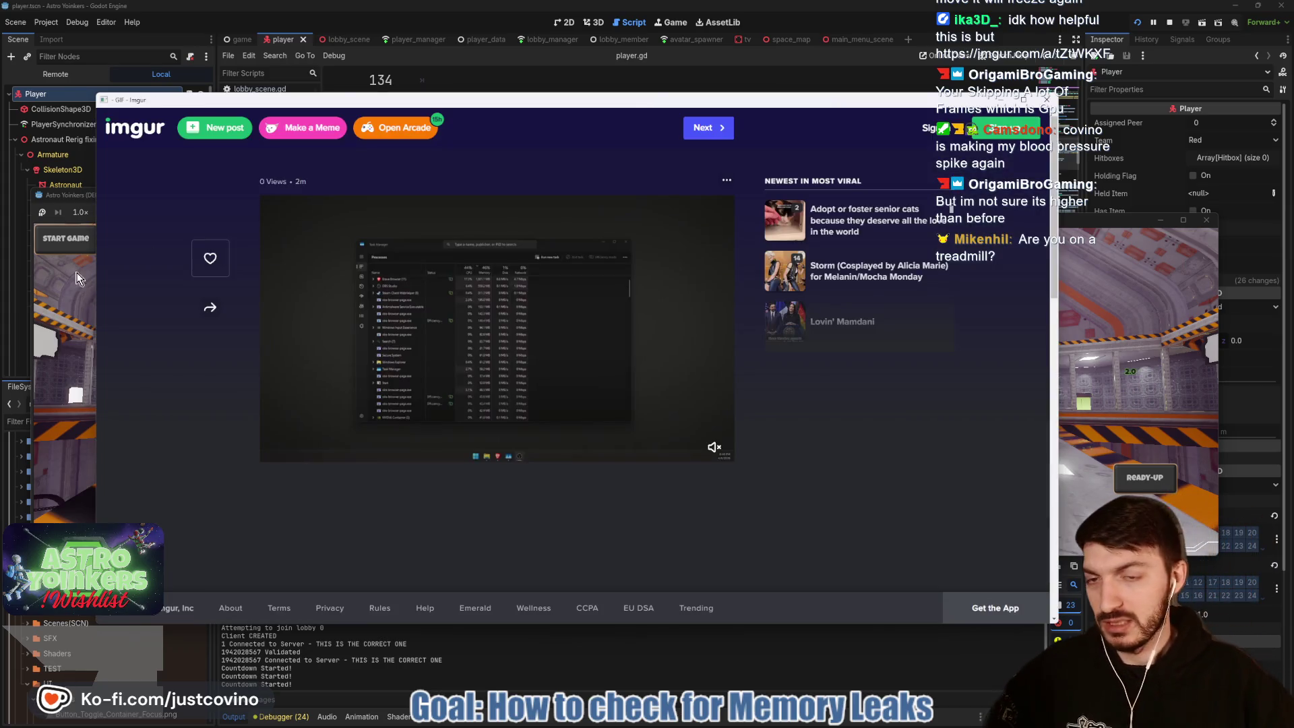
# Watch the shared Imgur clip at full size, rewind it, then close the viewer
pyautogui.moveTo(673, 424)
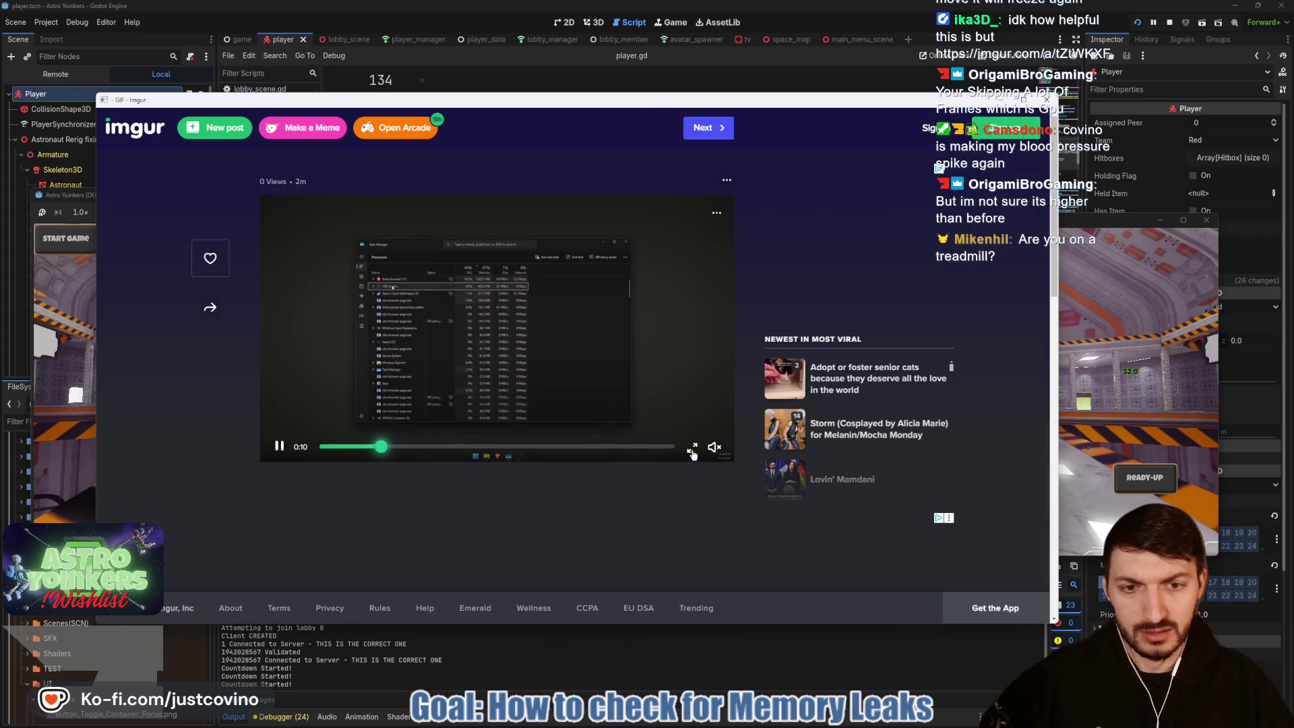
pyautogui.doubleClick(622, 419)
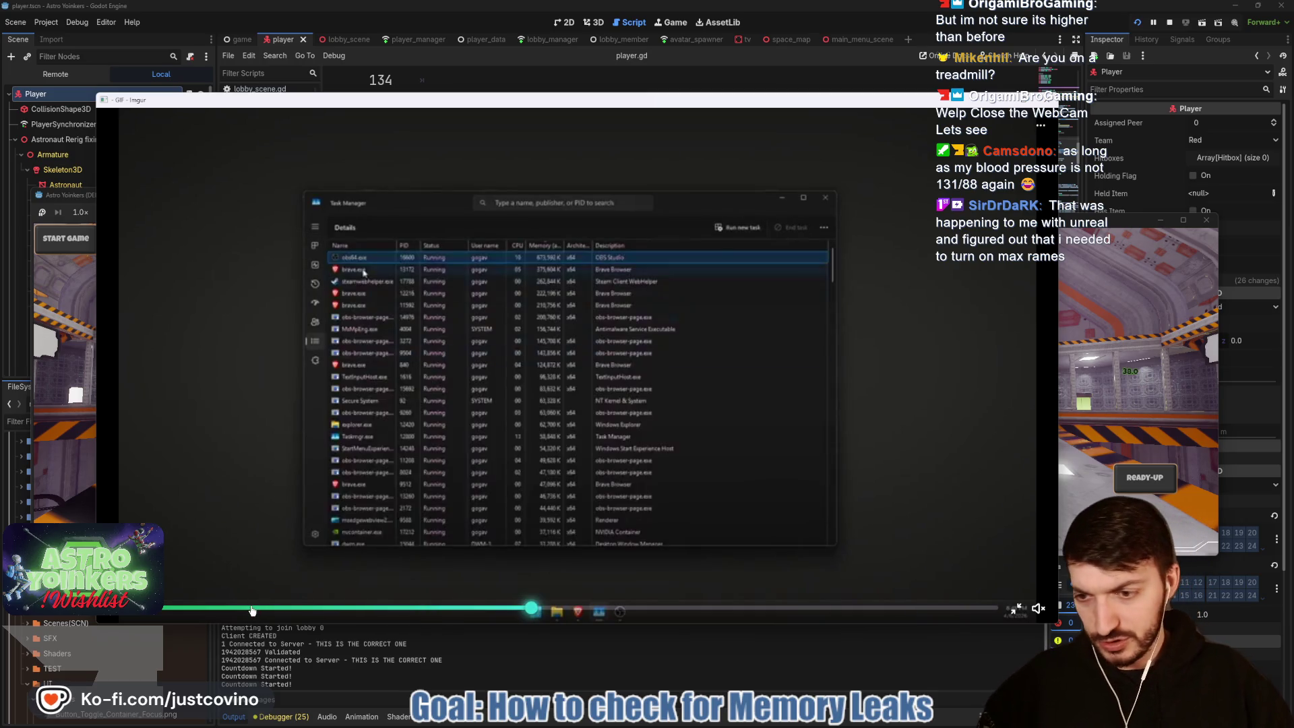
pyautogui.click(254, 607)
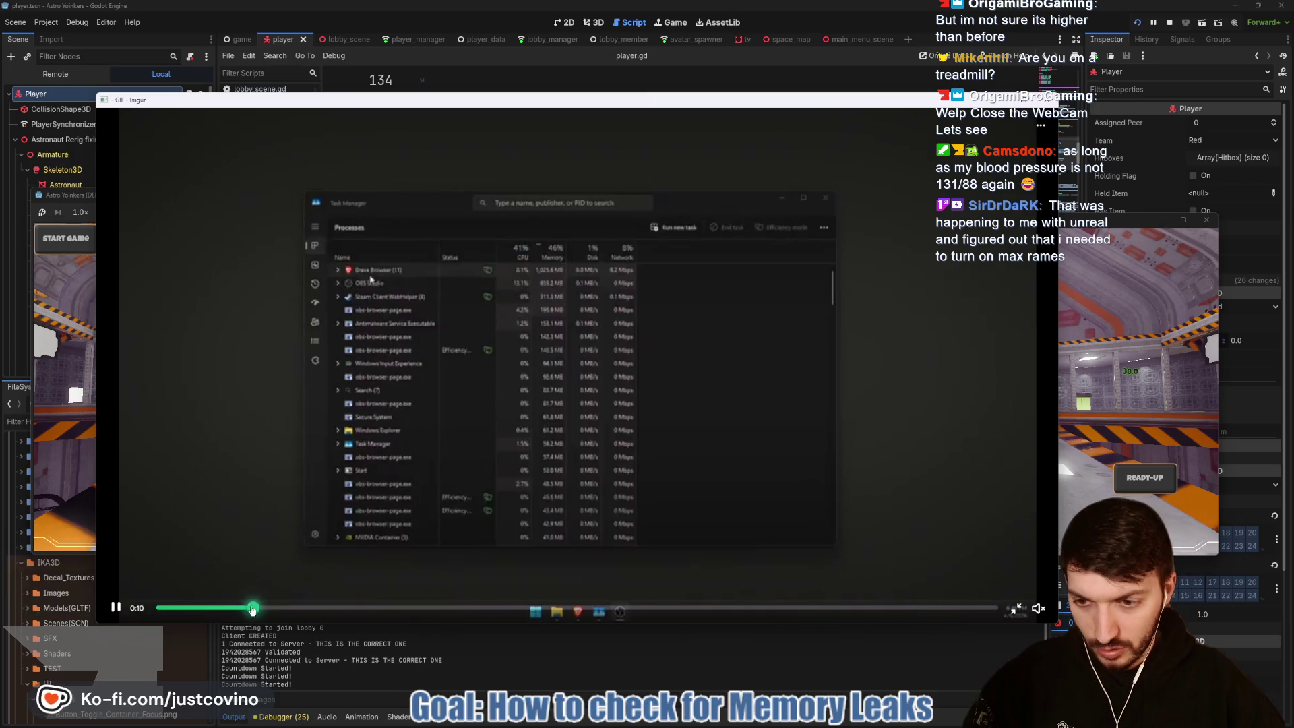
pyautogui.click(1047, 101)
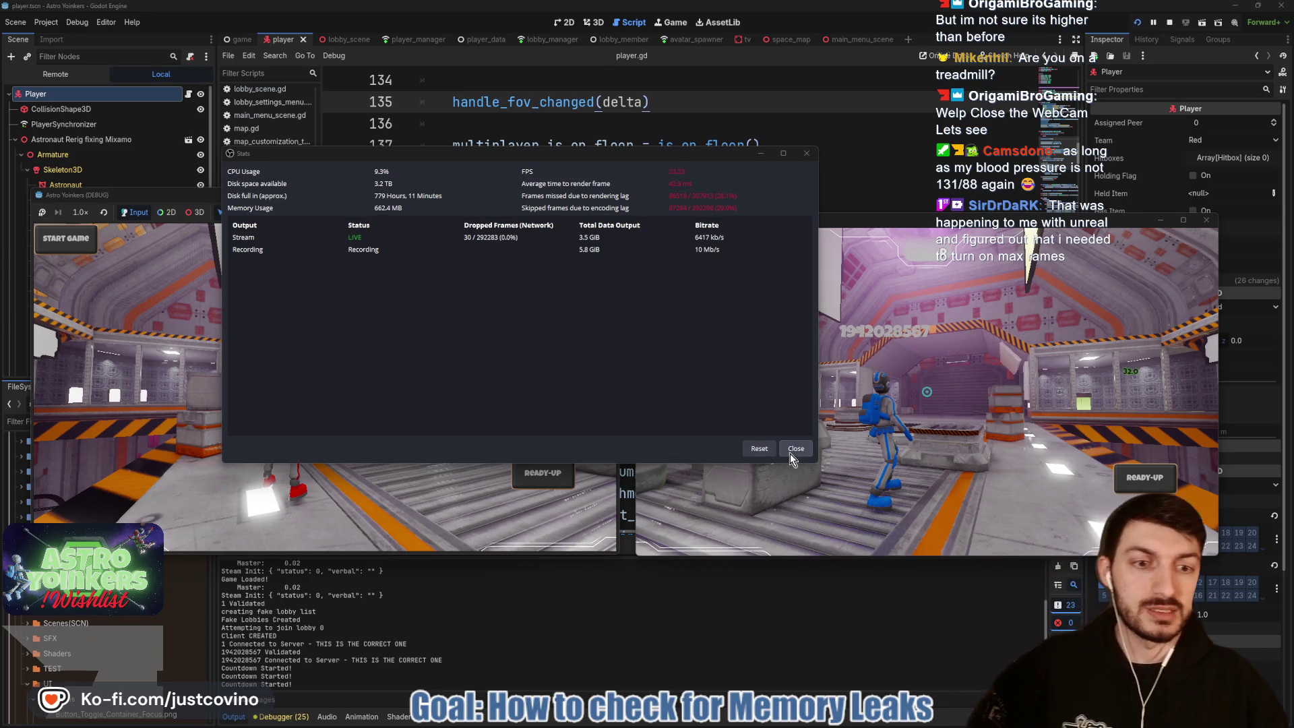
# Close OBS stats, stop the running game, and launch Task Manager
pyautogui.click(794, 450)
pyautogui.click(1166, 24)
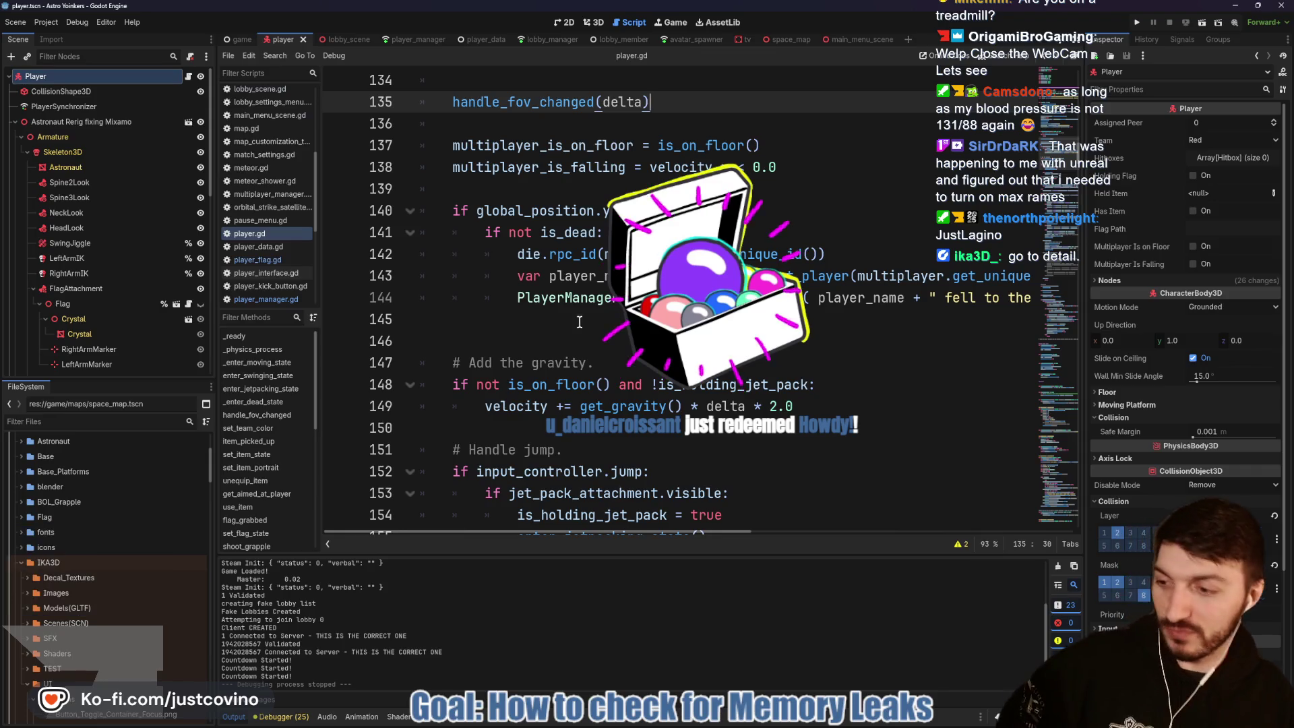
pyautogui.press('super')
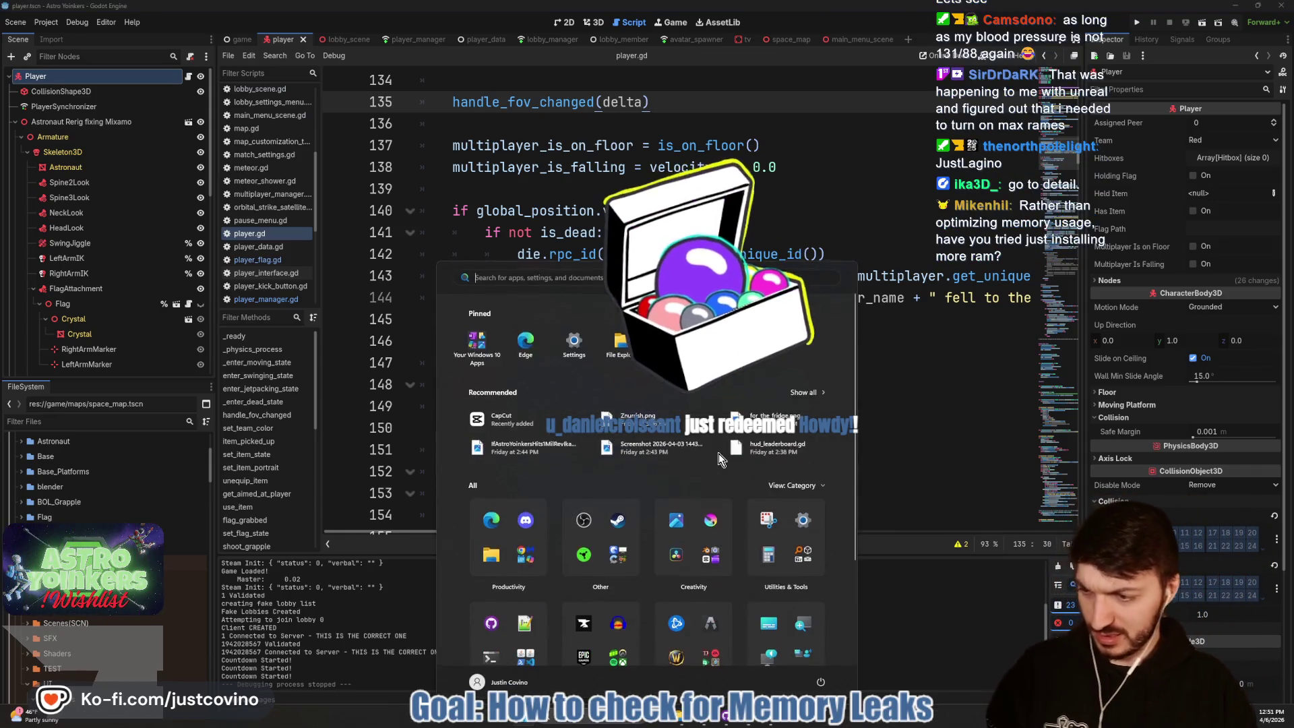
pyautogui.write('task manager')
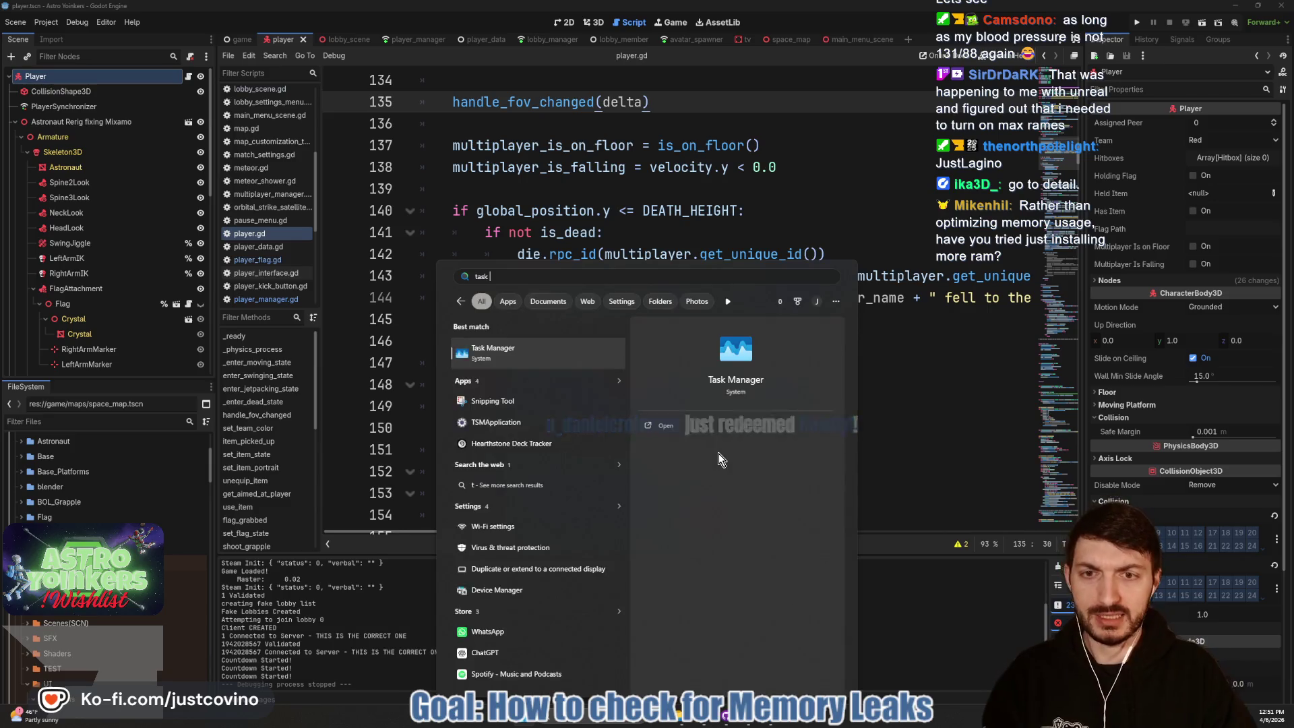
pyautogui.click(497, 357)
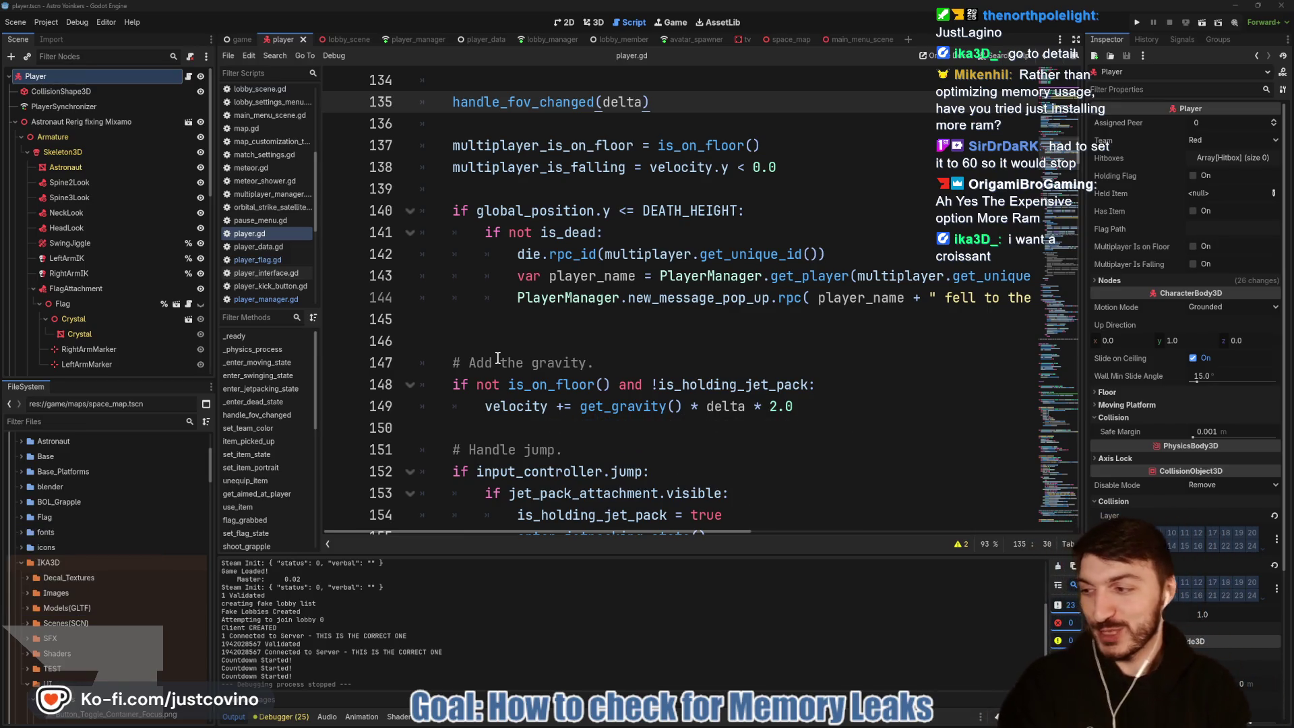
pyautogui.press('F5')
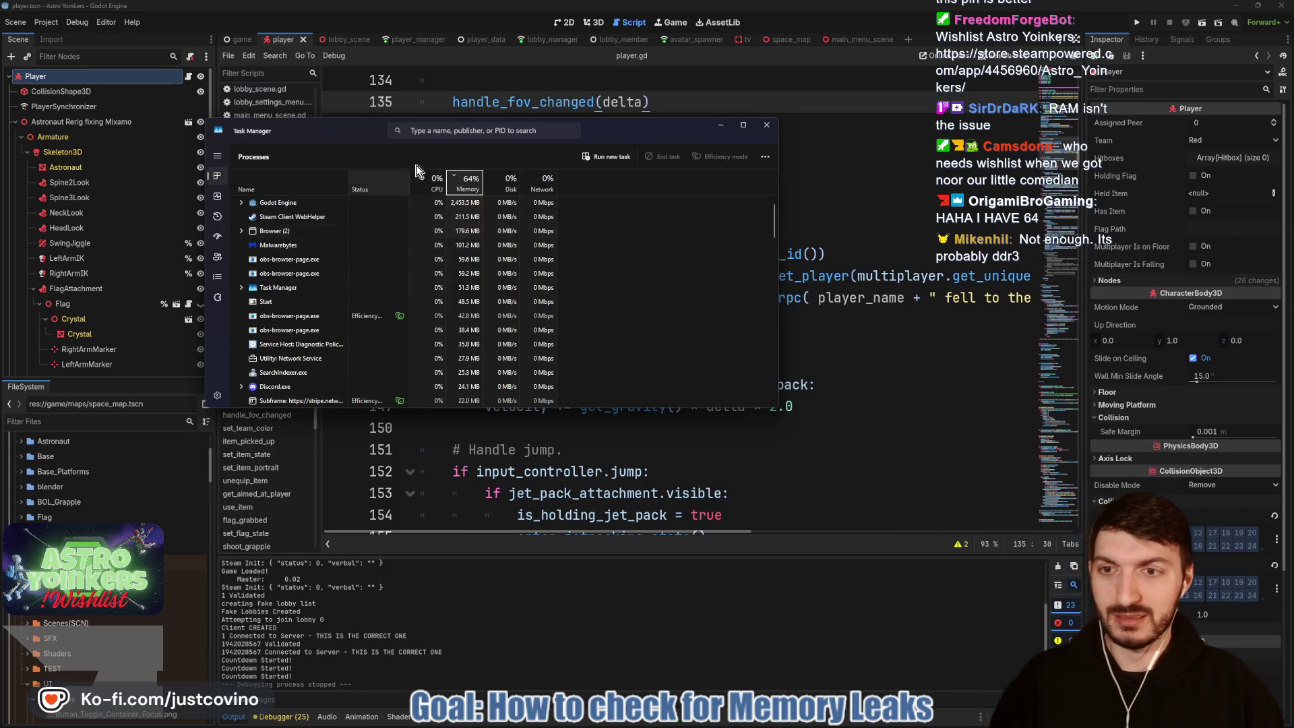
# Filter Task Manager's process list with the search term 'obs'
pyautogui.click(458, 130)
pyautogui.write('obs')
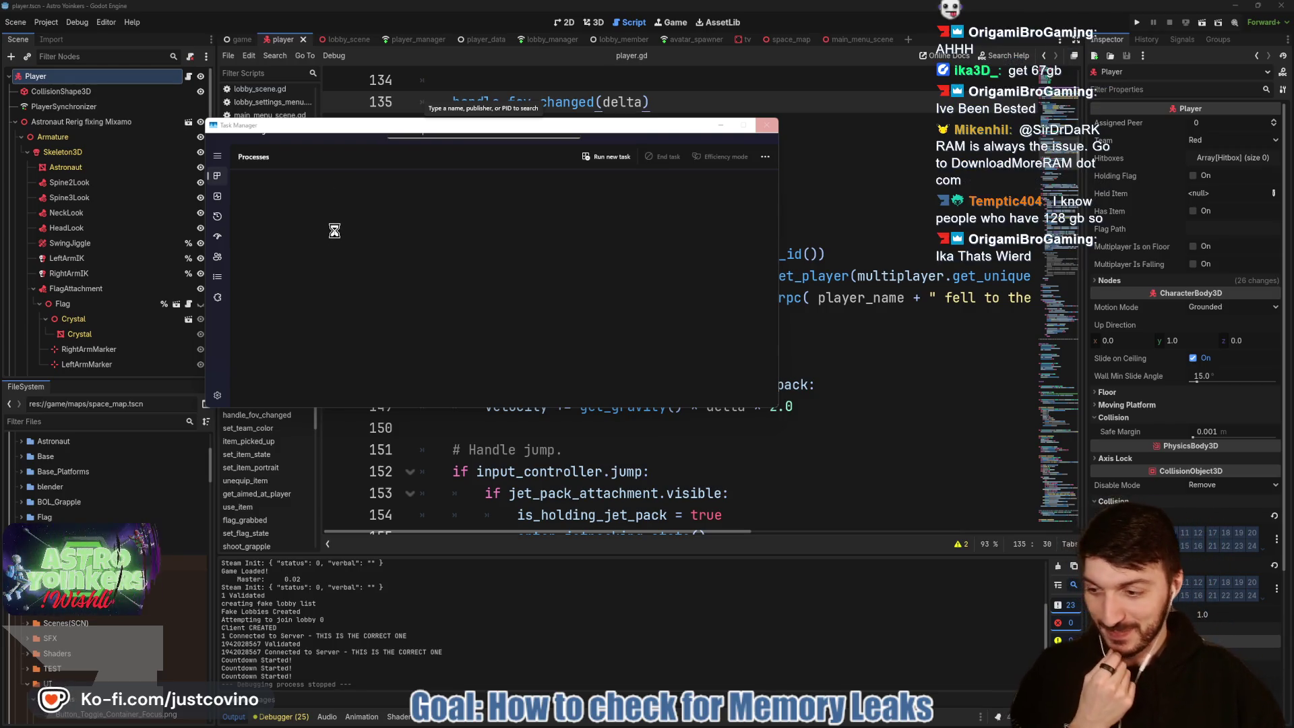
pyautogui.write('obs')
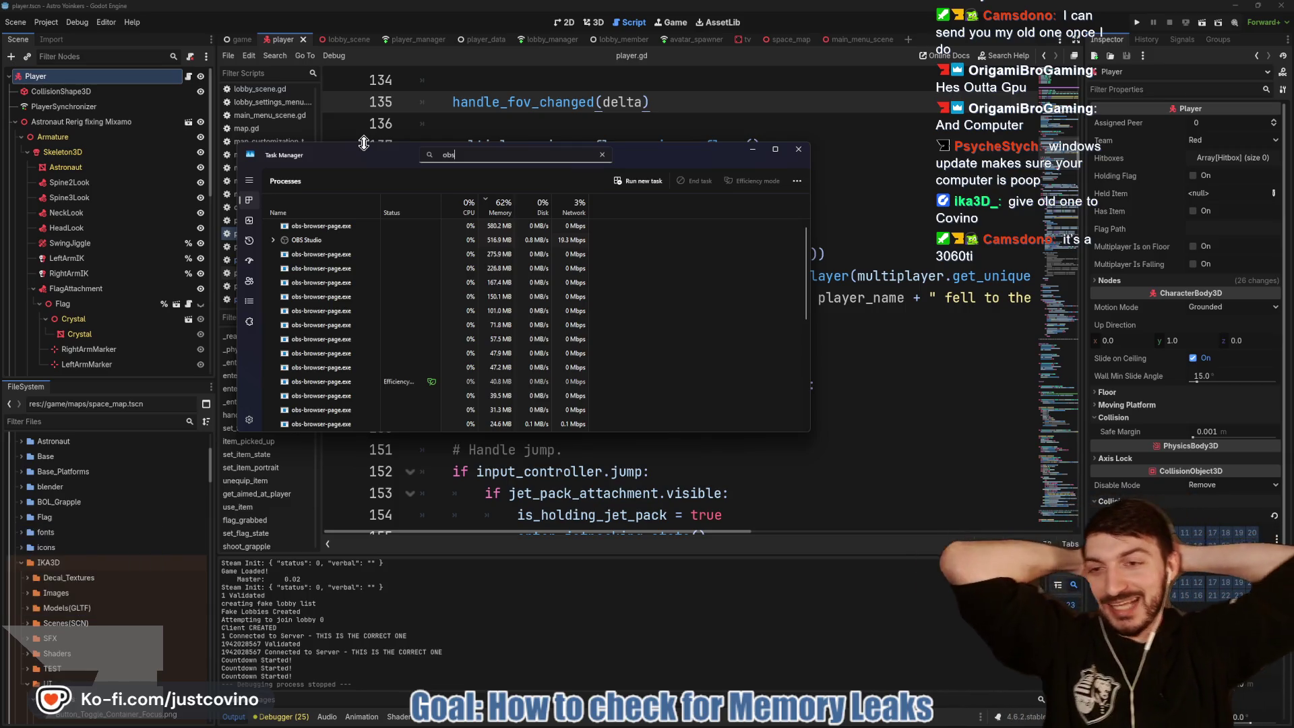
# Go to OBS Studio's entry on the Details page and reset the search filter
pyautogui.click(321, 246)
pyautogui.rightClick(321, 246)
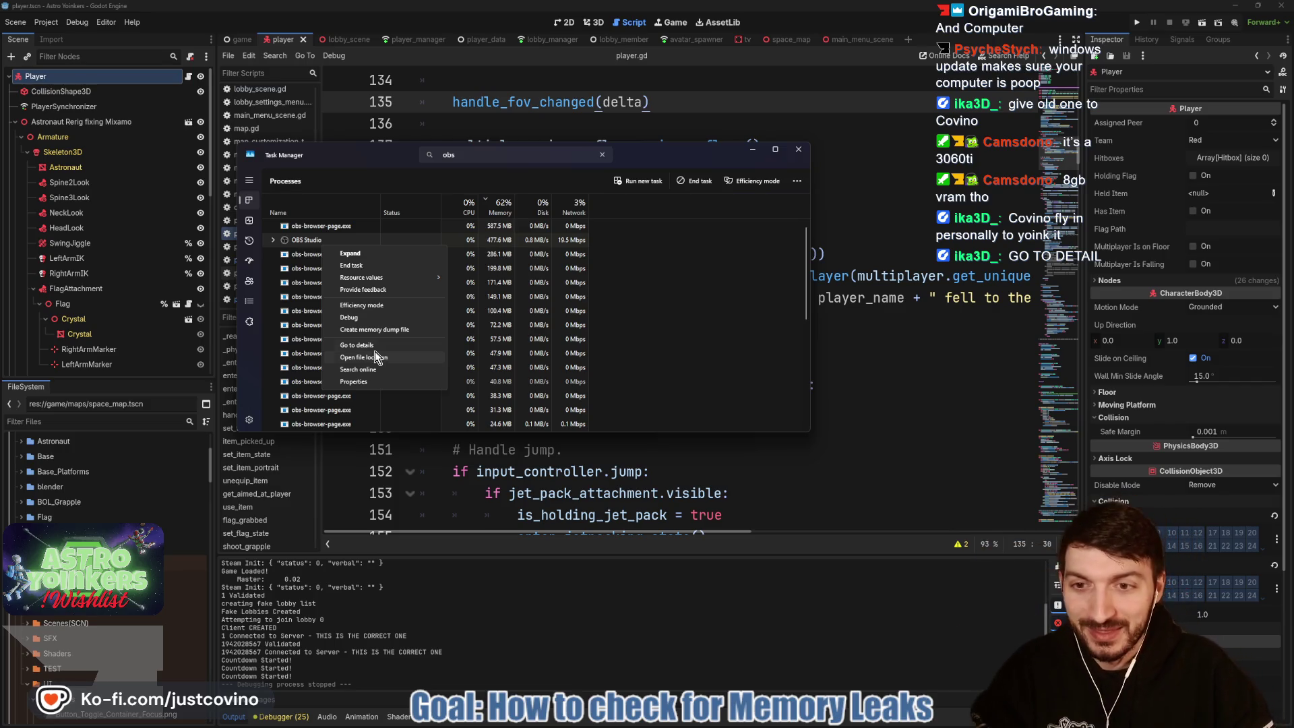
pyautogui.click(368, 345)
pyautogui.click(543, 327)
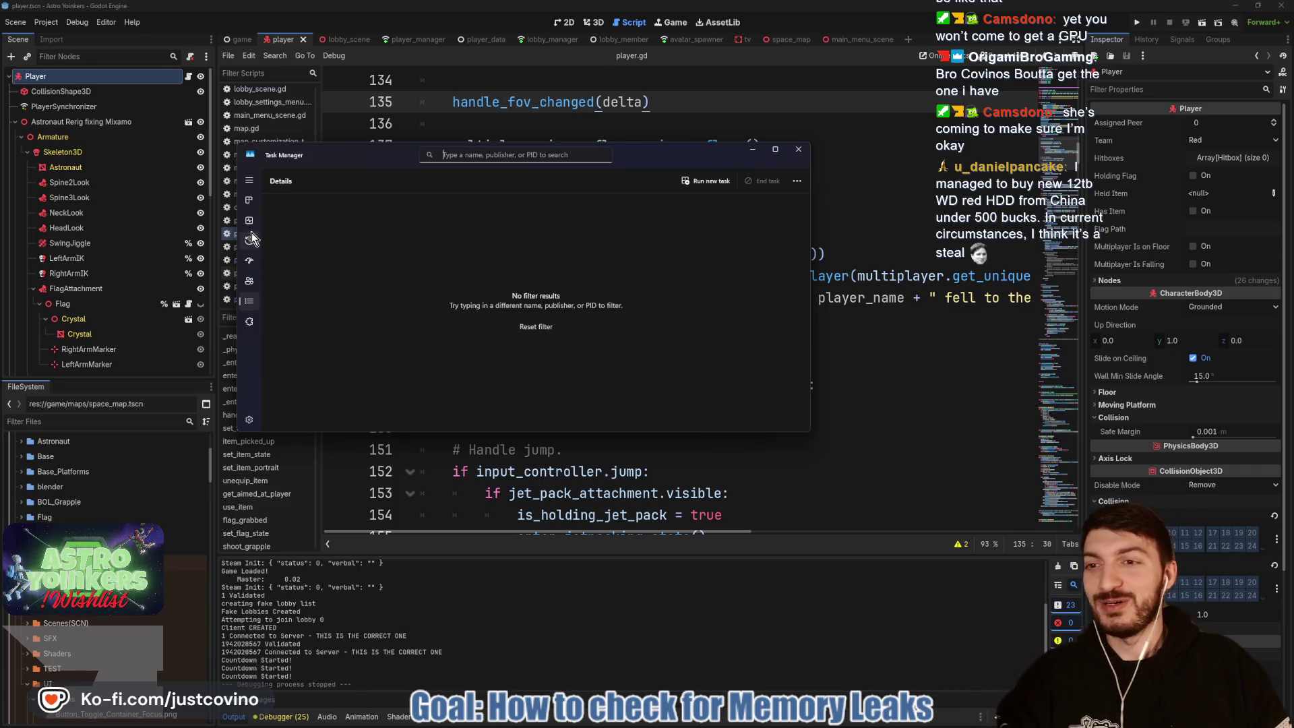
# Return to Processes, filter by 'obs' again, and open OBS Studio's details
pyautogui.click(249, 202)
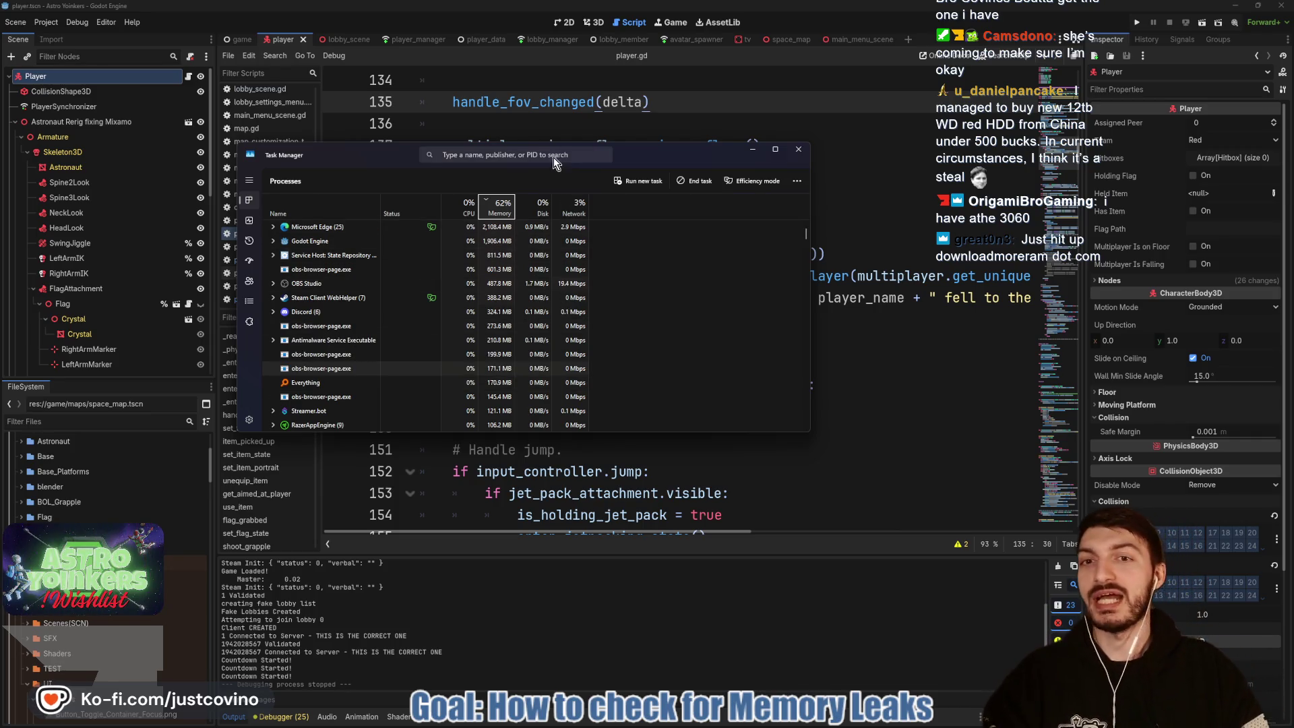
pyautogui.click(477, 157)
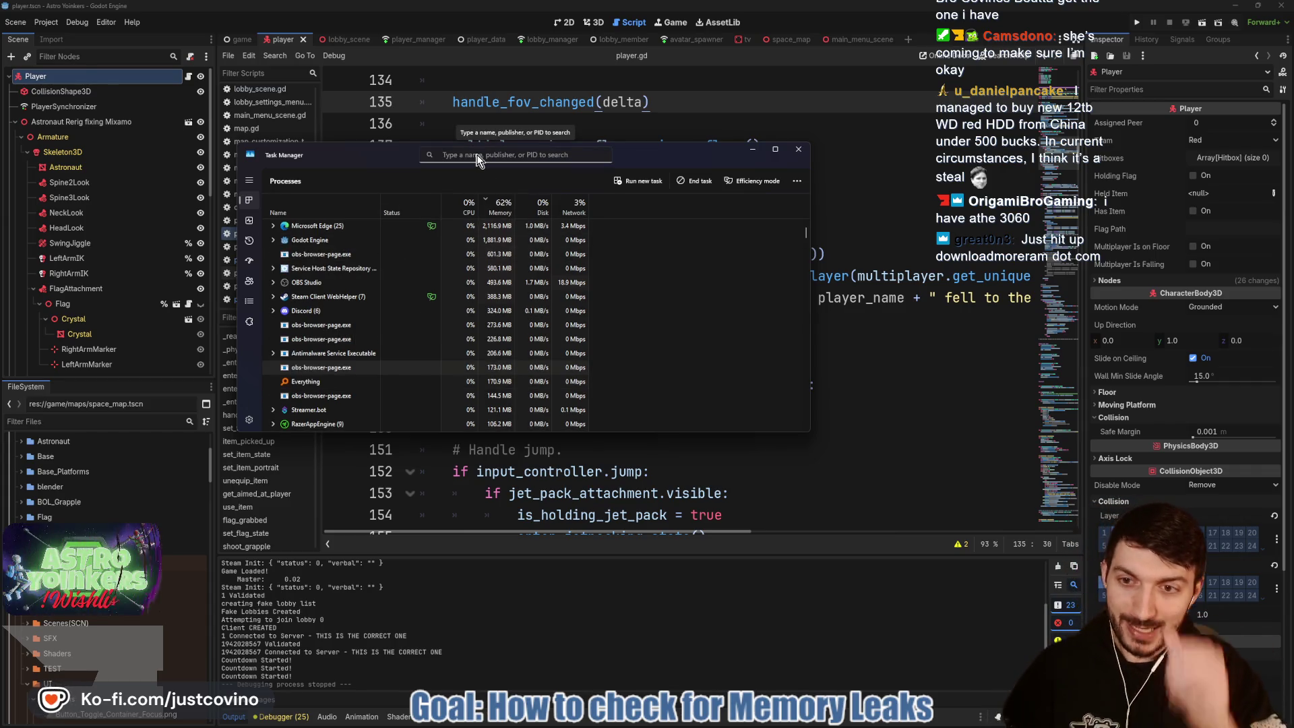
pyautogui.write('obs')
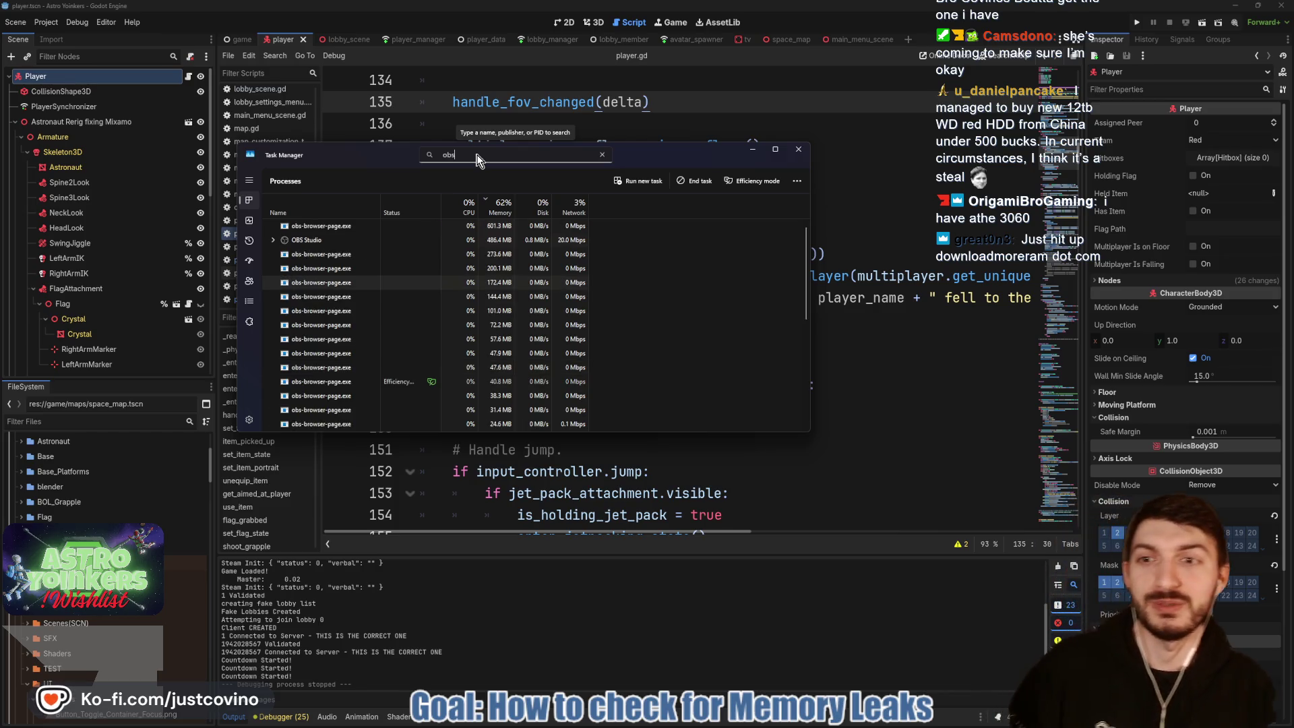
pyautogui.click(317, 239)
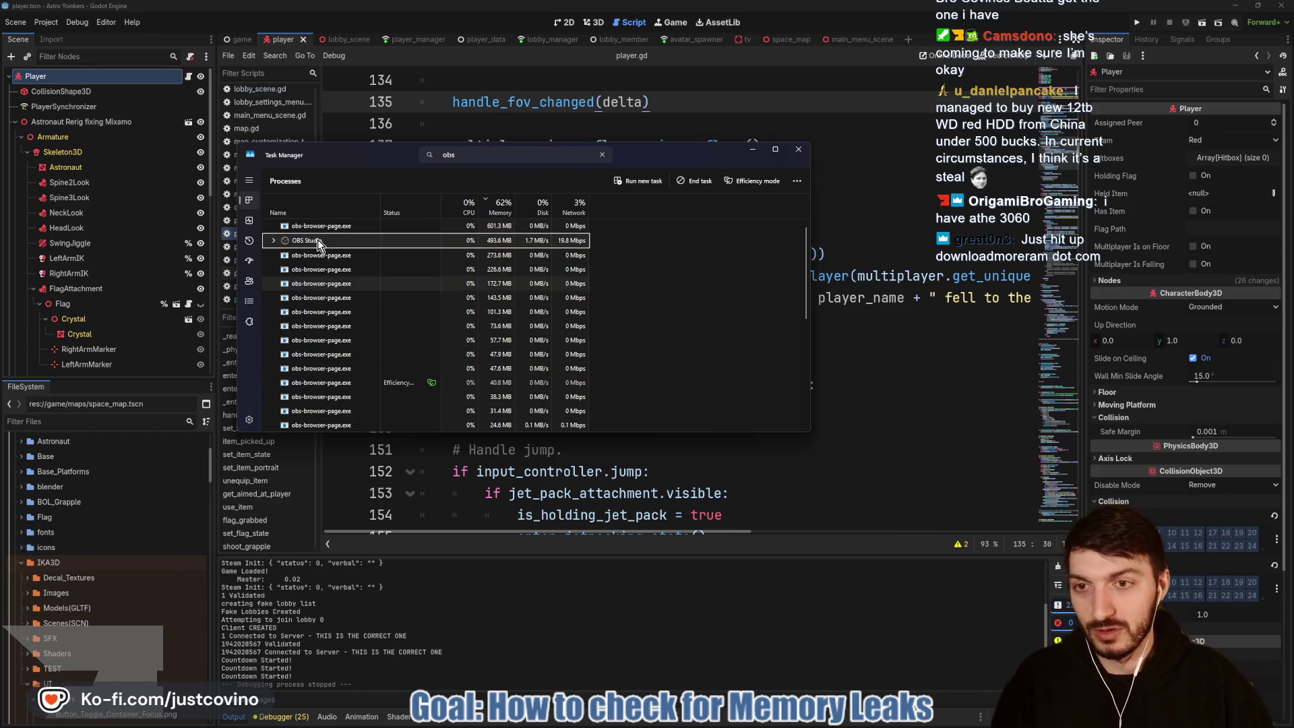
pyautogui.rightClick(329, 242)
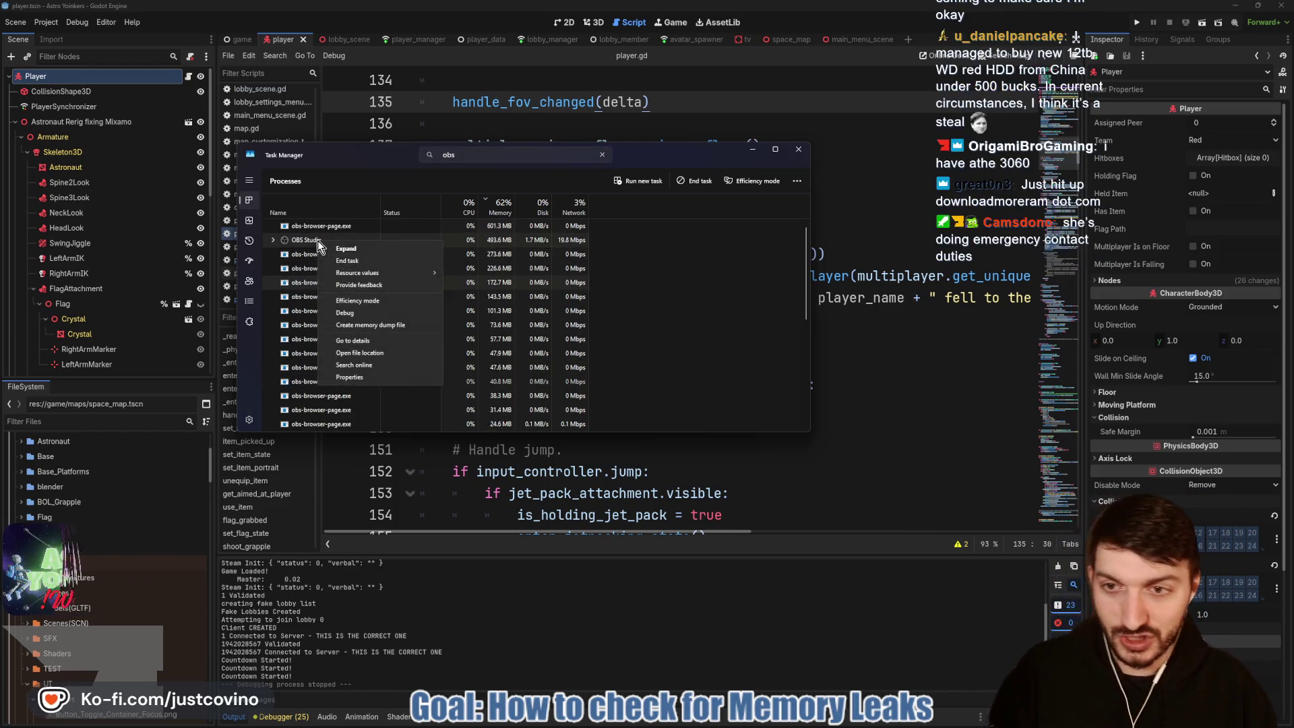
pyautogui.click(354, 341)
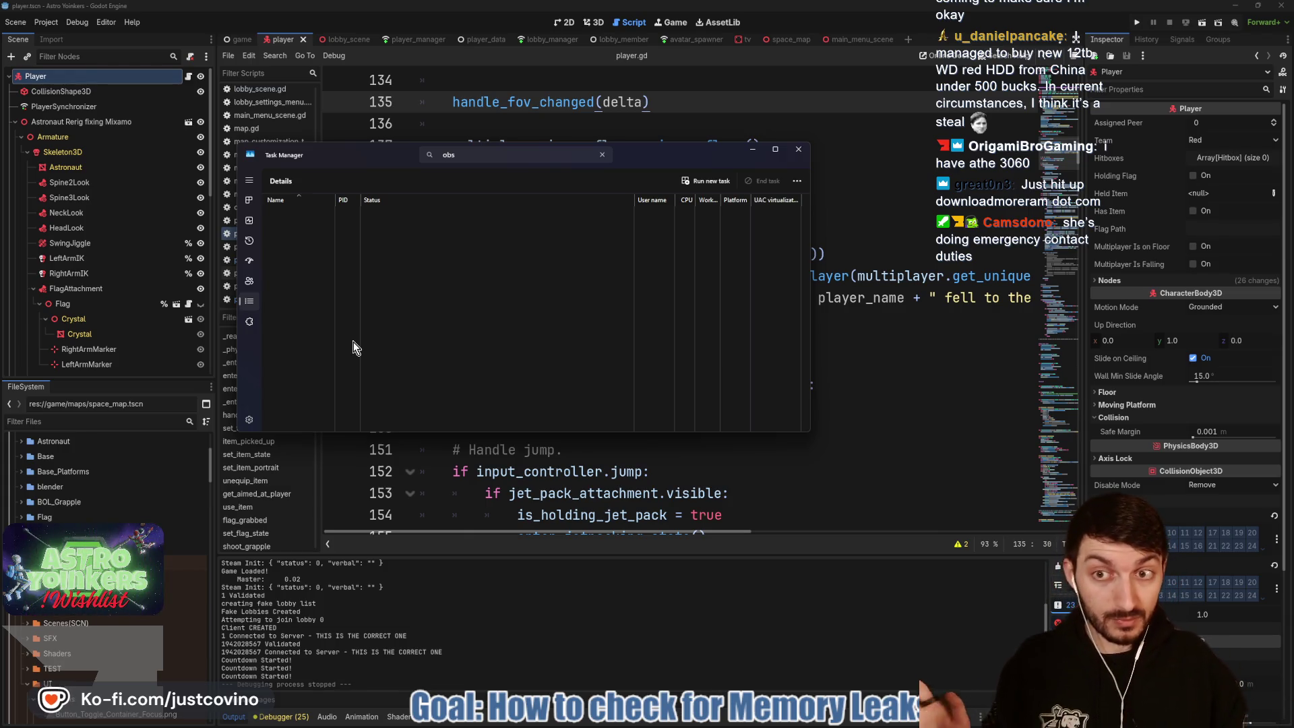
# Clear the 'obs' search text so all processes are listed
pyautogui.click(601, 156)
pyautogui.click(603, 156)
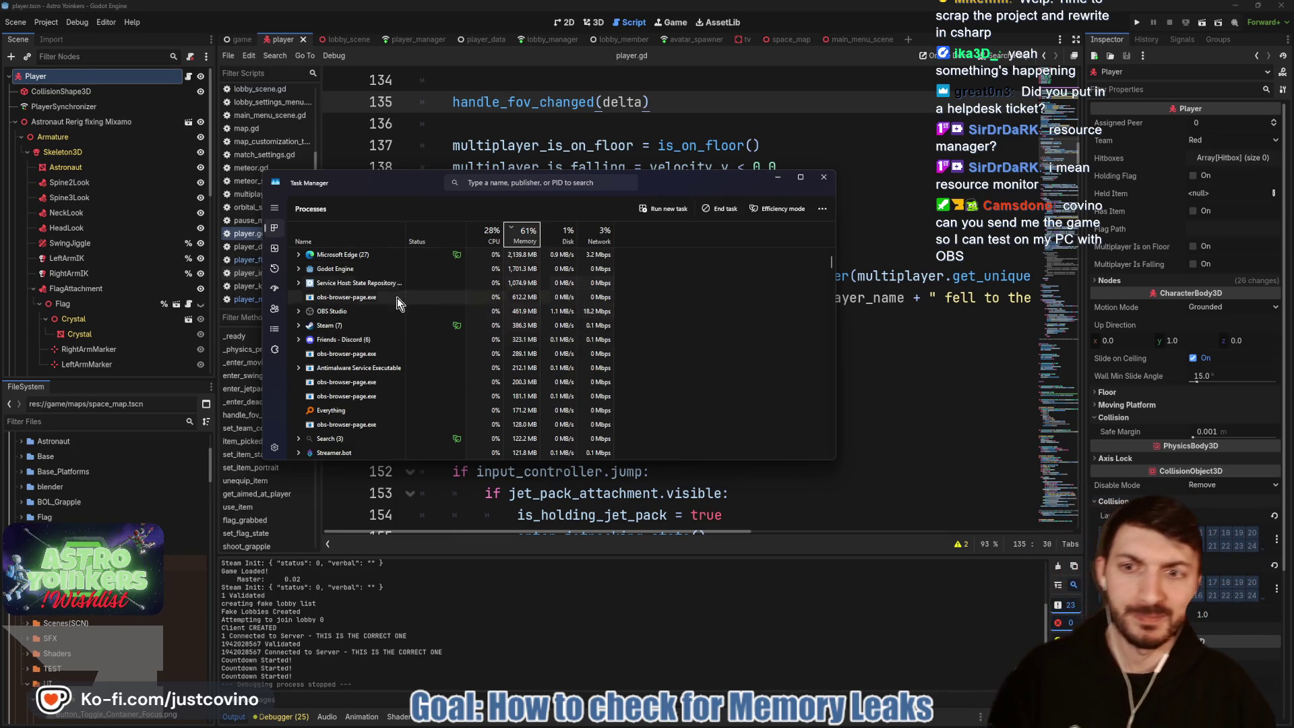
# Jump to OBS Studio's details from its context menu, then return to the Processes list
pyautogui.rightClick(329, 313)
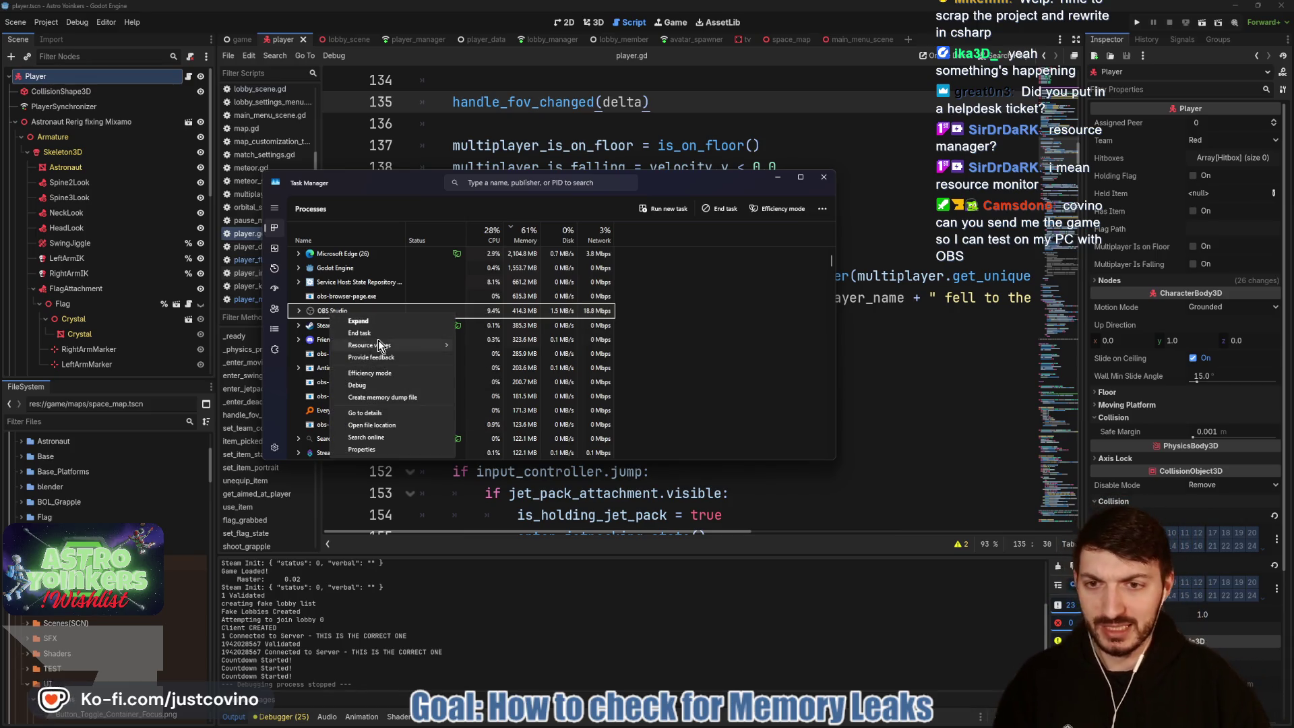
pyautogui.moveTo(381, 345)
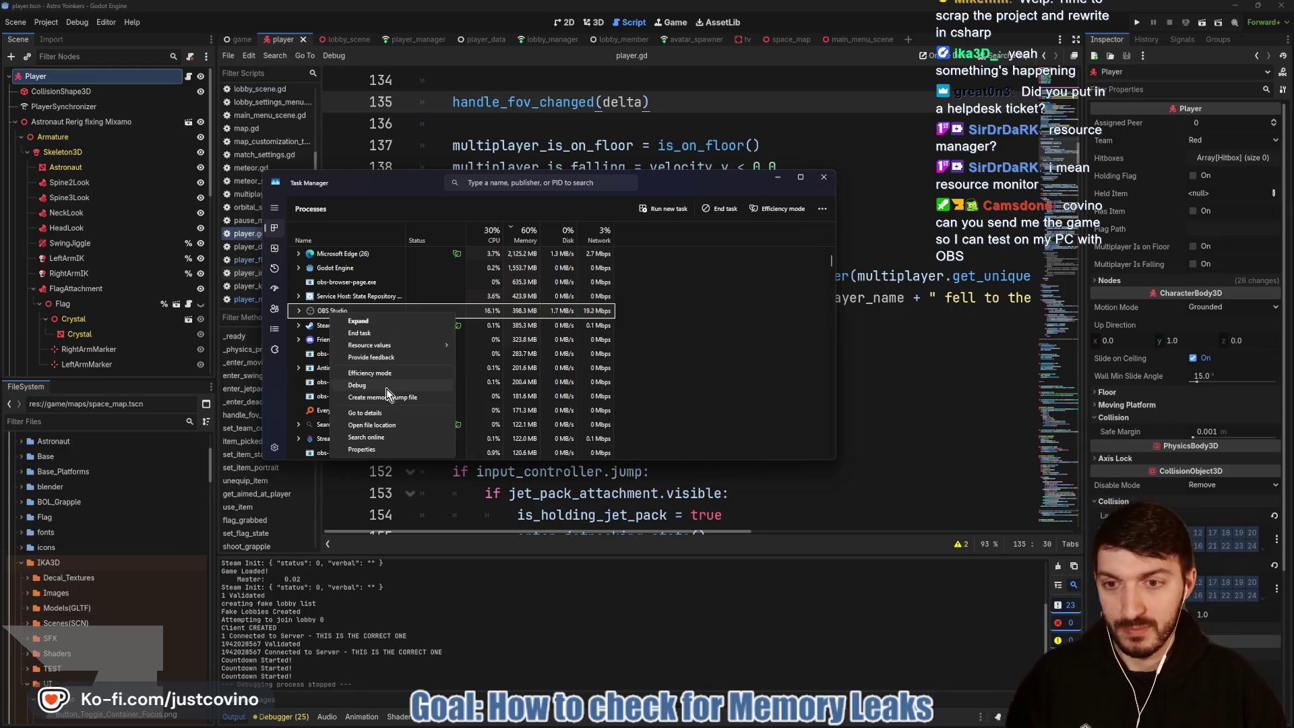
pyautogui.click(388, 415)
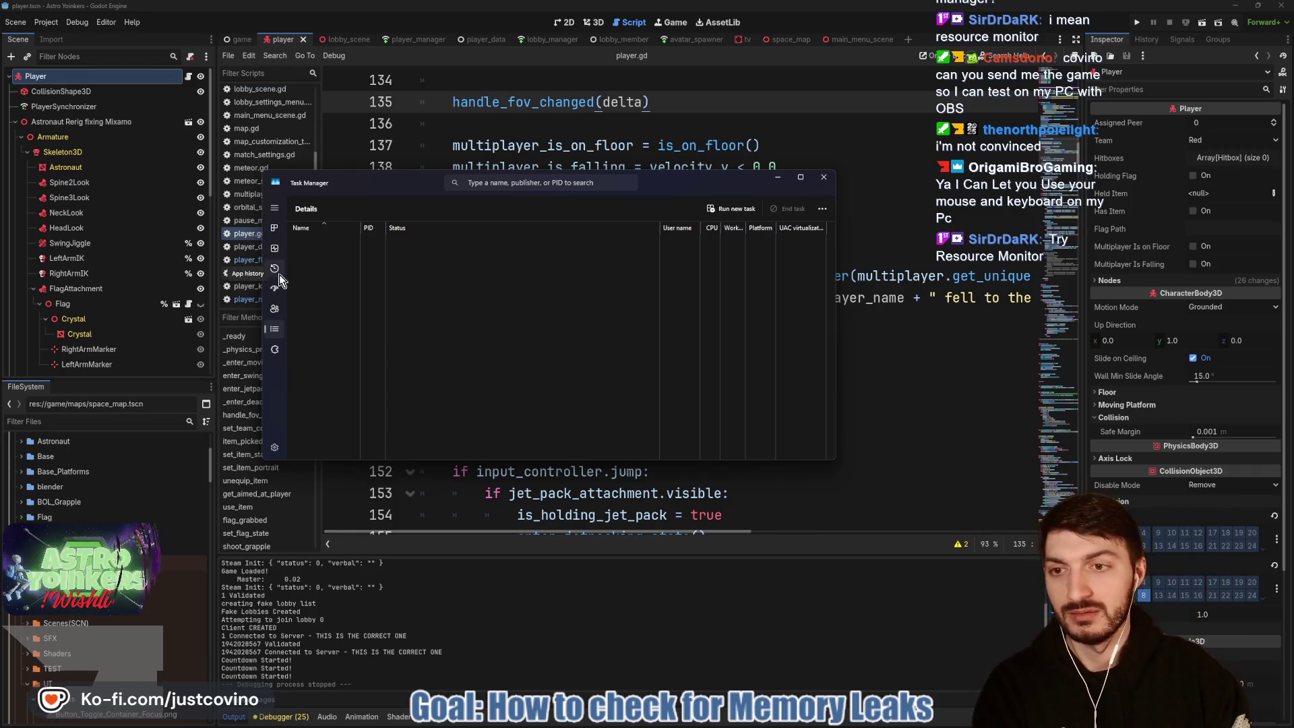
pyautogui.click(275, 229)
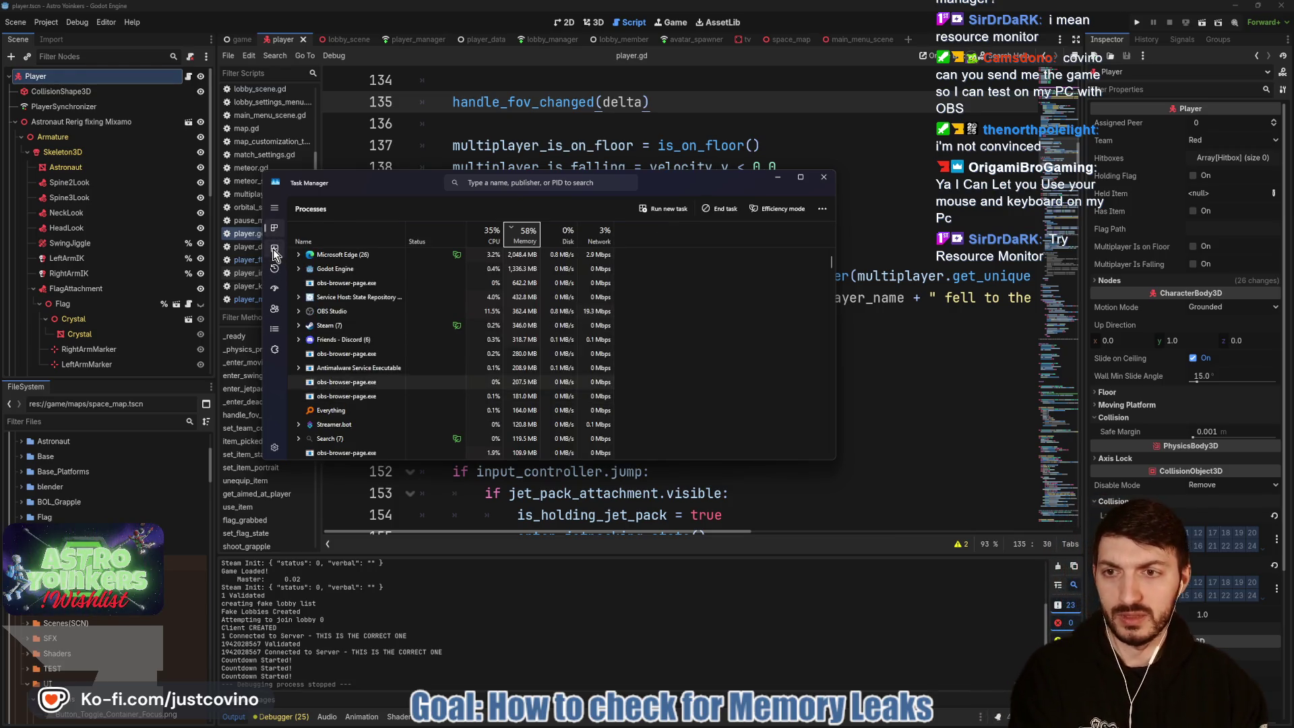
# Open Resource Monitor from the Performance page's extra options menu
pyautogui.click(274, 251)
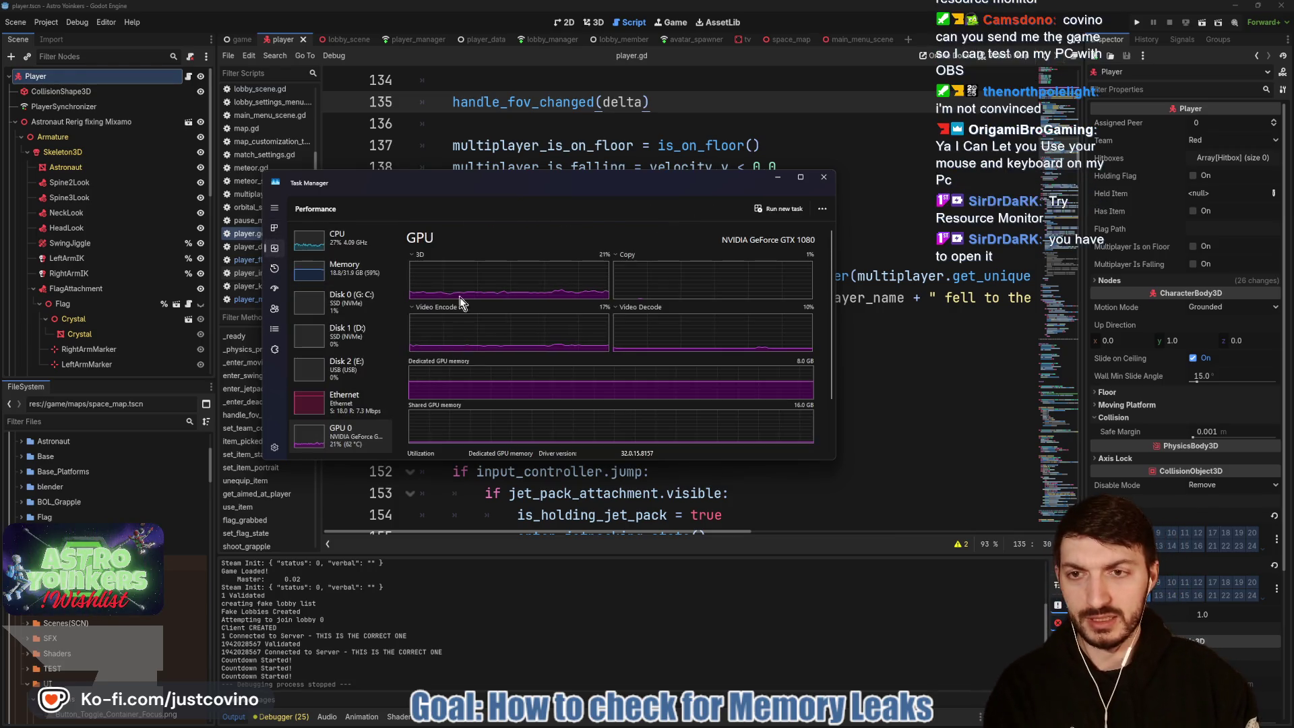
pyautogui.rightClick(480, 430)
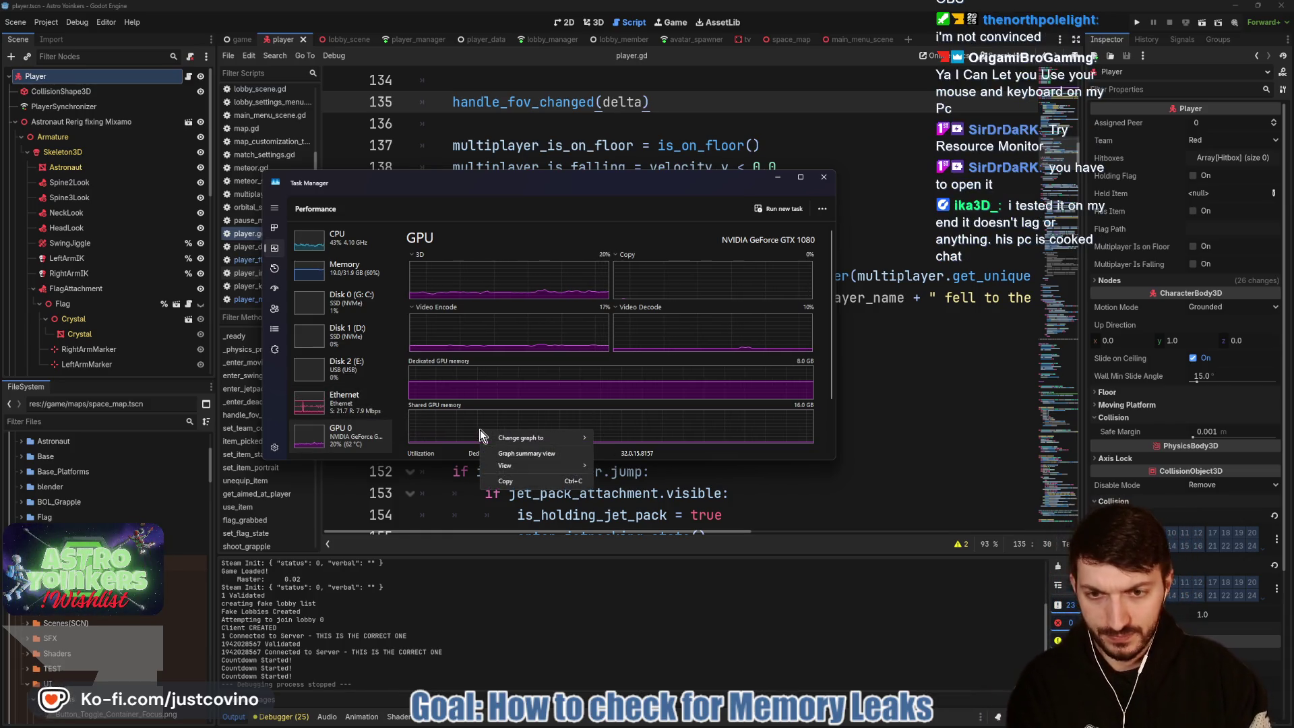
pyautogui.click(829, 217)
pyautogui.click(823, 209)
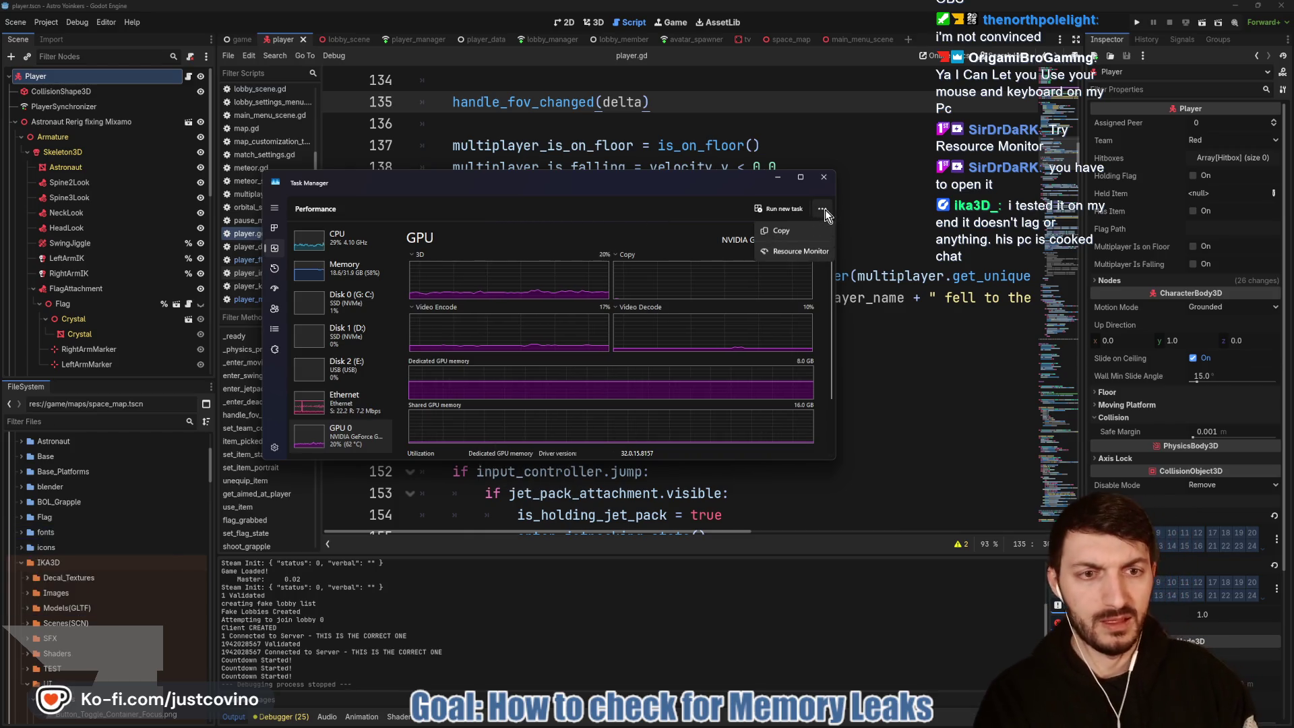
pyautogui.click(802, 251)
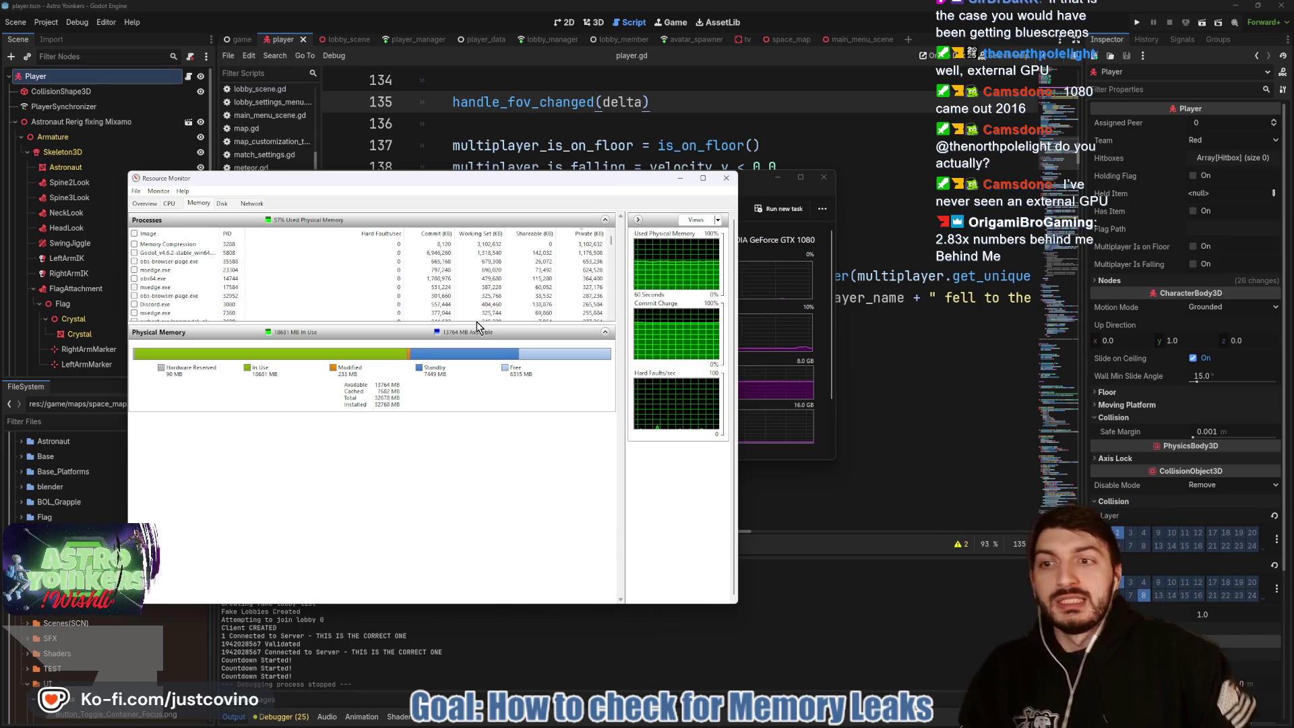
# Close Resource Monitor and Task Manager, then save player.gd
pyautogui.click(726, 179)
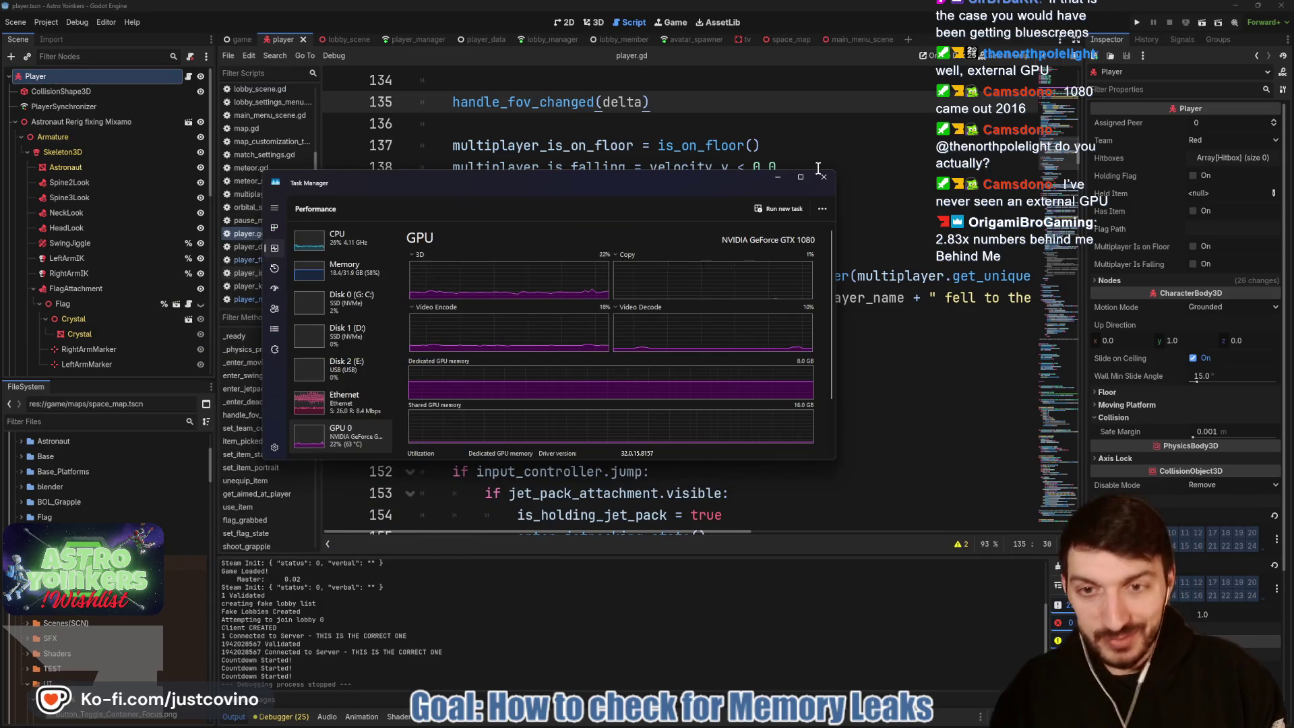
pyautogui.click(825, 181)
pyautogui.click(523, 192)
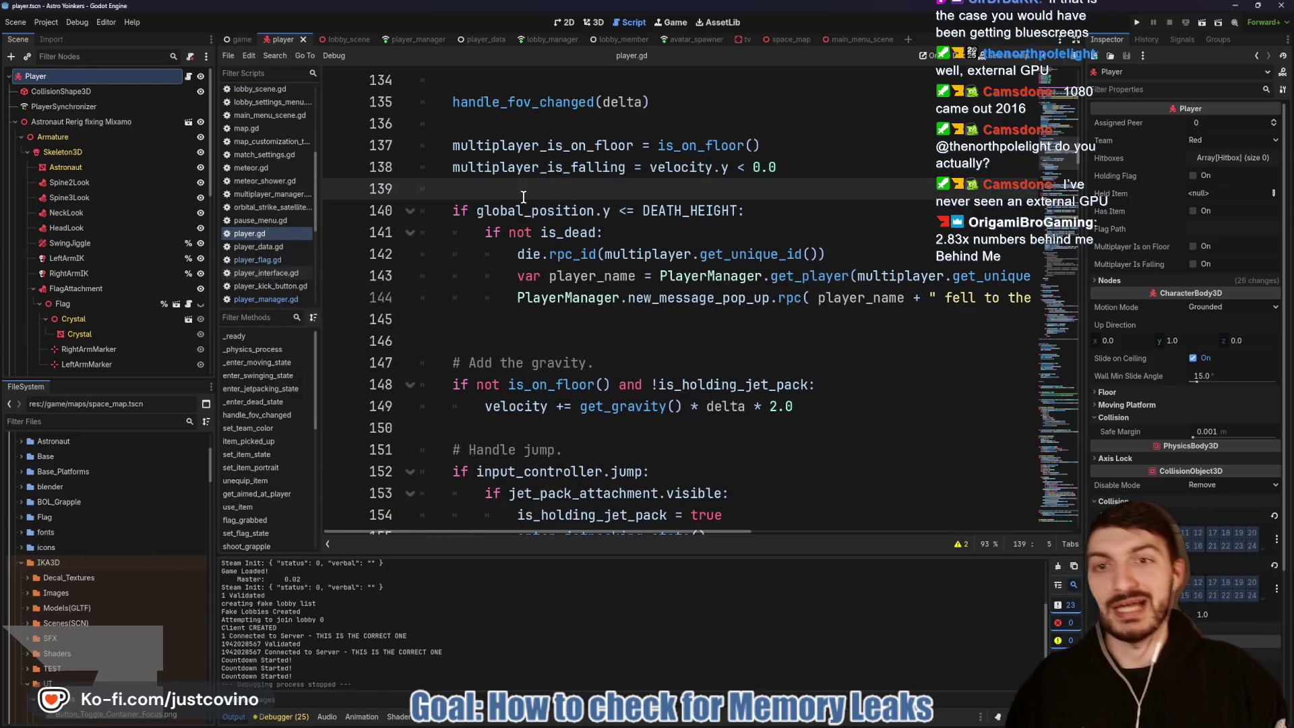
pyautogui.hotkey('ctrl', 's')
# Save player.gd again and bring up the Astro Yoinkers Steam store page
pyautogui.click(539, 316)
pyautogui.hotkey('ctrl', 's')
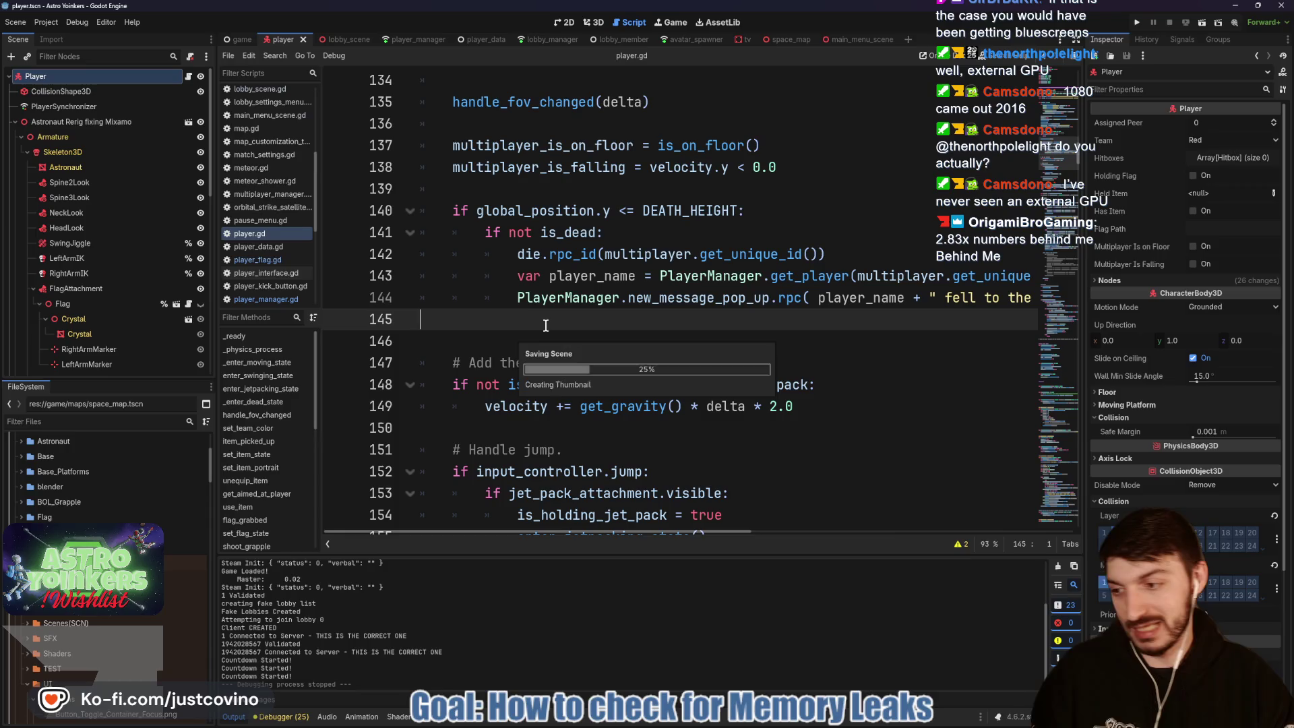
pyautogui.scroll(-3, 537, 300)
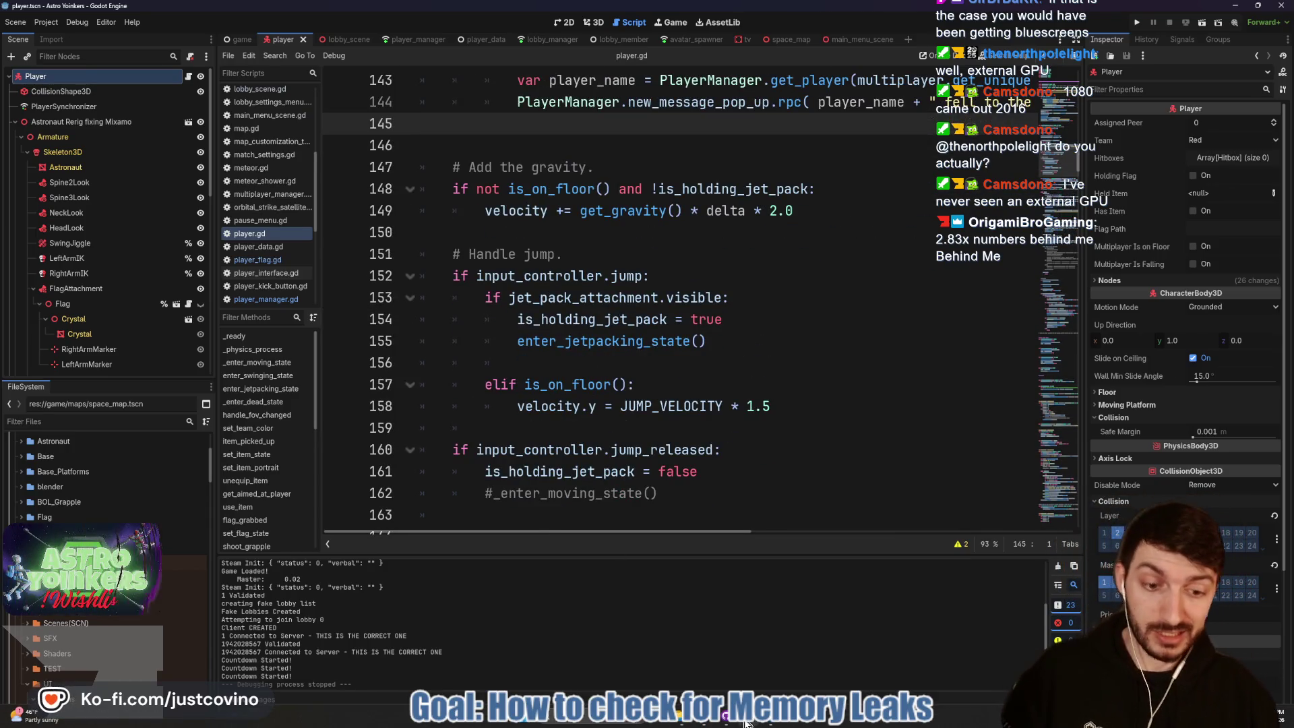
pyautogui.click(774, 724)
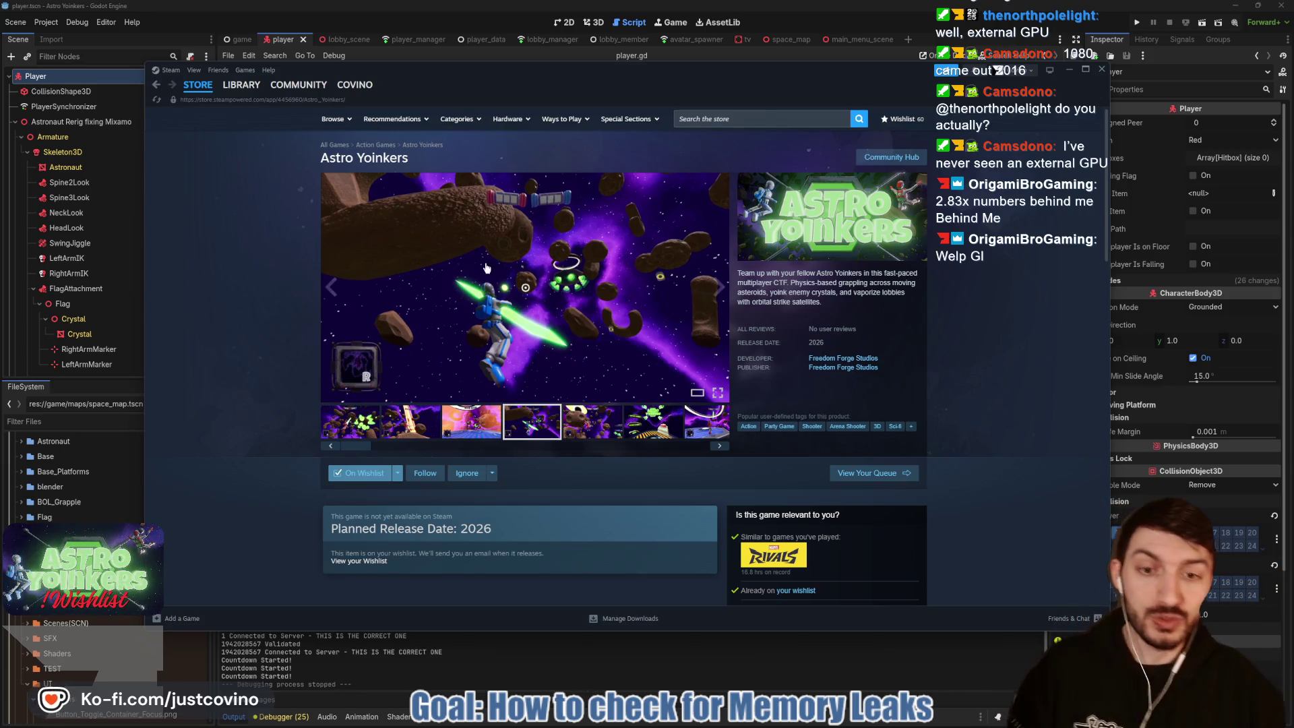
pyautogui.click(623, 675)
pyautogui.click(561, 297)
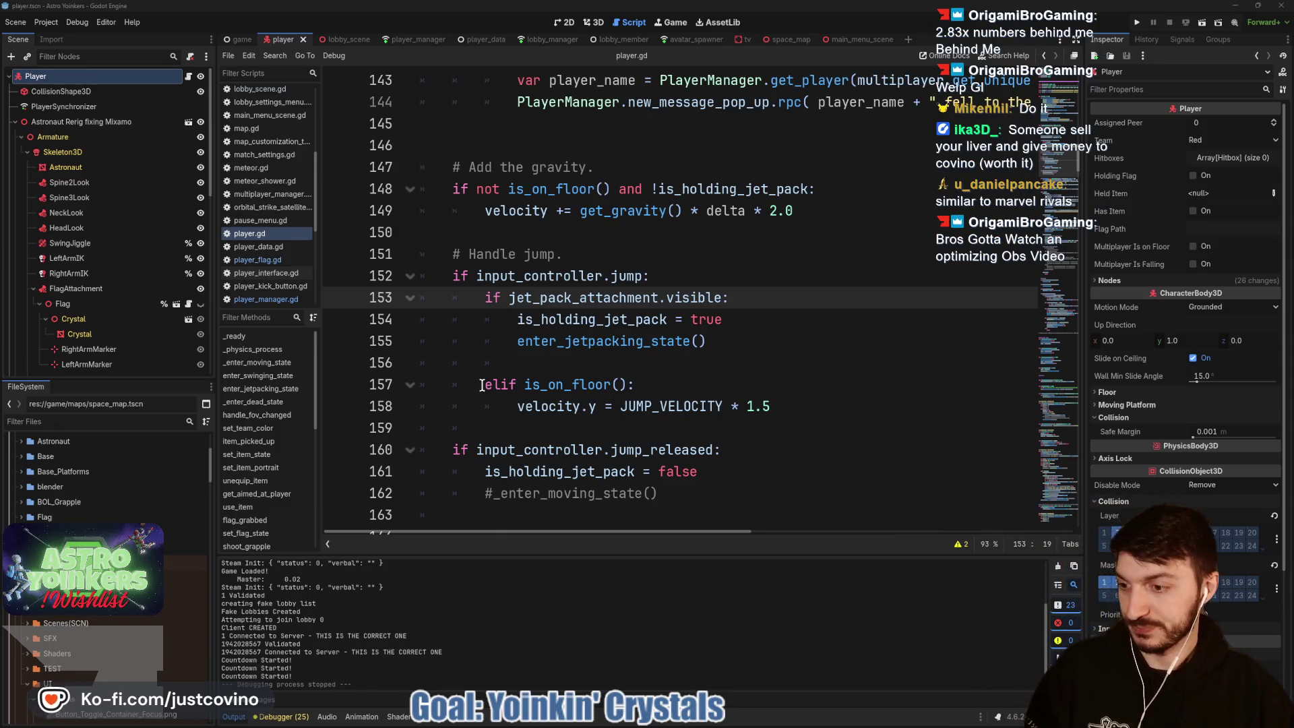
pyautogui.click(550, 375)
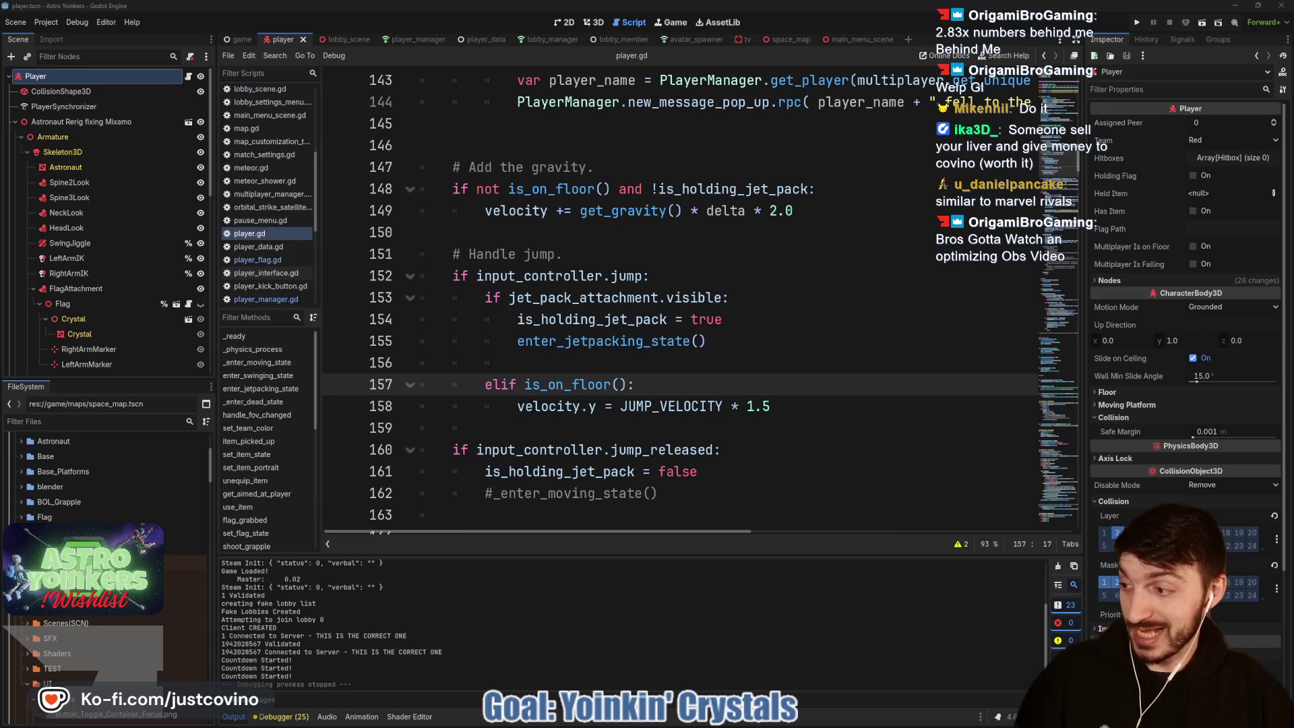
# Review player.gd's jet pack and Handle jump lines, then bring the Steam page forward
pyautogui.click(594, 325)
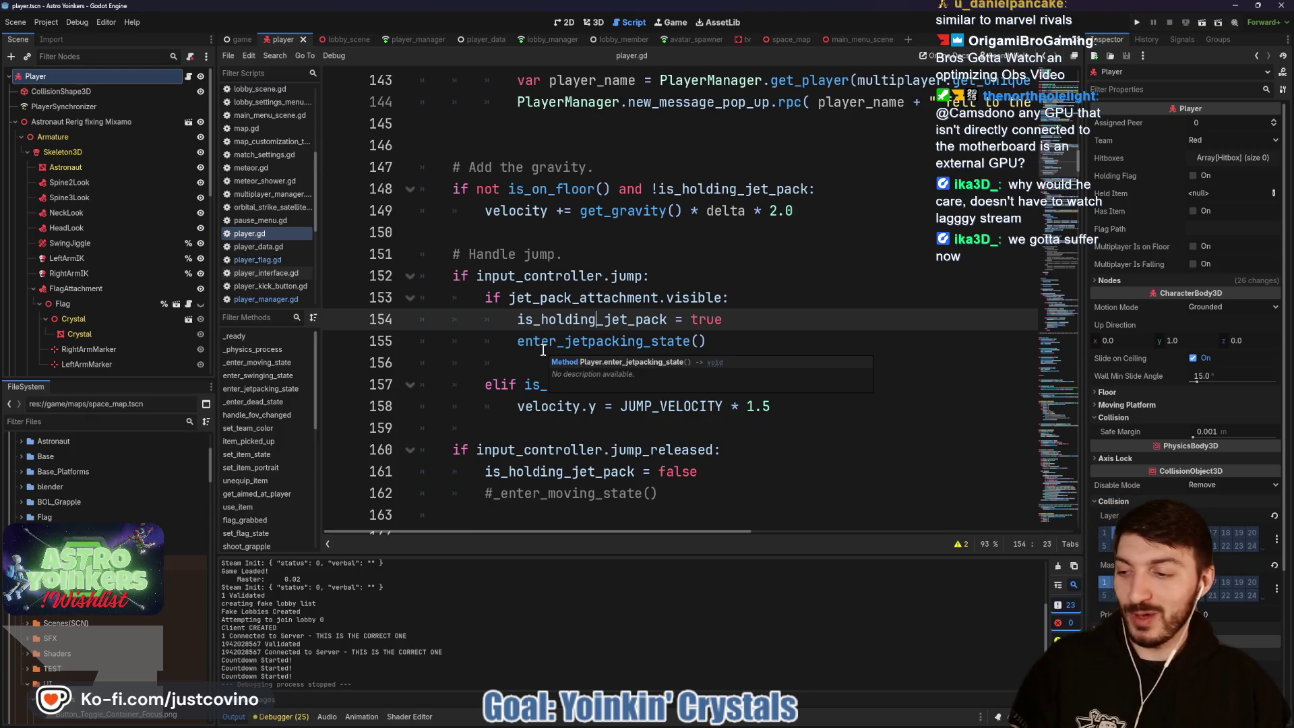
pyautogui.click(528, 254)
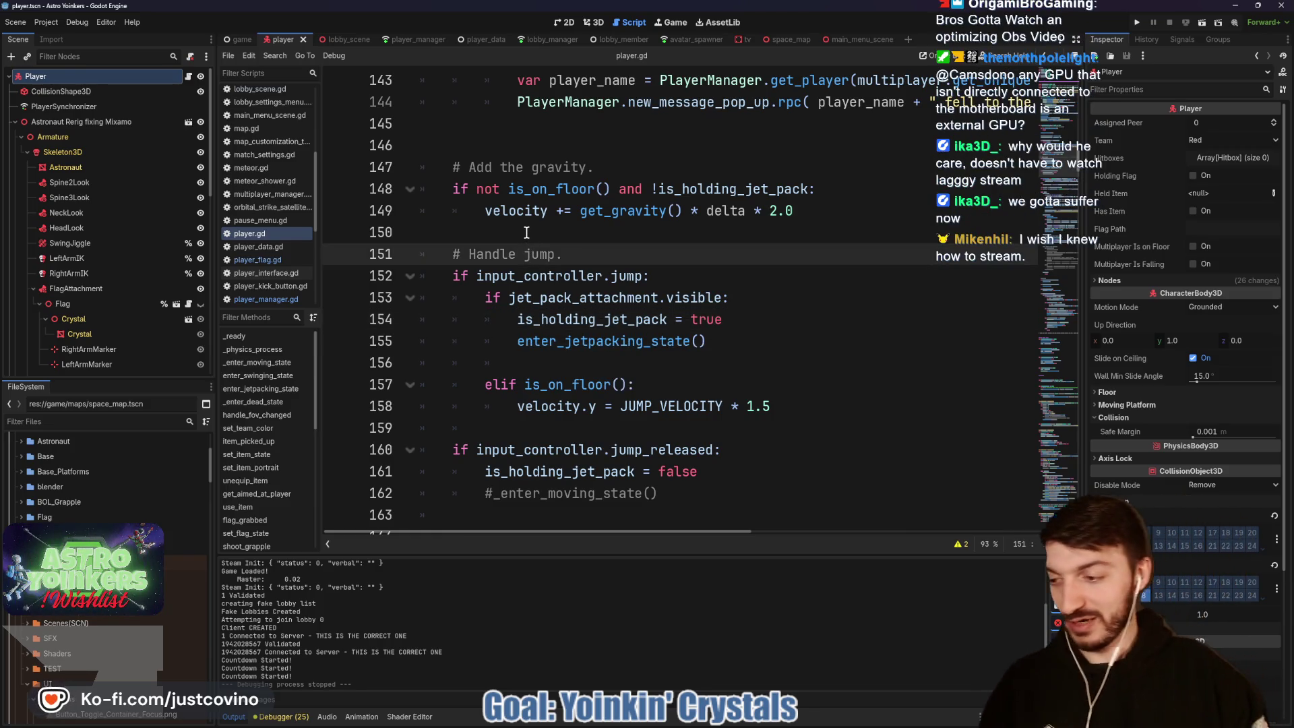
pyautogui.click(521, 233)
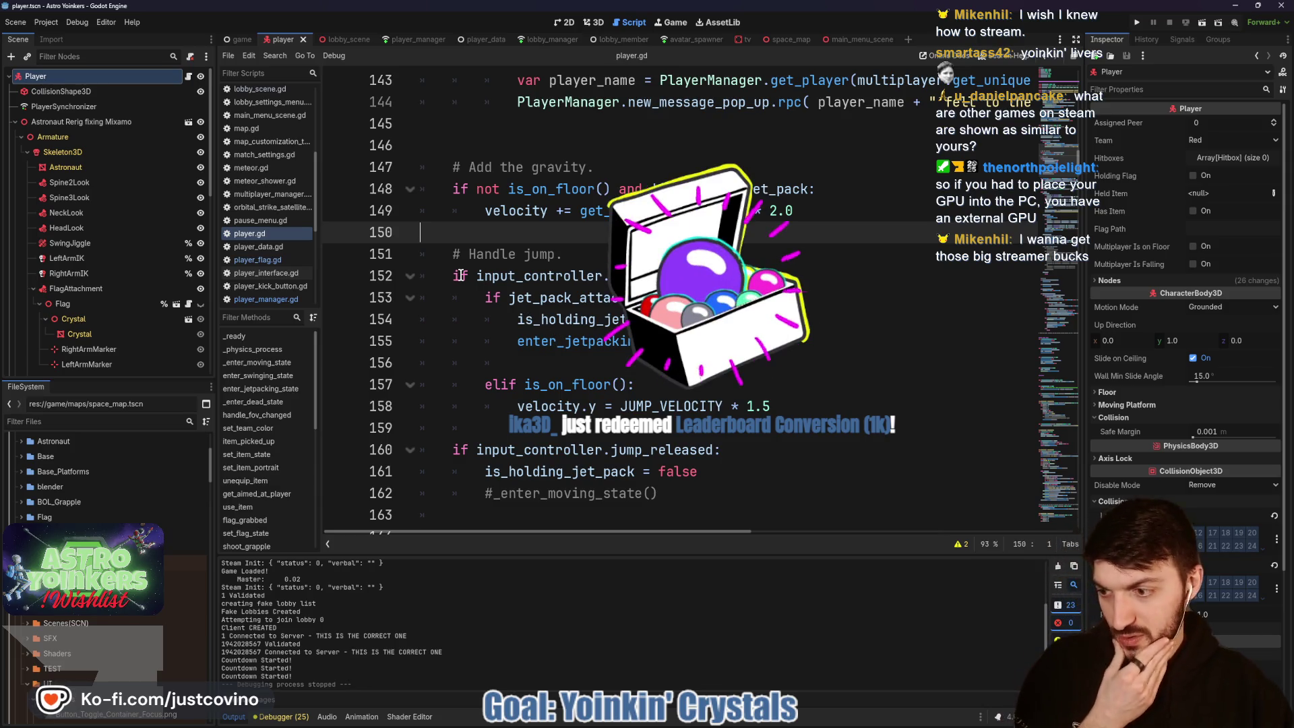
pyautogui.click(768, 716)
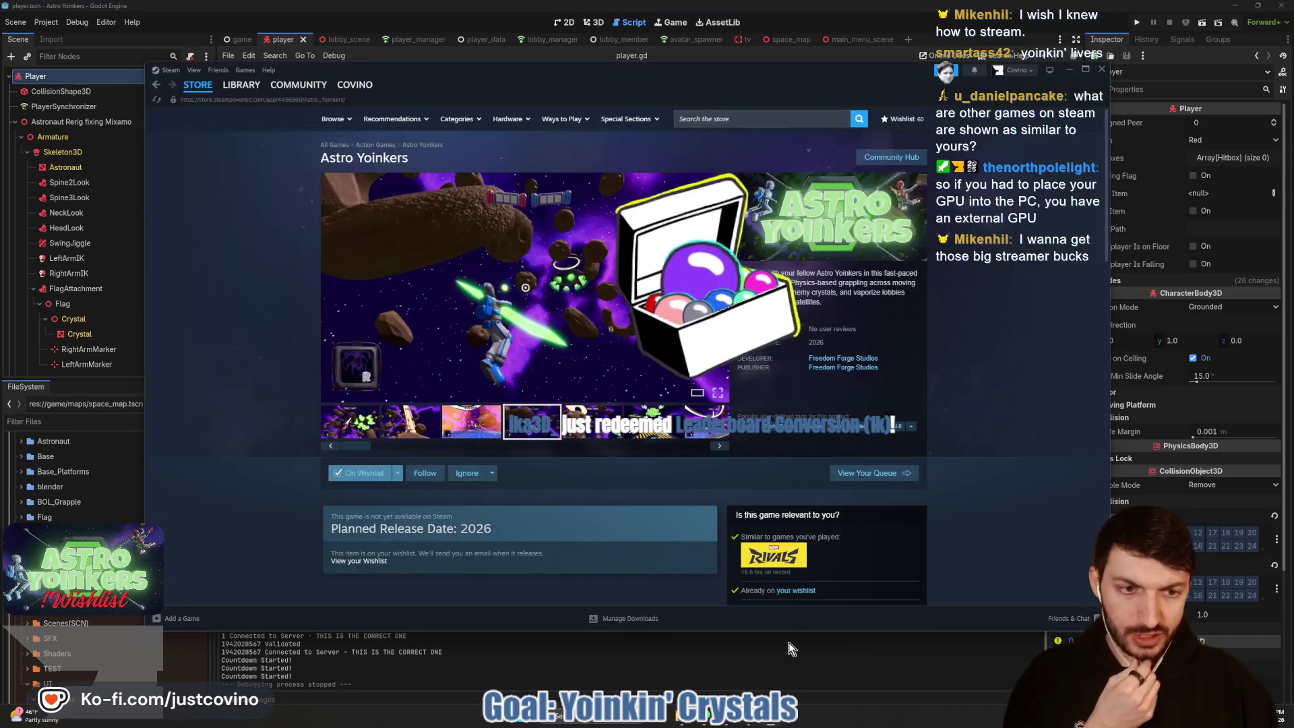
# Scroll through the Astro Yoinkers store page, then return to player.gd's Handle jump comment
pyautogui.scroll(-3, 785, 404)
pyautogui.moveTo(786, 393)
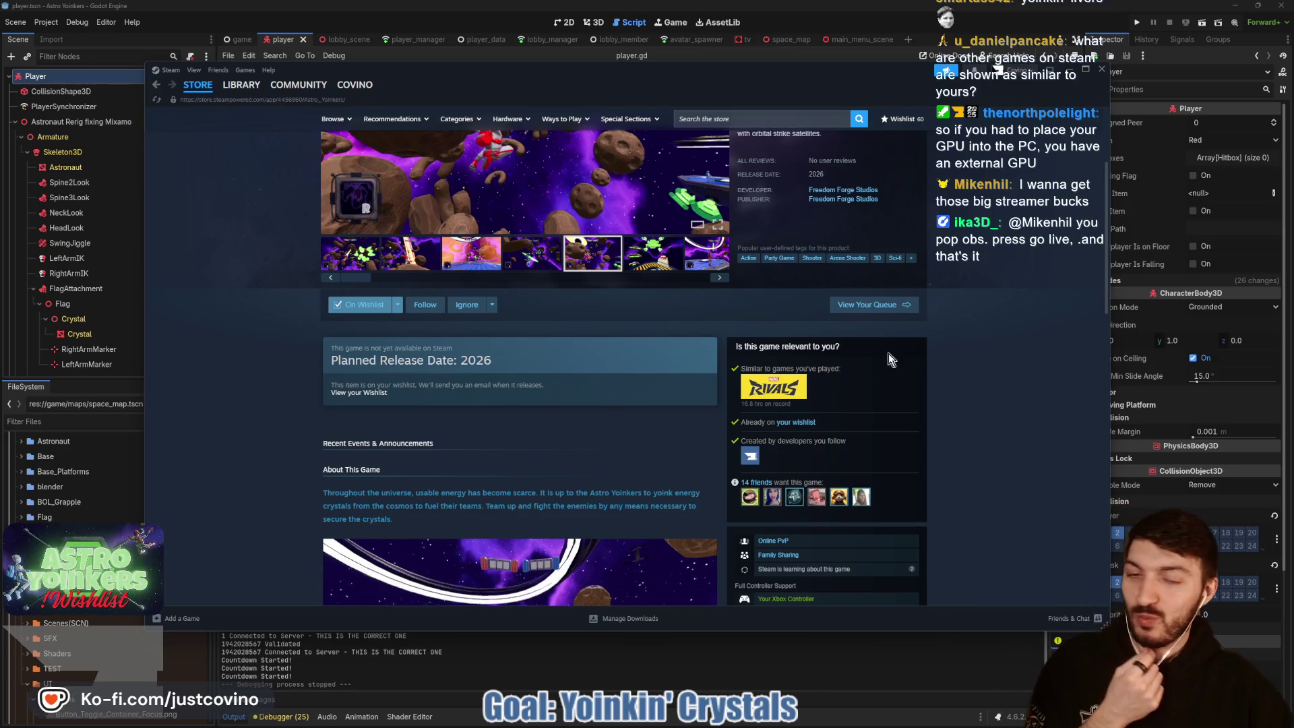
pyautogui.scroll(3, 760, 377)
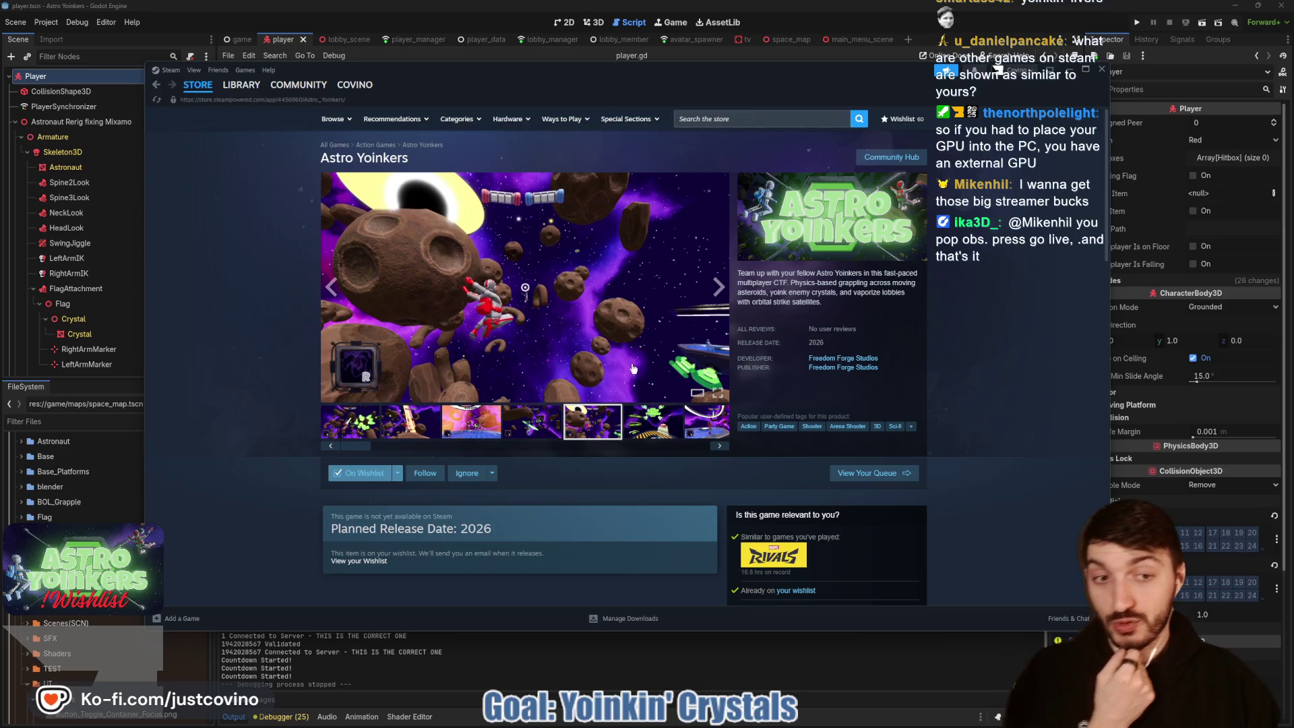
pyautogui.scroll(-1, 629, 478)
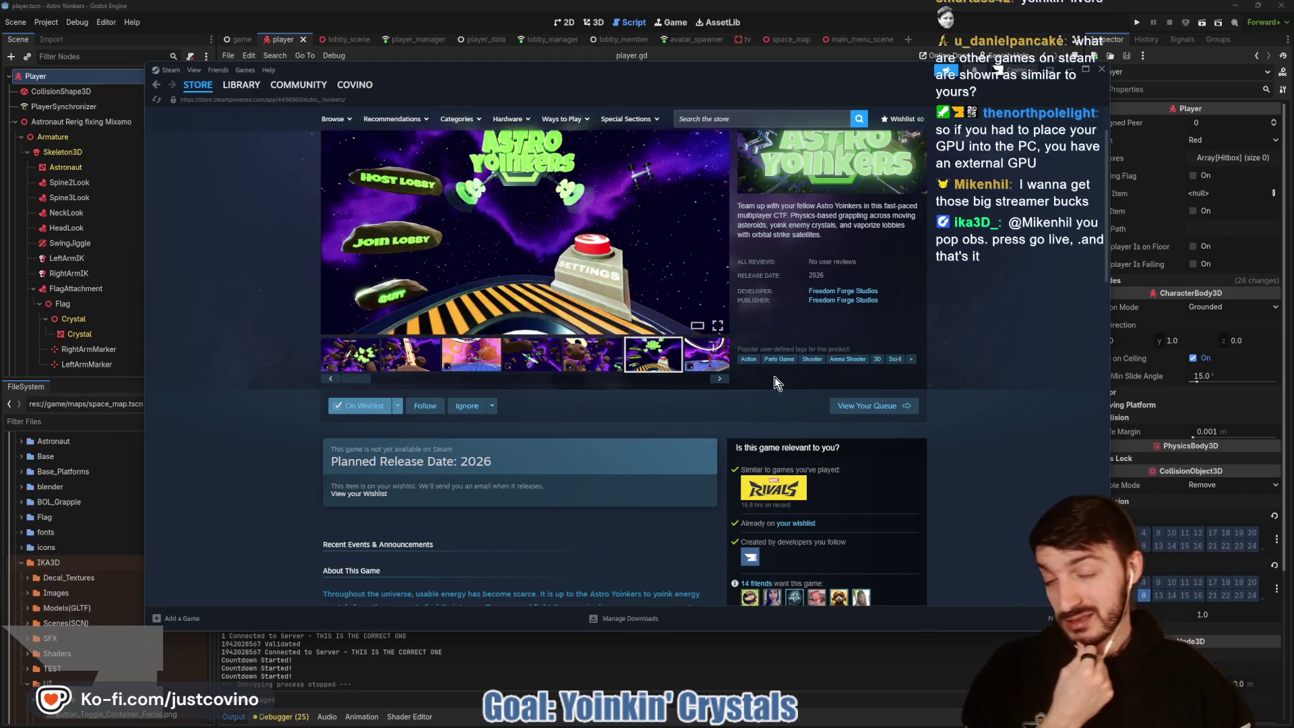
pyautogui.scroll(1, 588, 419)
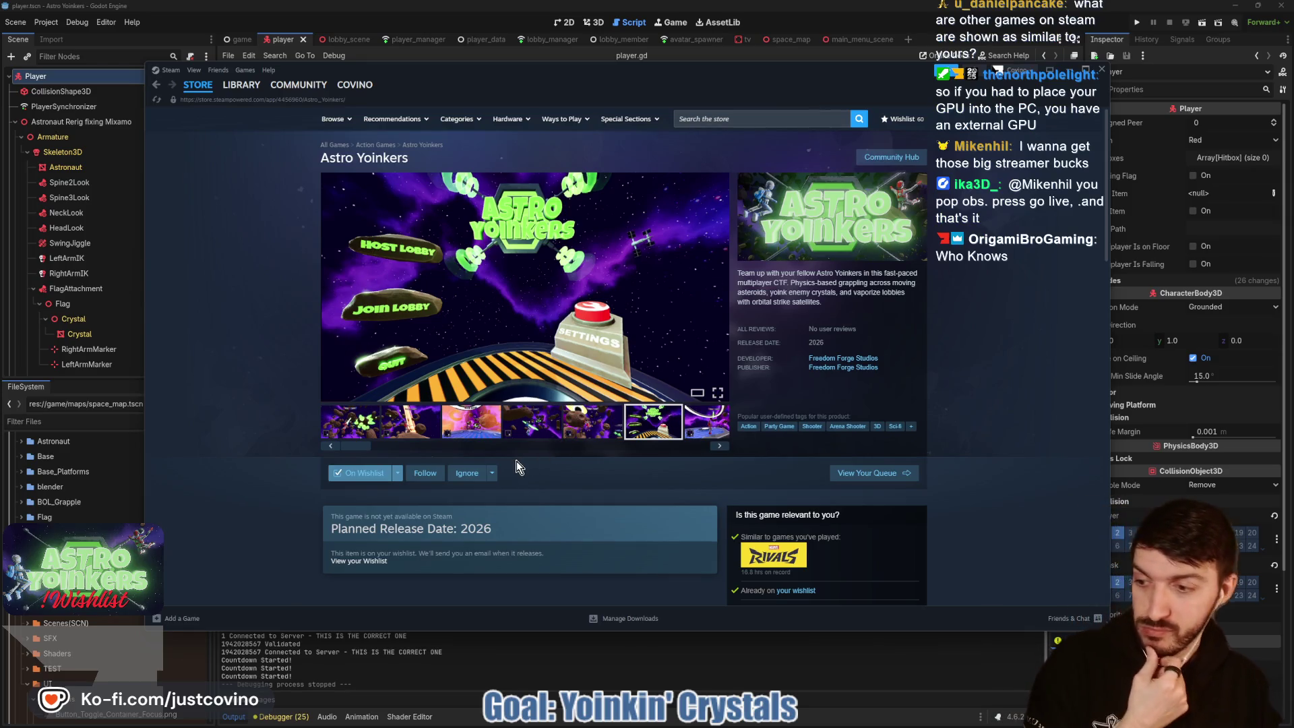
pyautogui.click(528, 641)
pyautogui.click(596, 249)
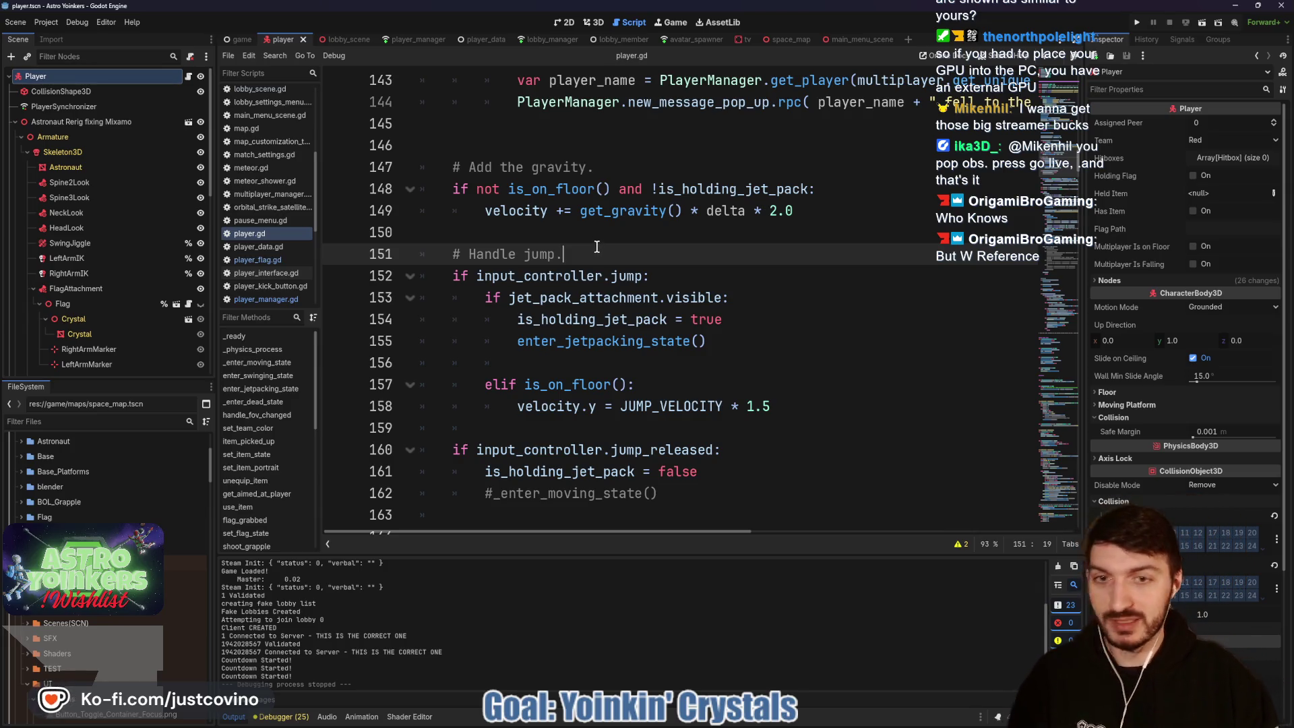
# Save the player scene, glance at the Steam store page, then return to player.gd
pyautogui.hotkey('ctrl', 's')
pyautogui.click(566, 233)
pyautogui.hotkey('ctrl', 's')
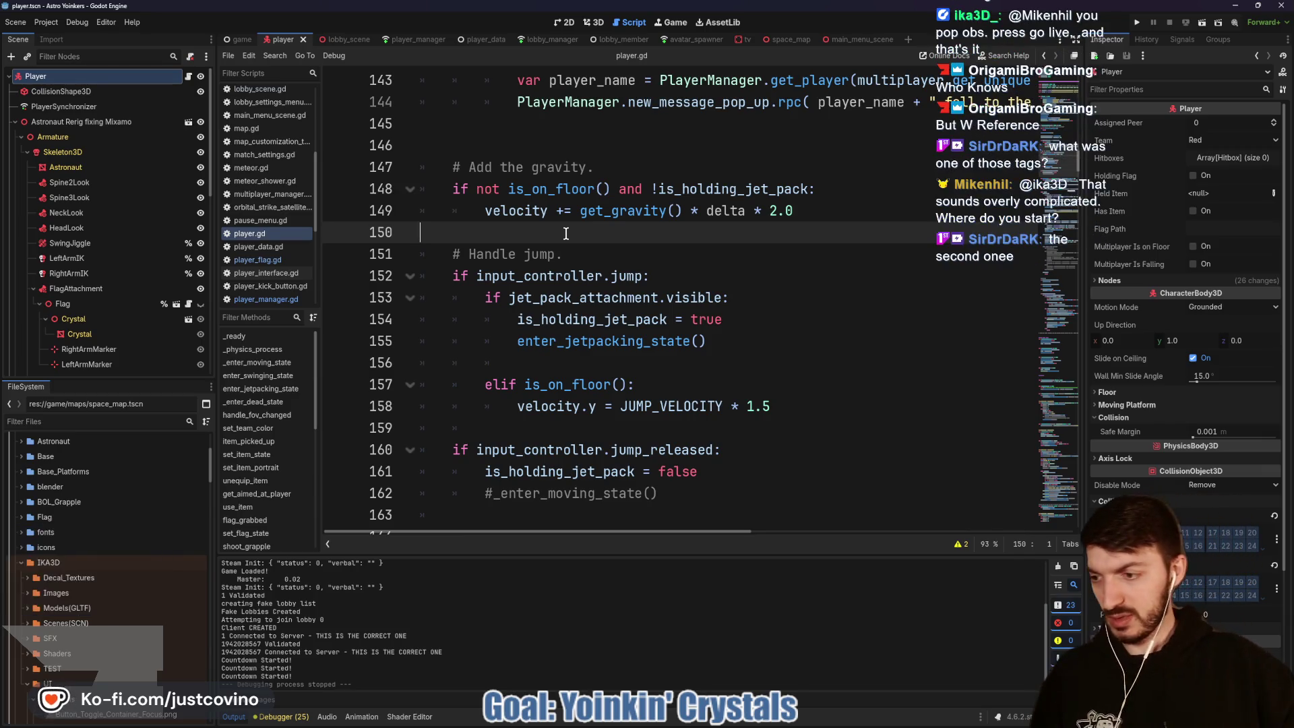
pyautogui.click(770, 726)
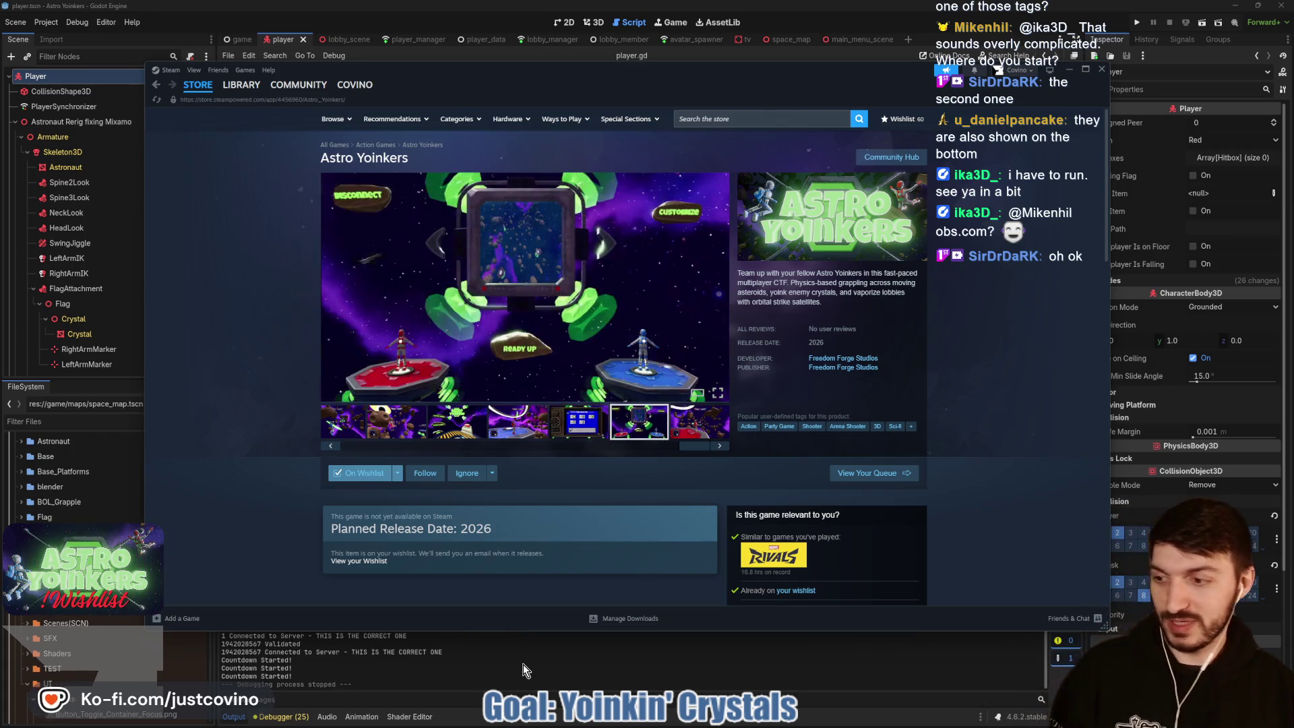
pyautogui.click(523, 664)
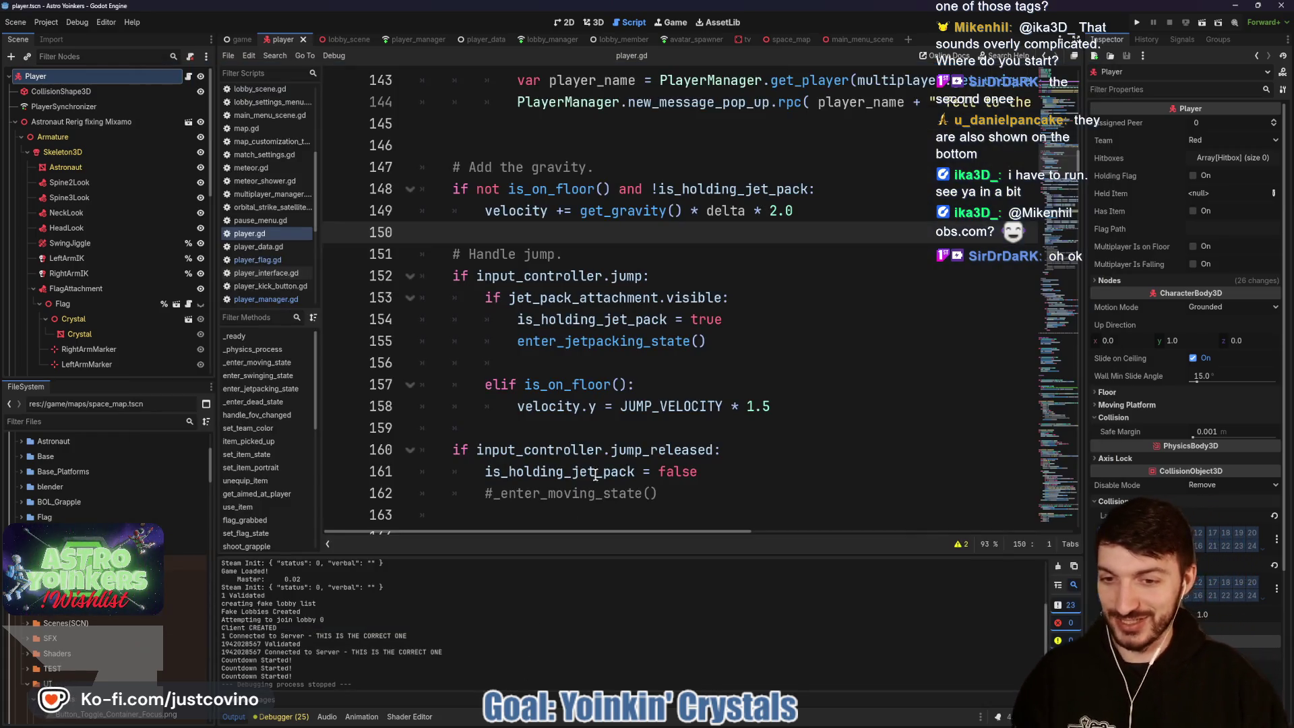
pyautogui.click(550, 364)
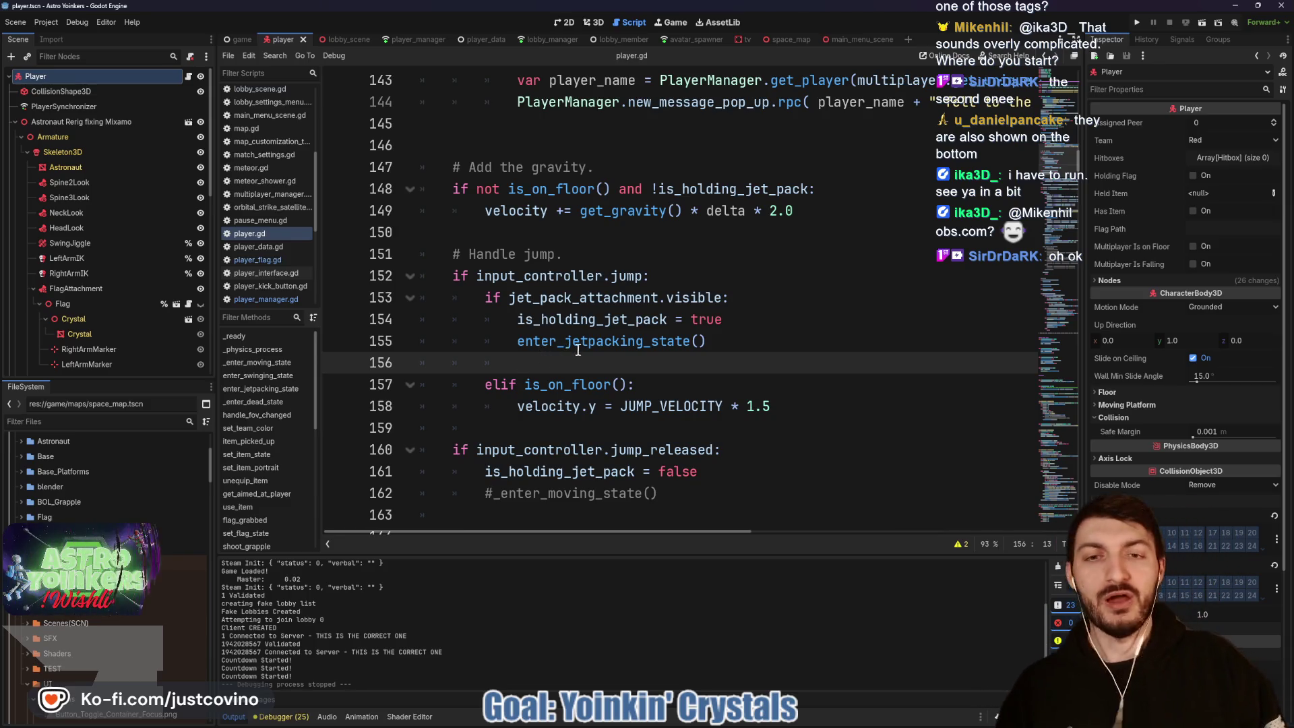
# Review player.gd around lines 136–145, then switch to the lobby_scene scene
pyautogui.scroll(4, 599, 345)
pyautogui.click(490, 392)
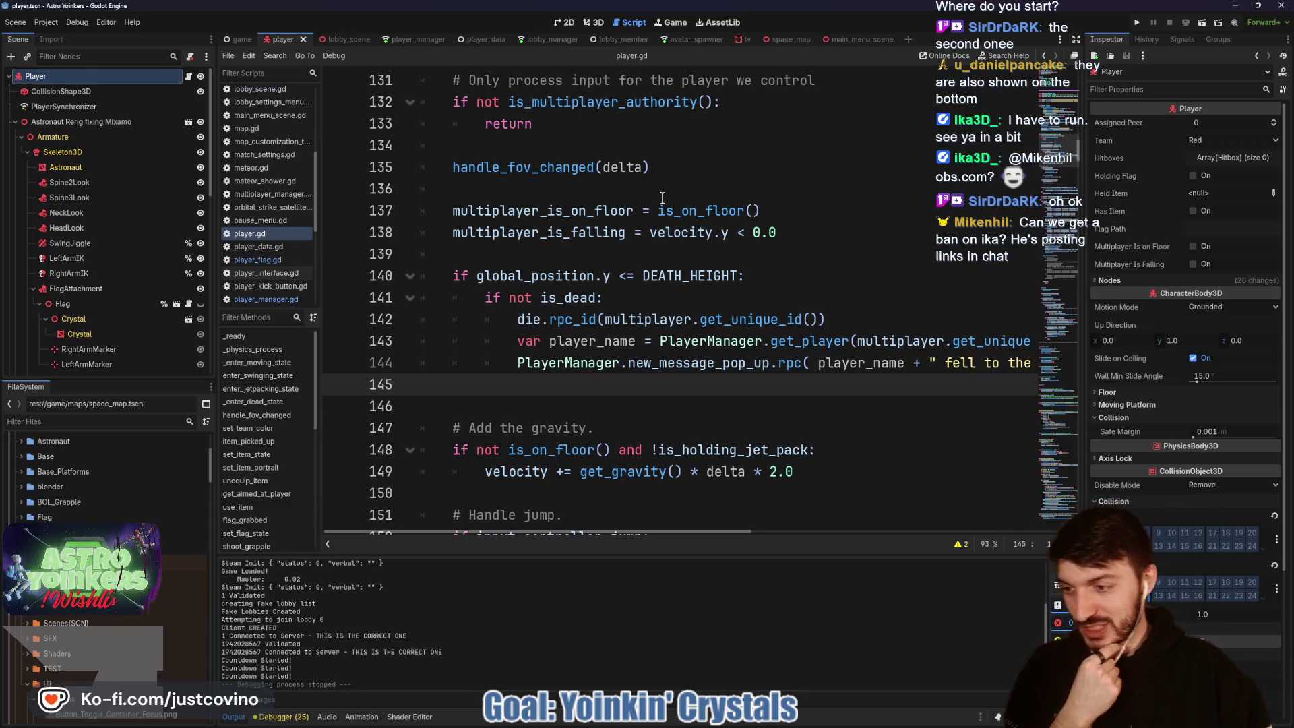
pyautogui.moveTo(657, 209)
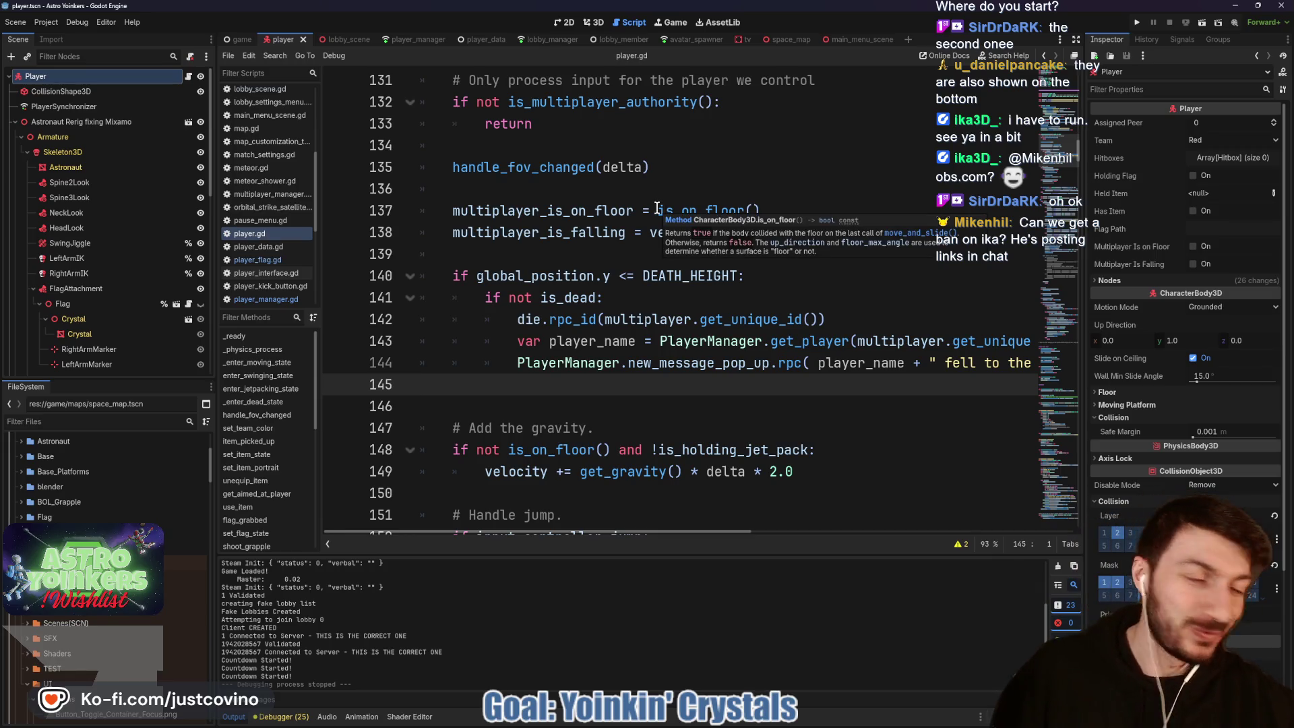
pyautogui.click(465, 255)
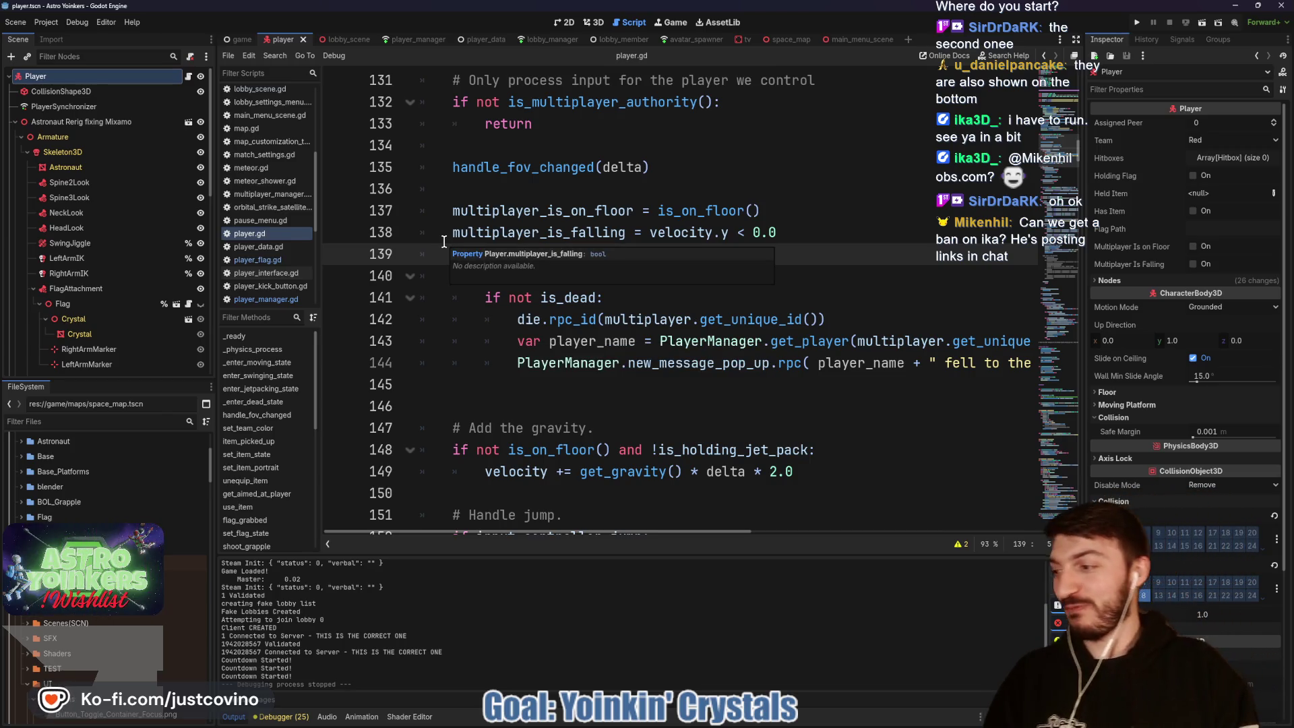
pyautogui.press('Up')
pyautogui.press('Up')
pyautogui.press('Up')
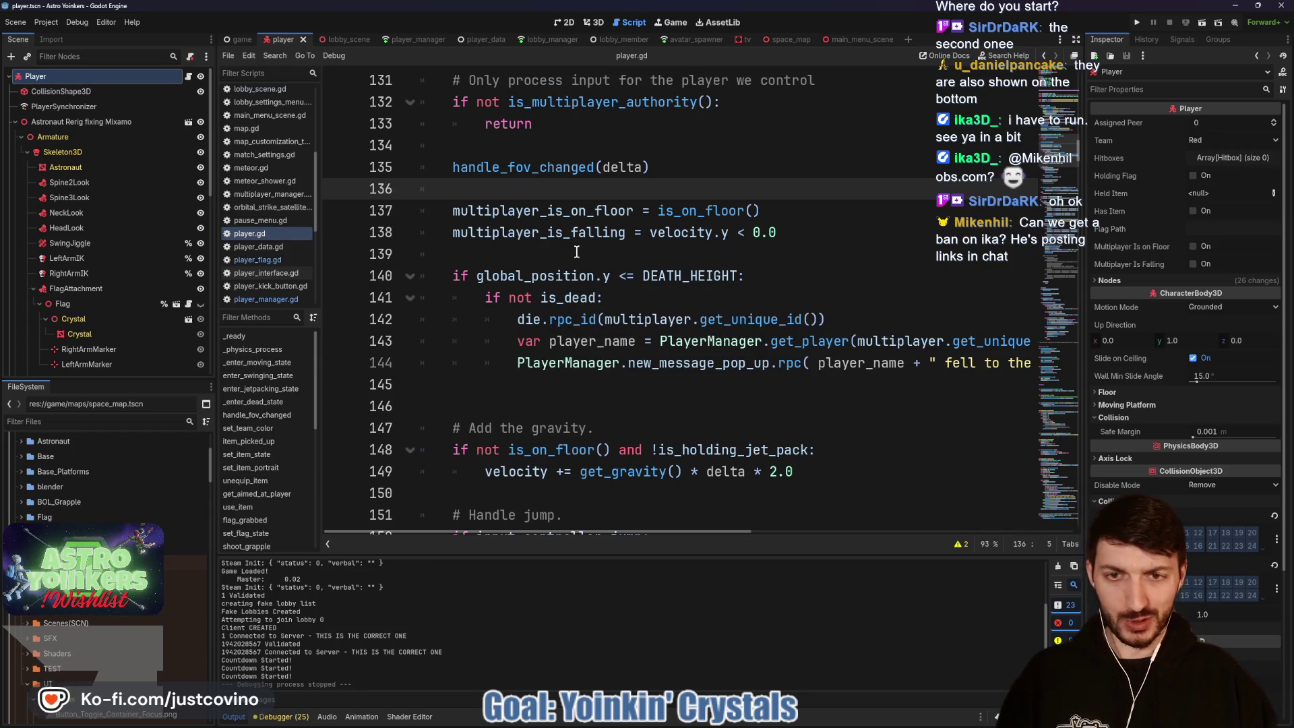
pyautogui.press('Down')
pyautogui.press('Down')
pyautogui.press('Down')
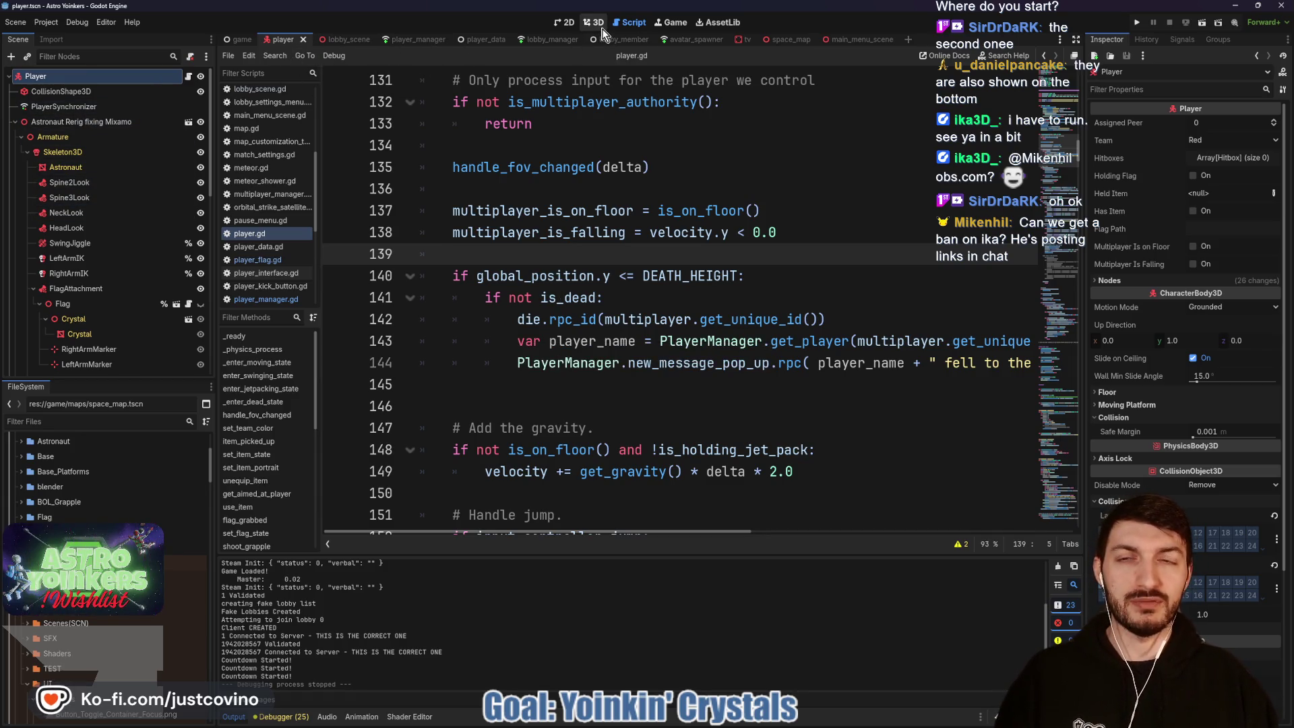
pyautogui.click(337, 42)
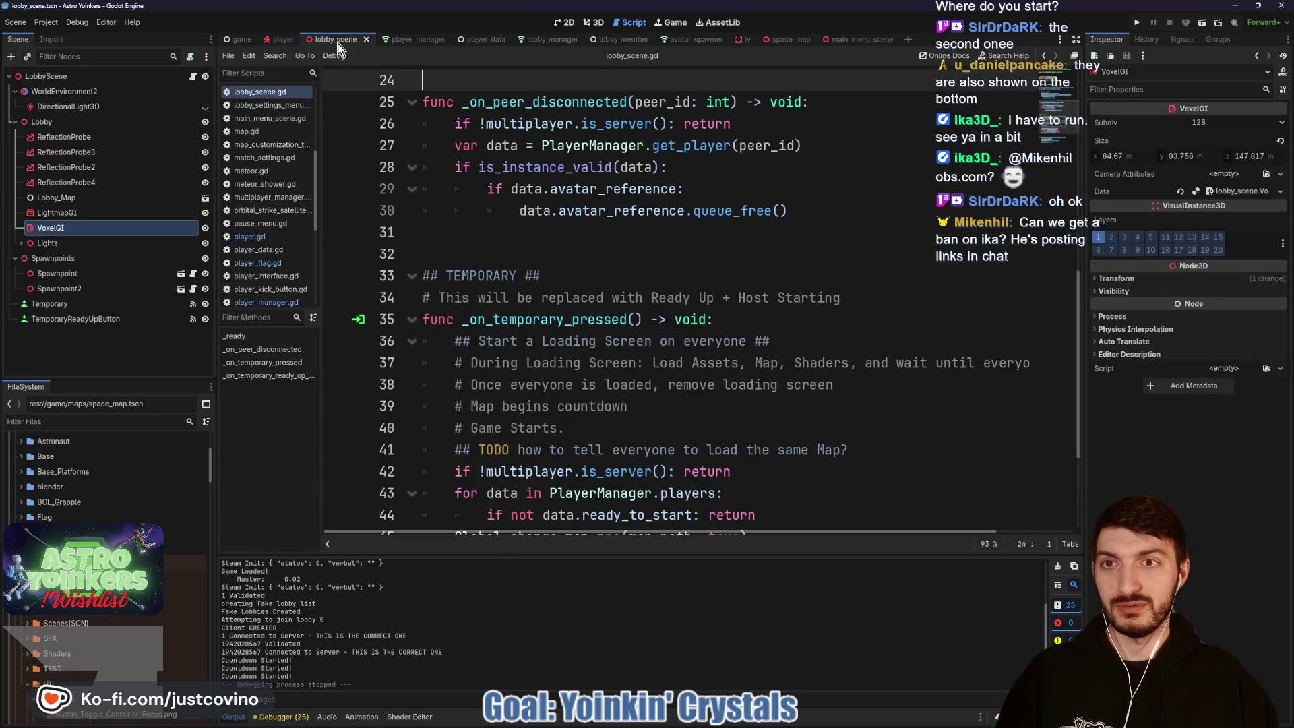
# Scroll through lobby_scene.gd, switch to player_manager.gd, and bring up GitHub Desktop
pyautogui.click(541, 249)
pyautogui.scroll(-1, 542, 246)
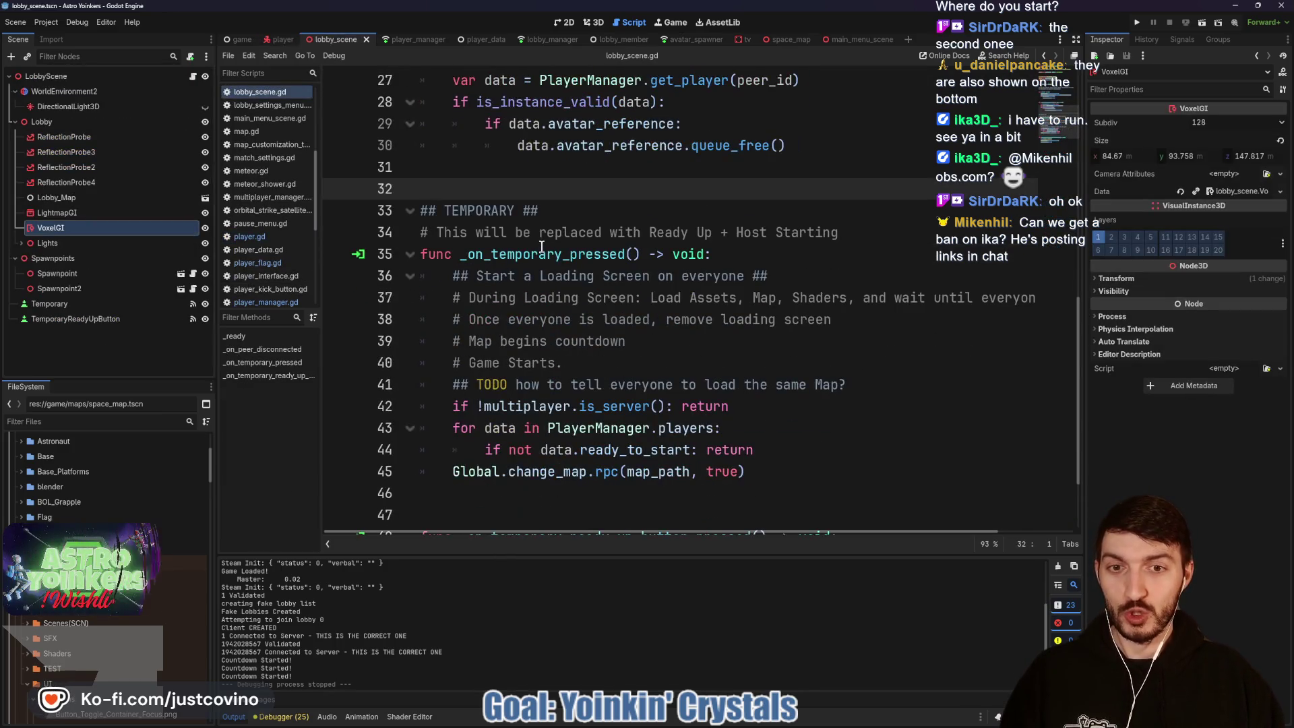
pyautogui.scroll(3, 545, 216)
pyautogui.scroll(4, 543, 202)
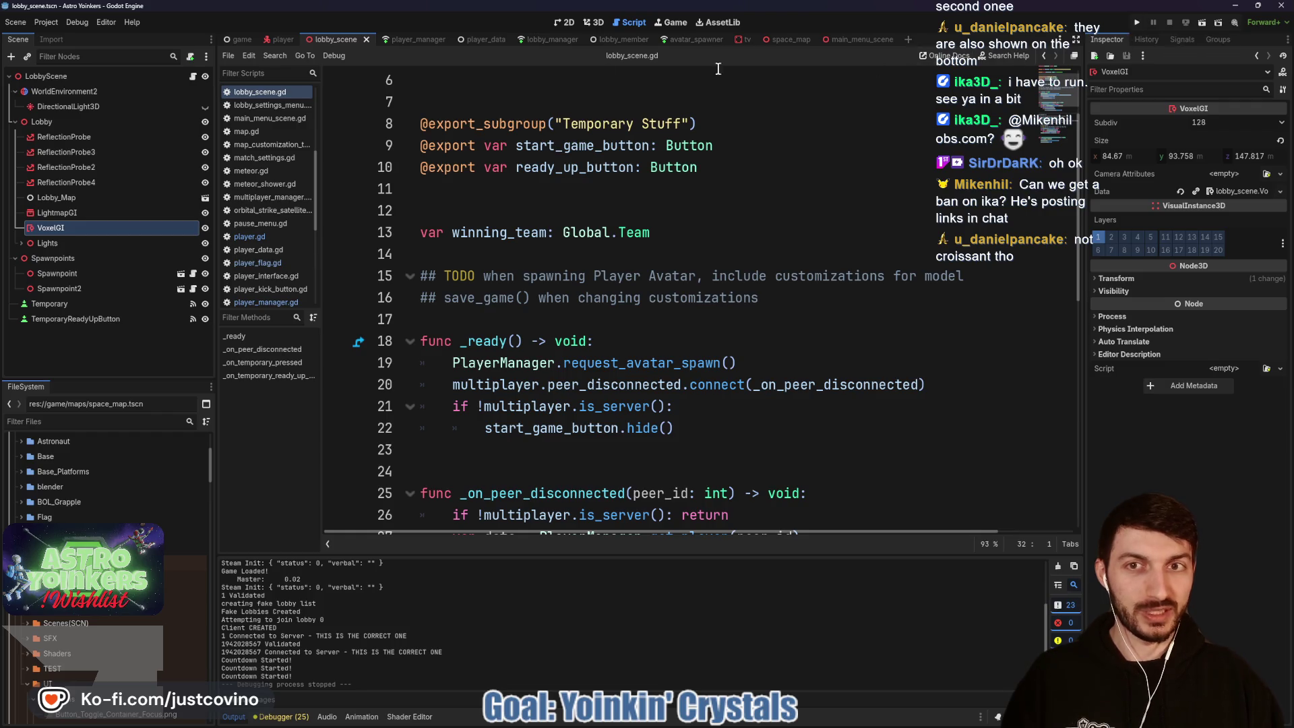
pyautogui.click(412, 39)
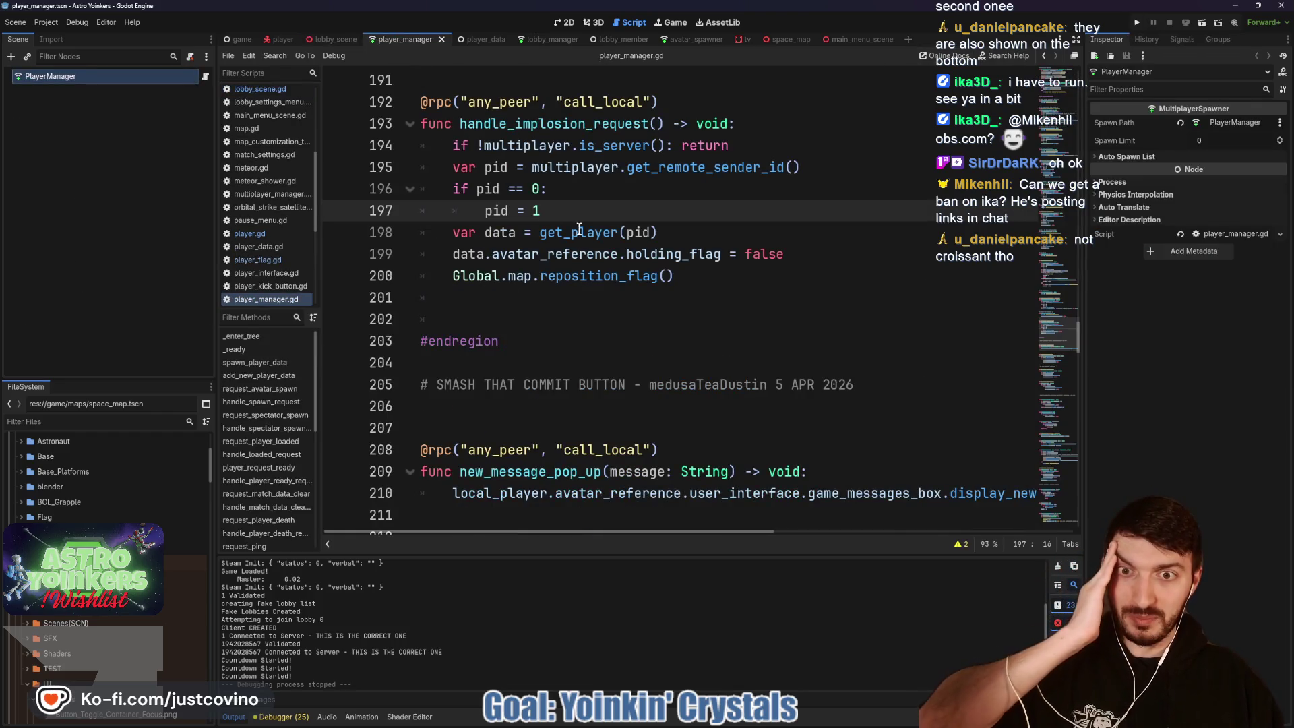
pyautogui.hotkey('alt', 'Tab')
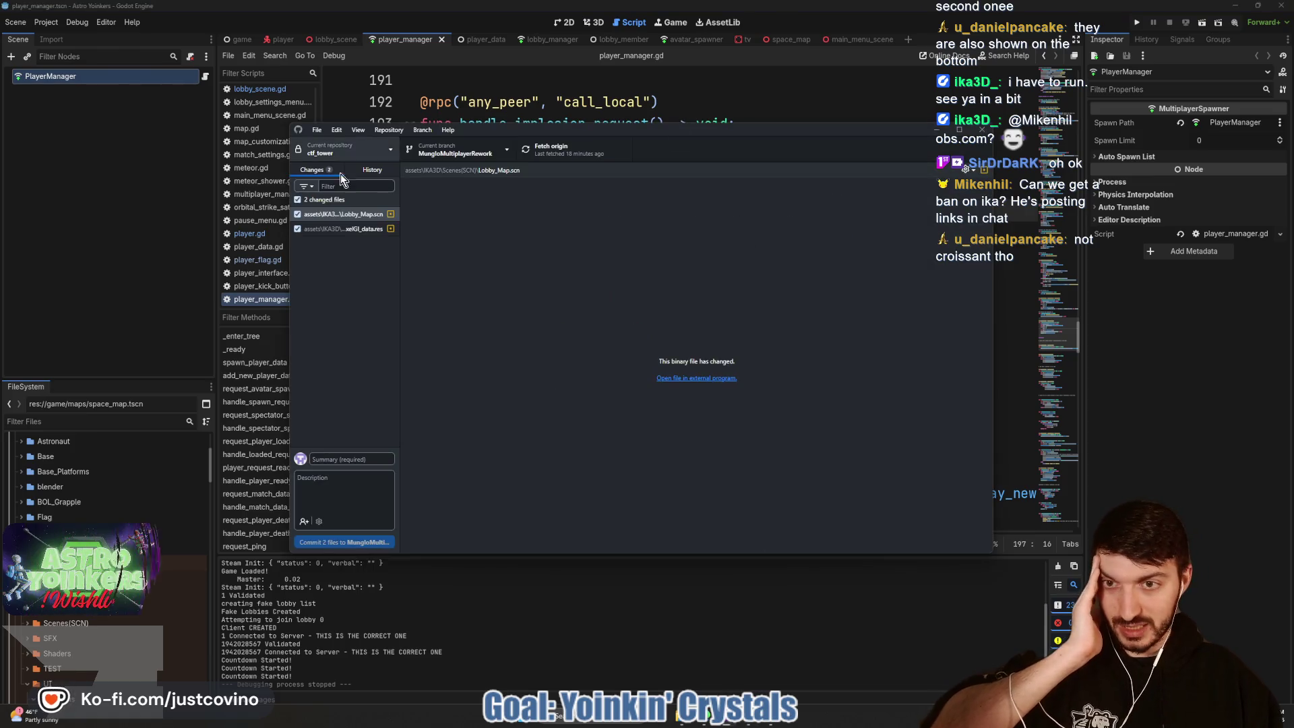
# Inspect the 'Fixed Flag Implosion' commit in the repository history, then return to Godot
pyautogui.click(365, 172)
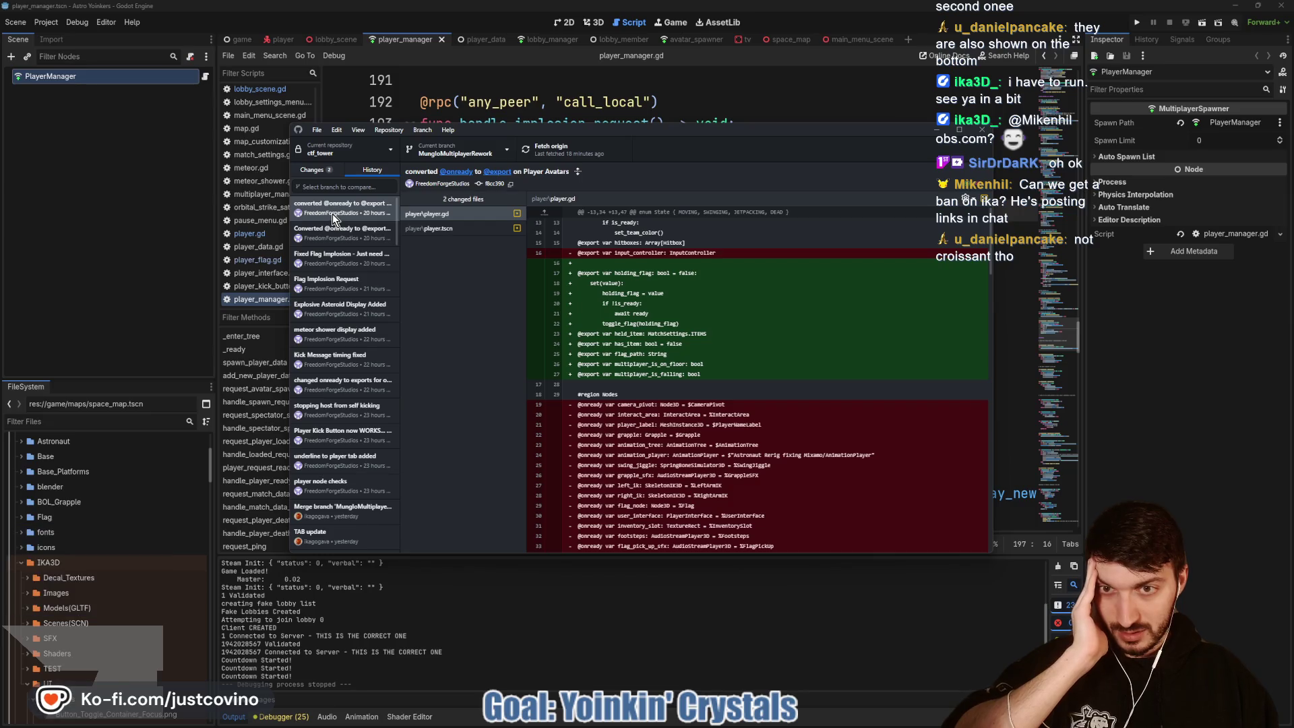
pyautogui.click(343, 265)
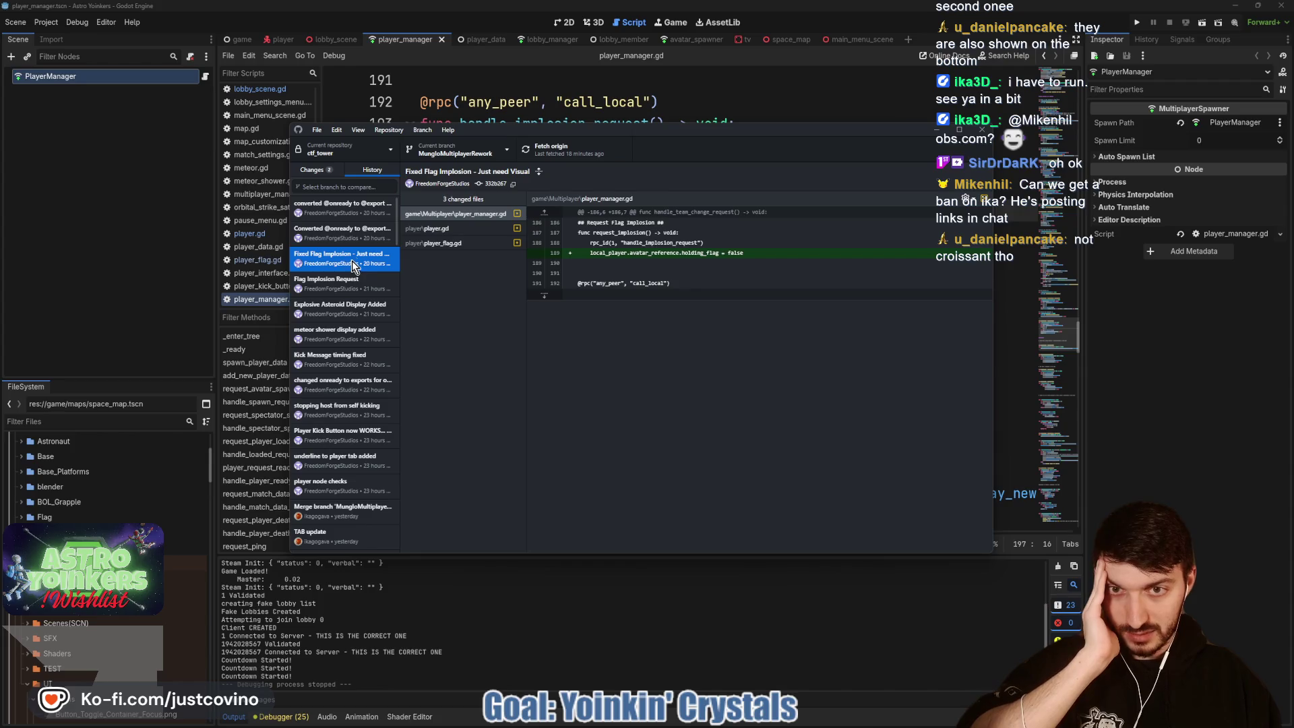
pyautogui.click(577, 593)
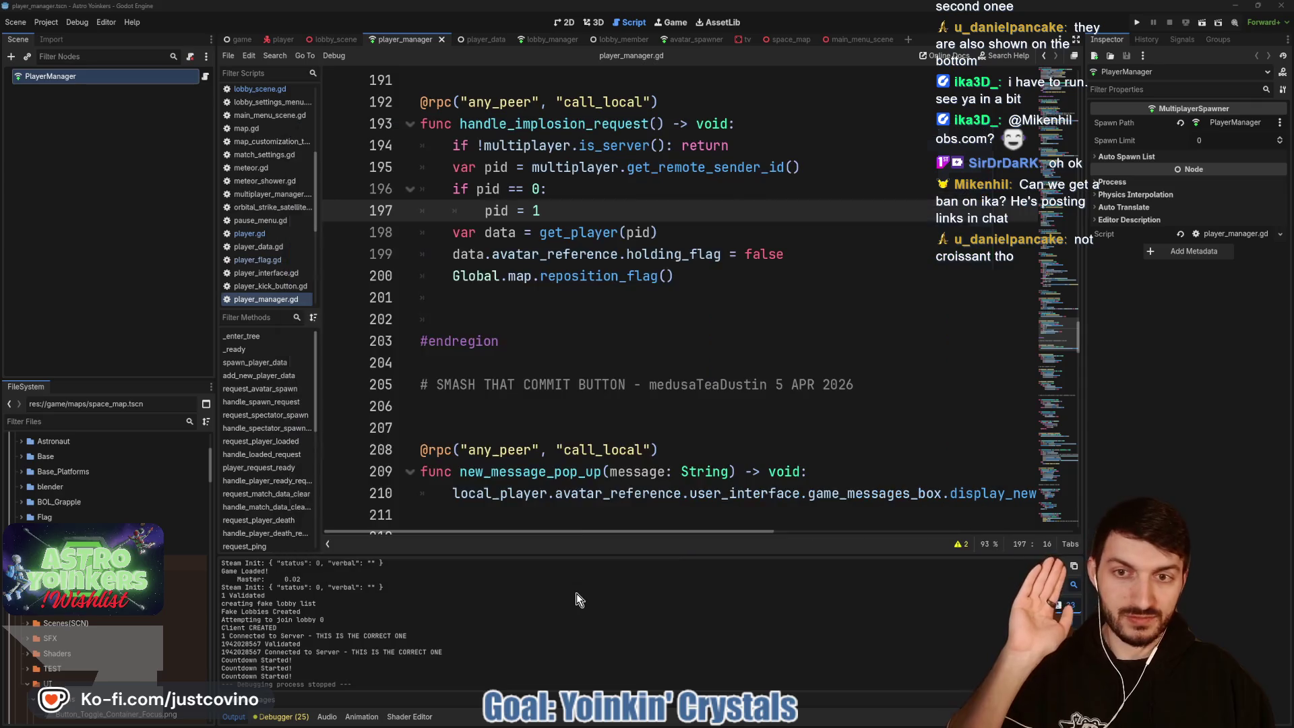
# From the player scene, open the Crystal's NEW_FLAG.tscn scene, confirming the imported-scene prompt
pyautogui.click(505, 298)
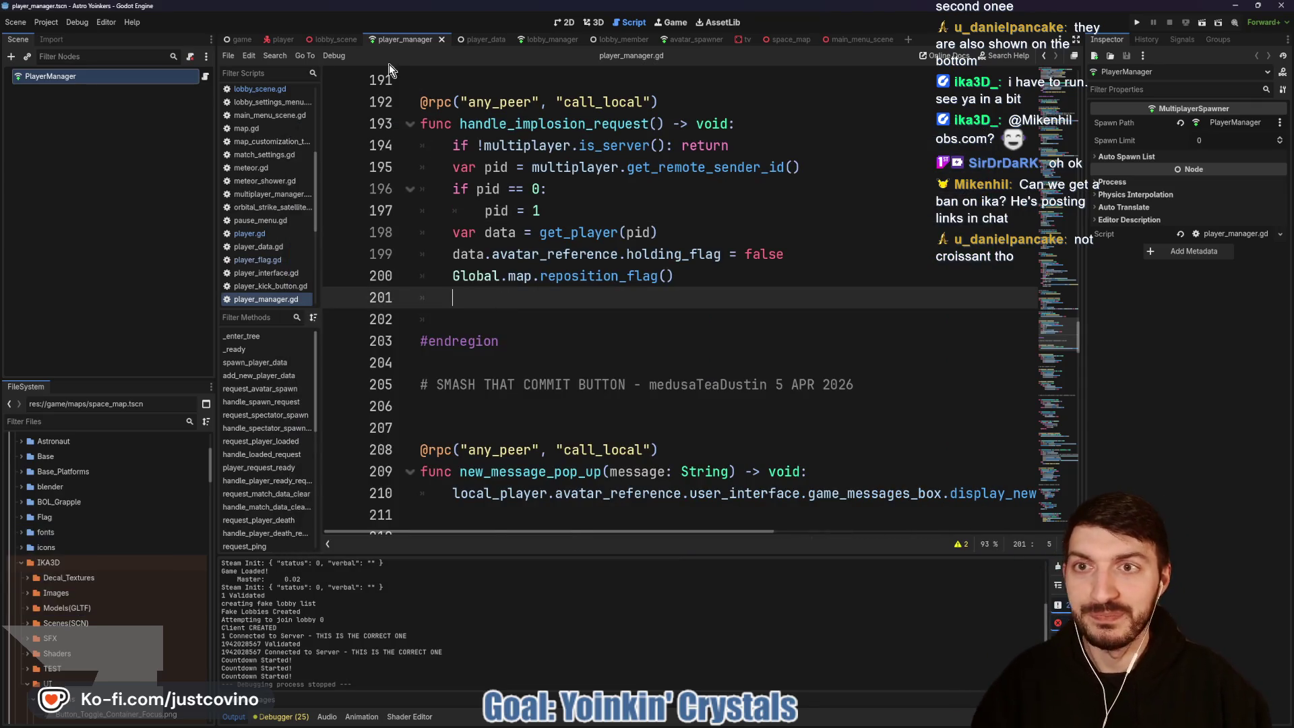
pyautogui.click(283, 40)
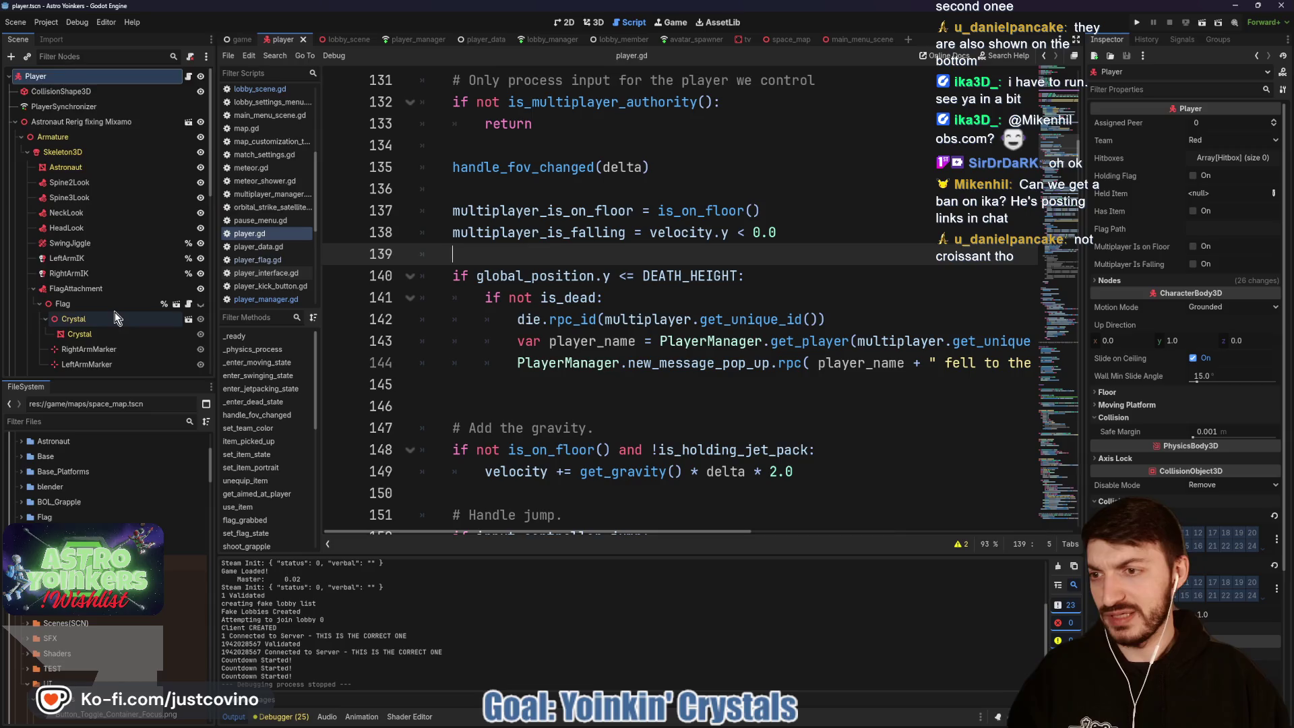
pyautogui.scroll(-2, 112, 298)
pyautogui.click(188, 283)
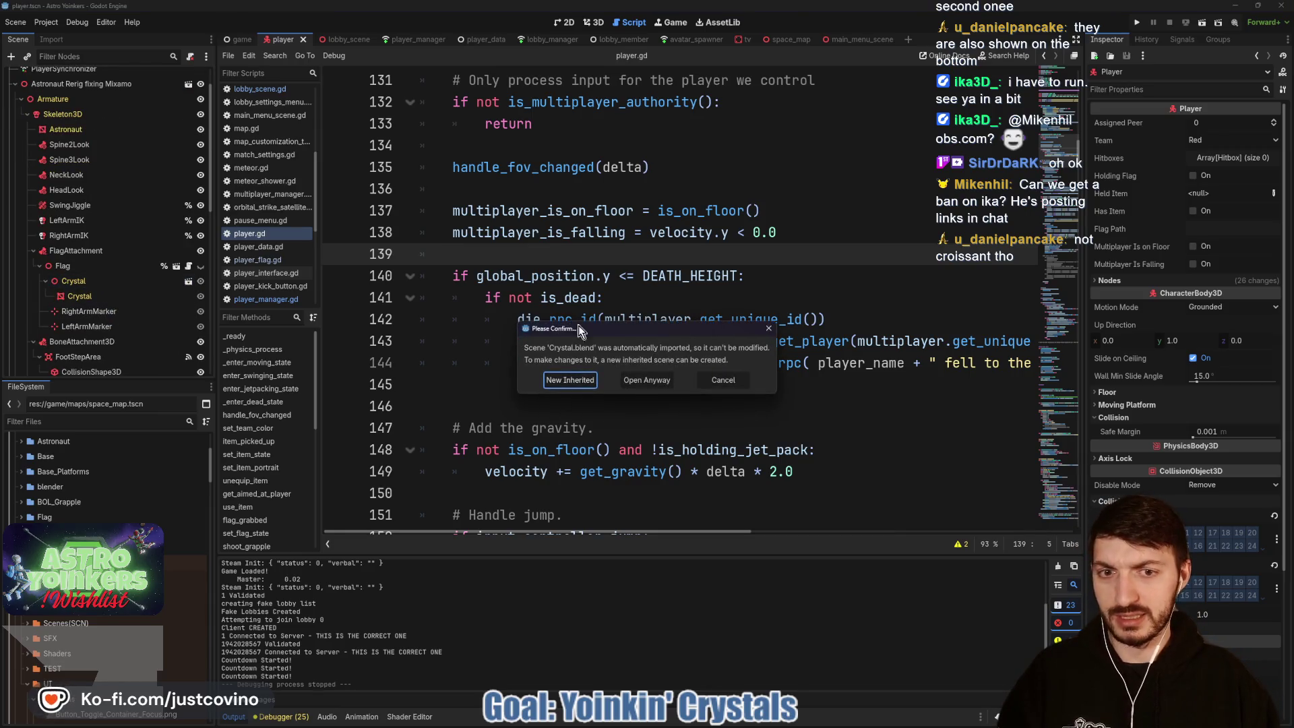
pyautogui.click(722, 380)
pyautogui.click(188, 265)
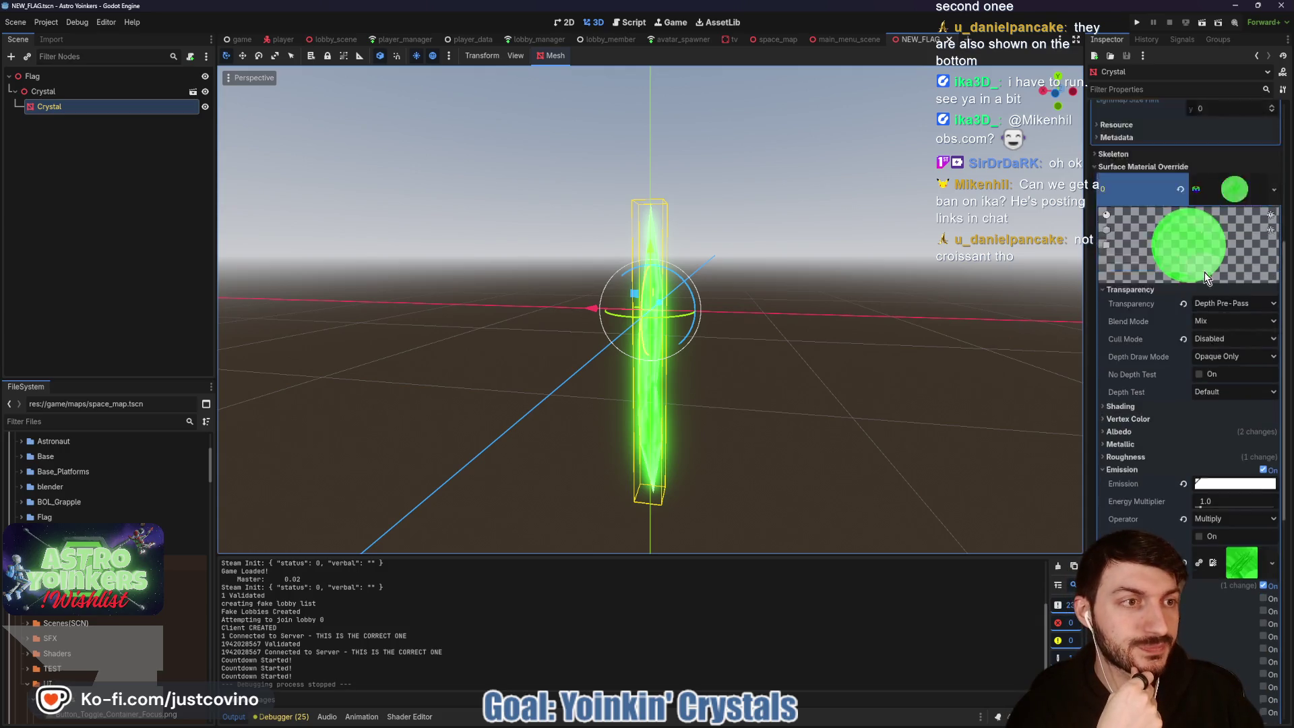
pyautogui.scroll(3, 1216, 272)
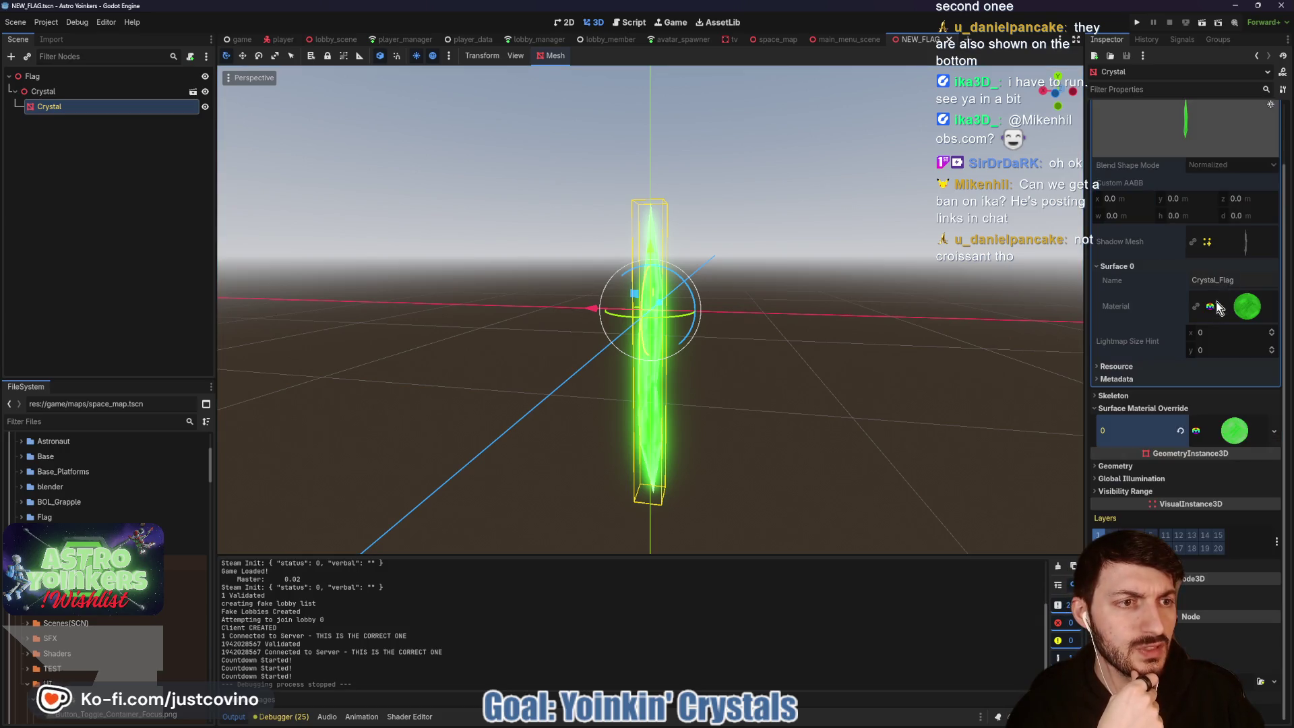
pyautogui.rightClick(1228, 433)
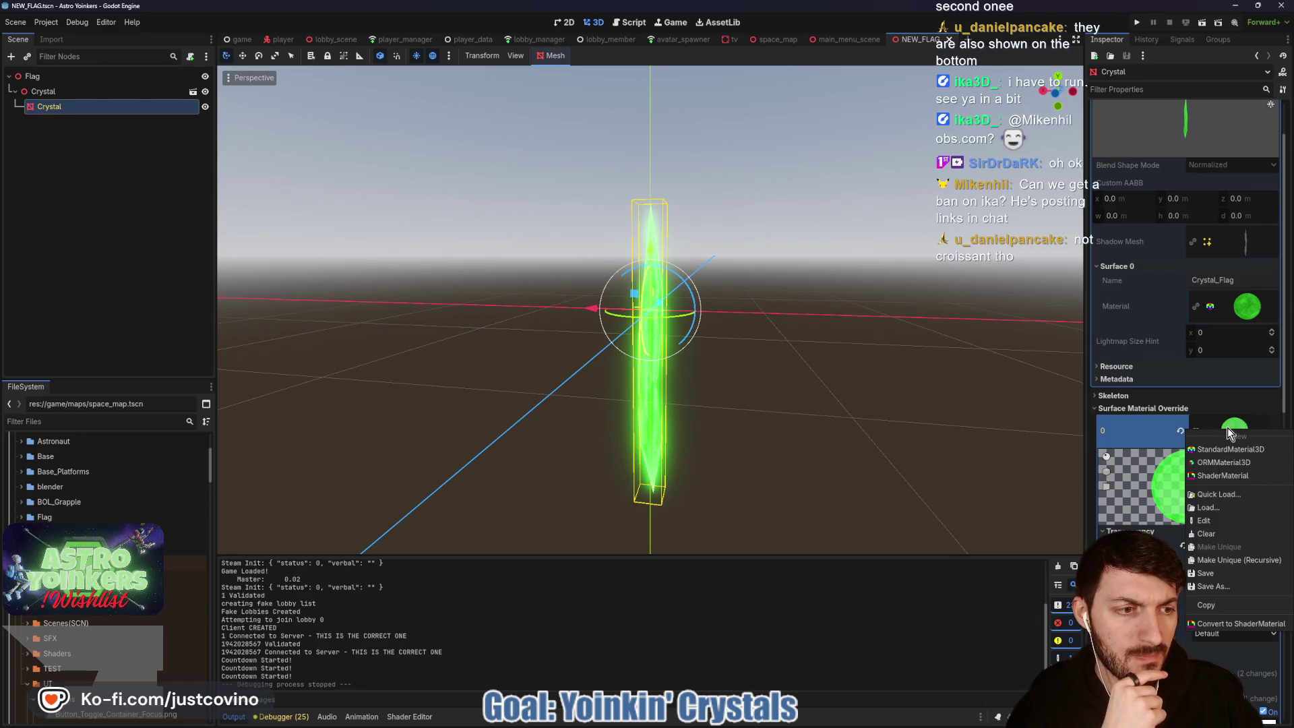
# Save the green override material as flag_crystal_mat.tres in the vfx materials folder
pyautogui.click(1237, 574)
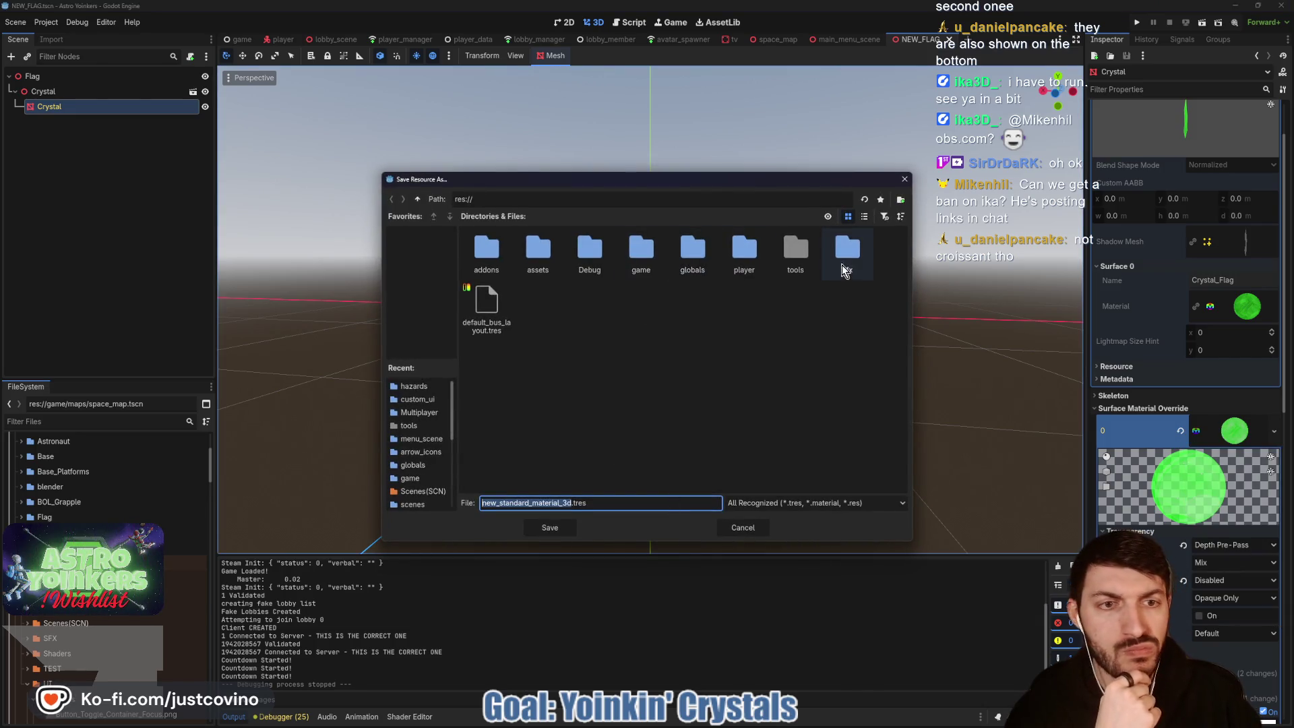
pyautogui.doubleClick(641, 250)
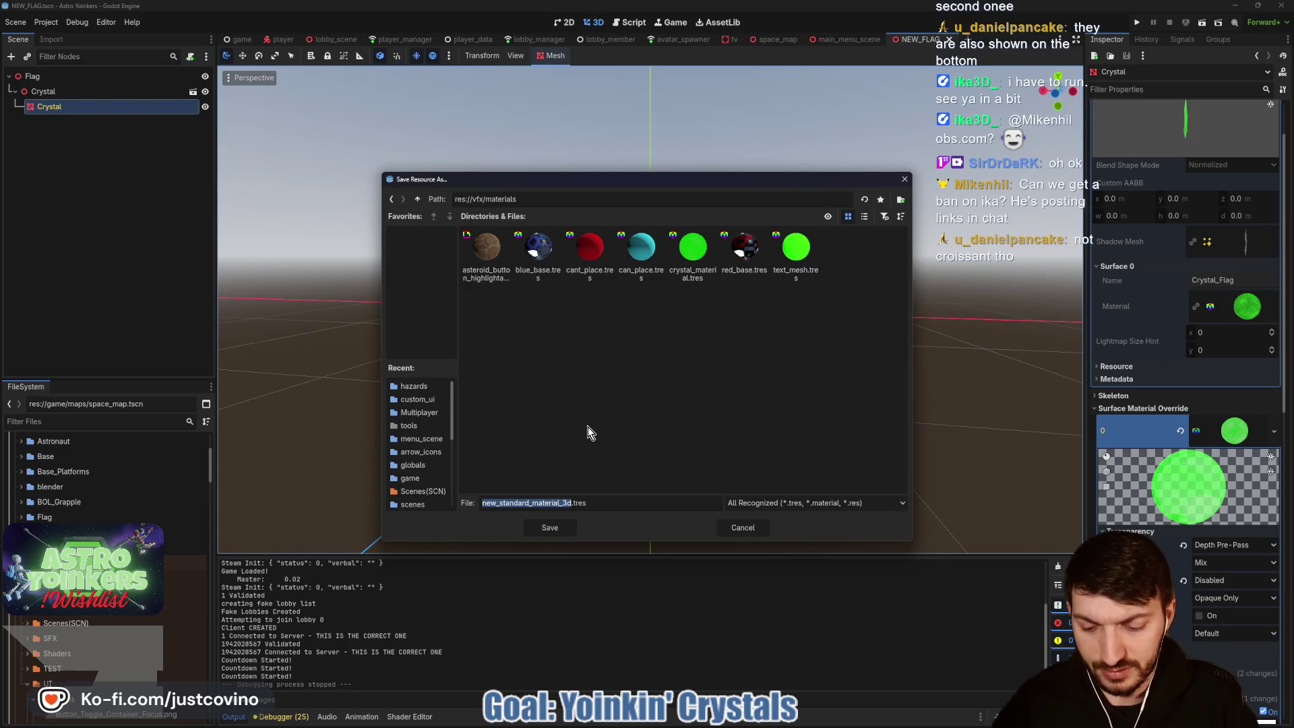
pyautogui.write('flag_crystal')
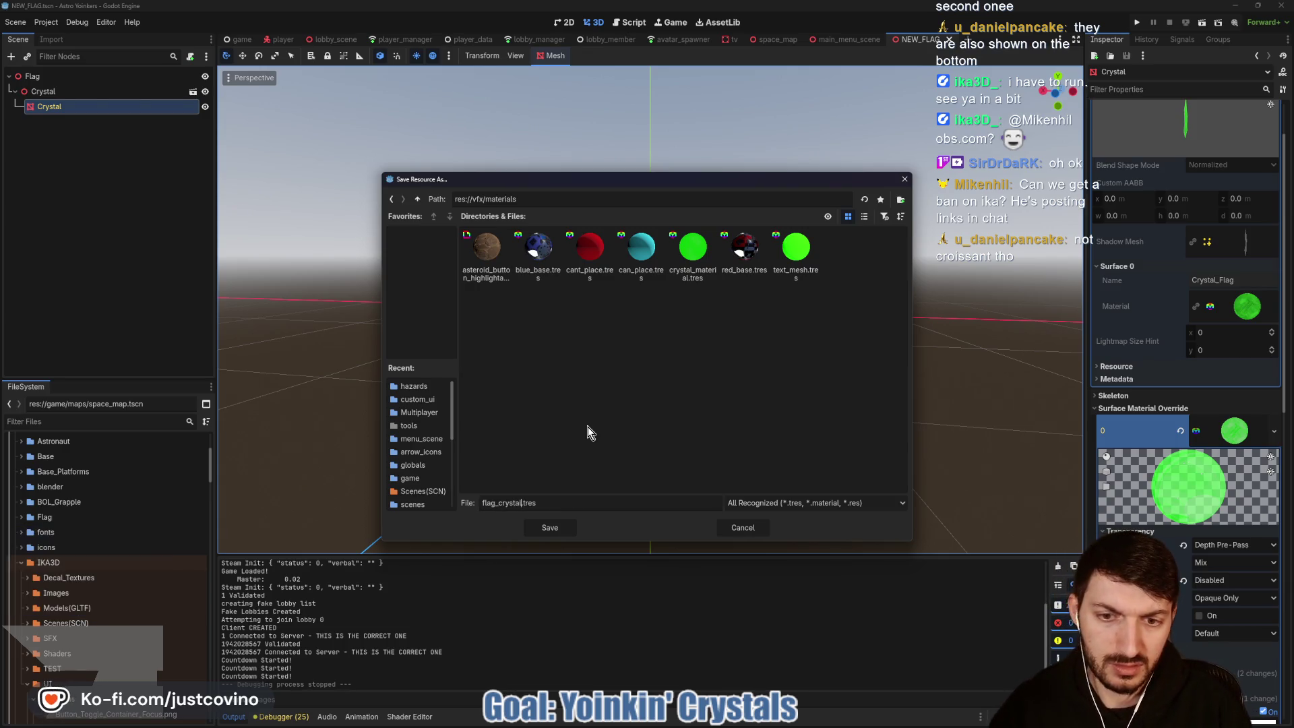
pyautogui.click(557, 527)
# Clear the Surface Material Override and assign a new blank ShaderMaterial
pyautogui.click(1180, 430)
pyautogui.click(1218, 439)
pyautogui.click(1235, 483)
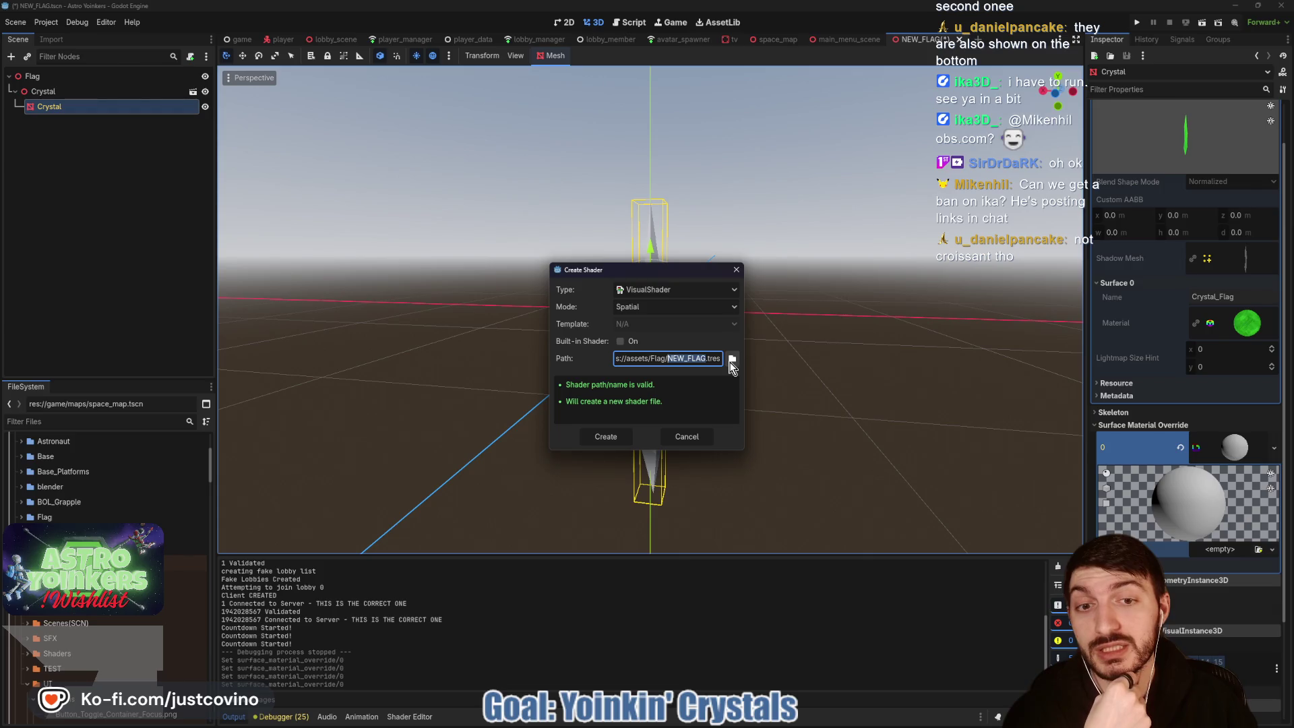
# Point a new shader at res://vfx/shaders as flag_crystal_shader, then cancel creating it
pyautogui.click(732, 361)
pyautogui.click(417, 199)
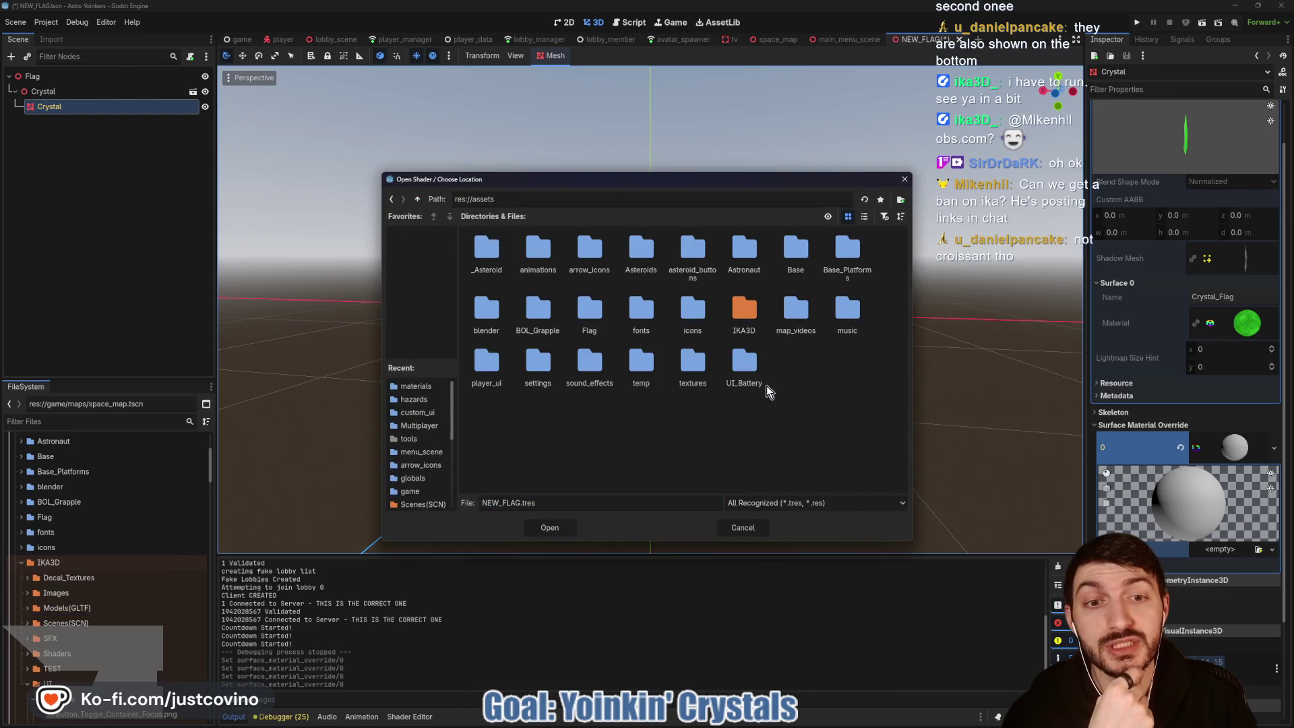
pyautogui.click(418, 200)
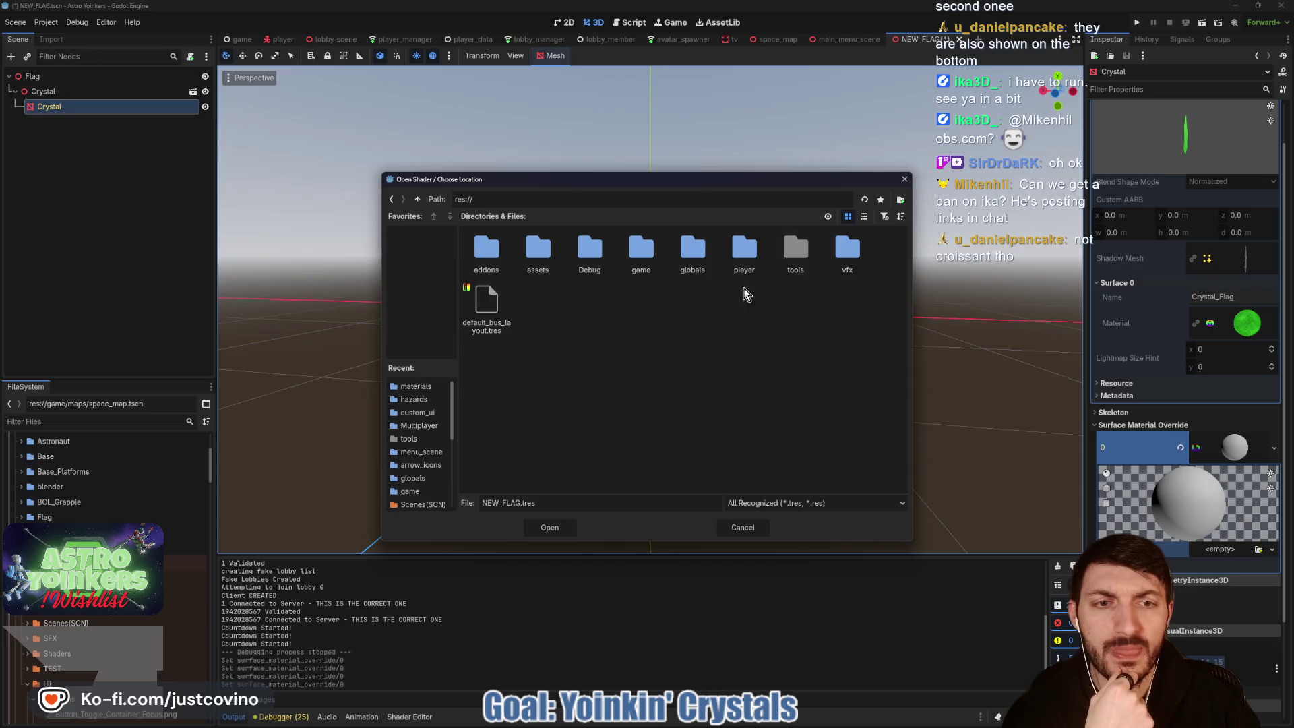
pyautogui.doubleClick(845, 253)
pyautogui.doubleClick(795, 250)
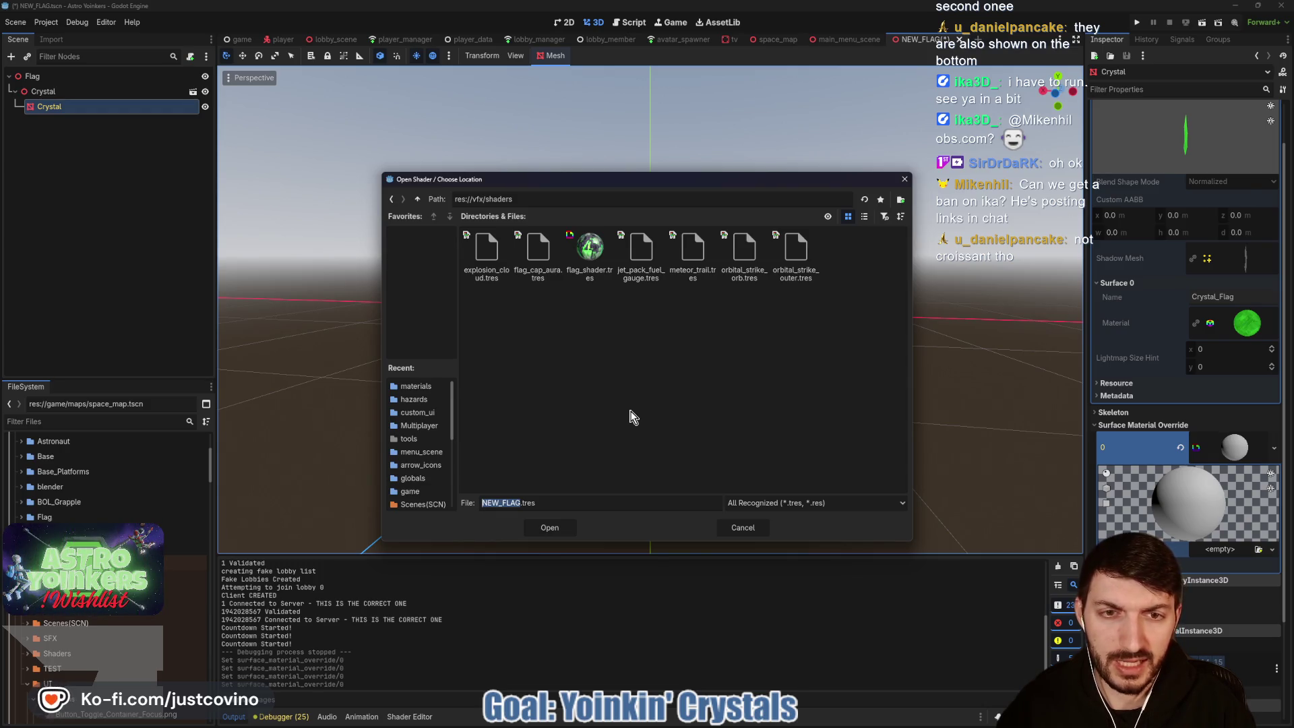
pyautogui.write('flag_shader')
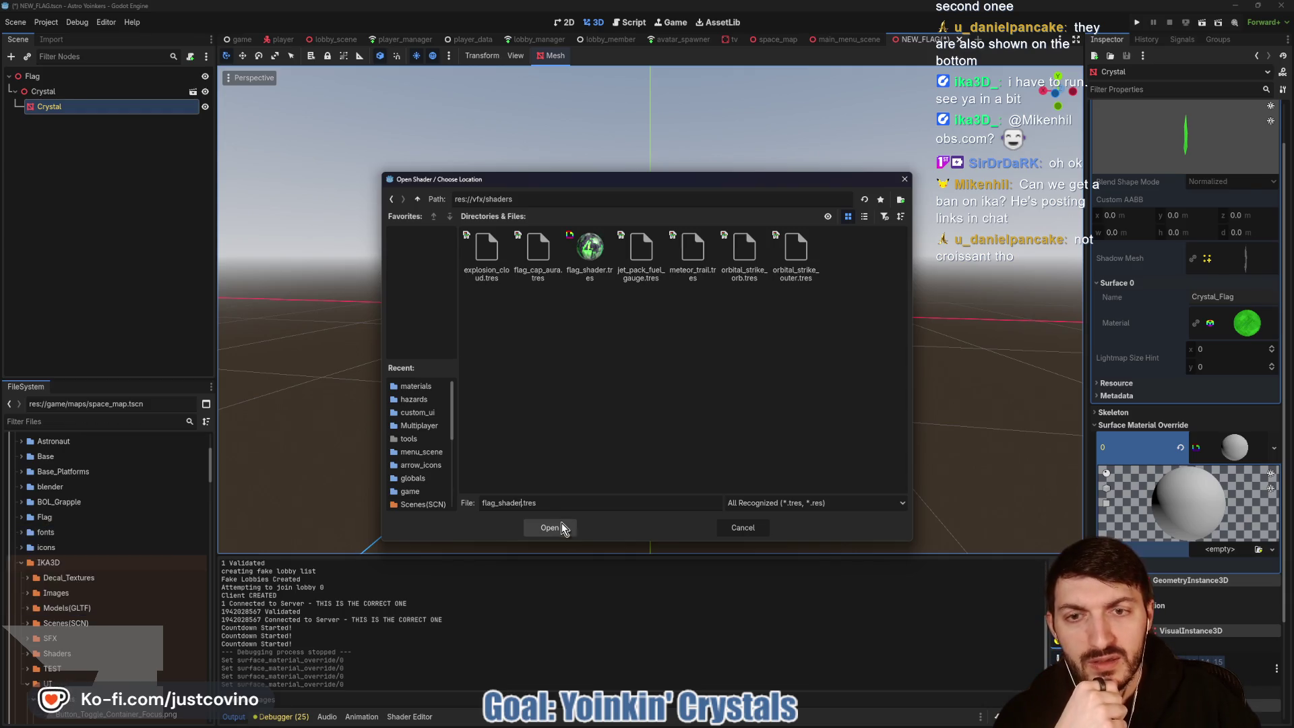
pyautogui.click(496, 503)
pyautogui.write('_crystal')
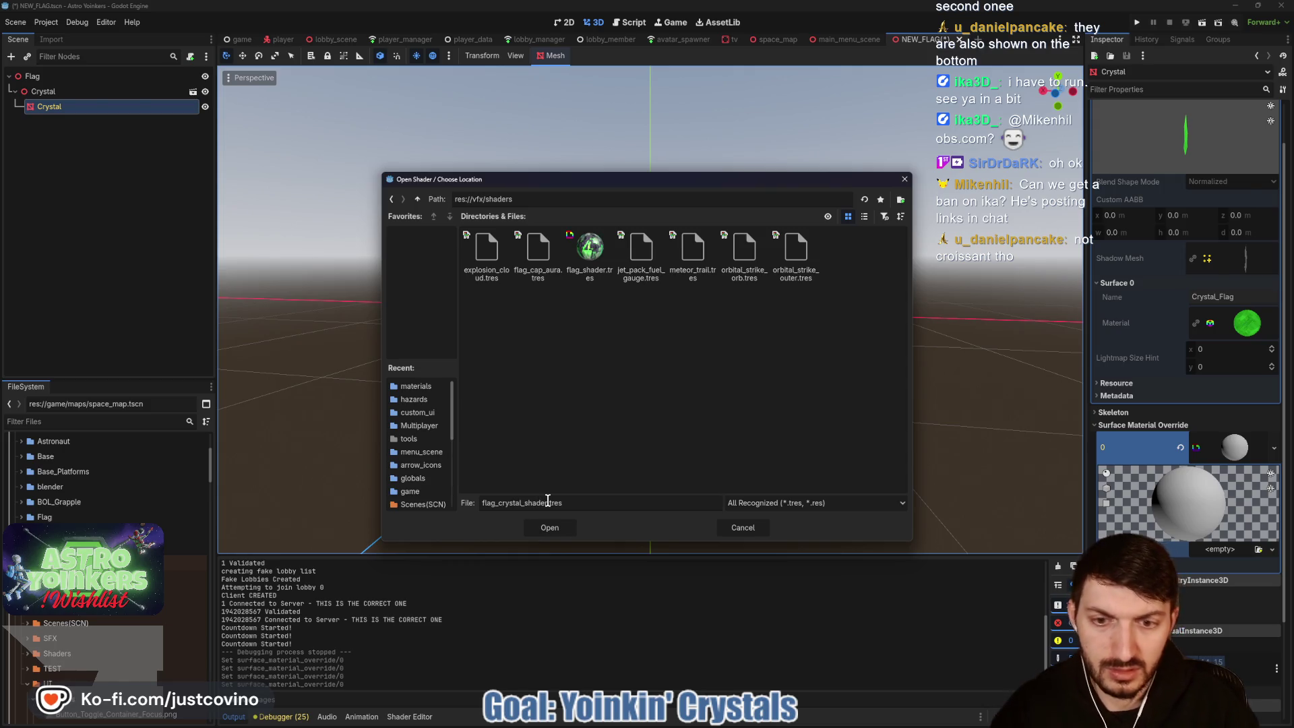
pyautogui.click(544, 525)
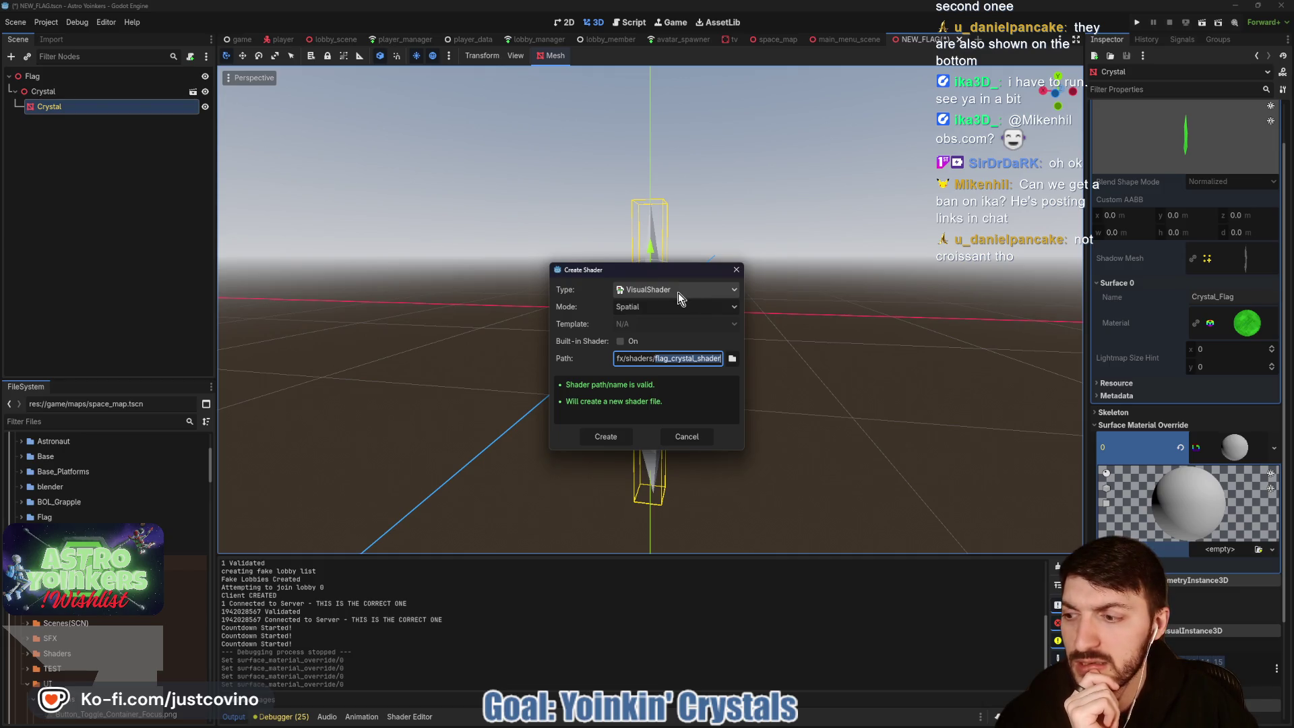
pyautogui.click(699, 437)
pyautogui.scroll(-10, 95, 629)
pyautogui.scroll(-10, 95, 631)
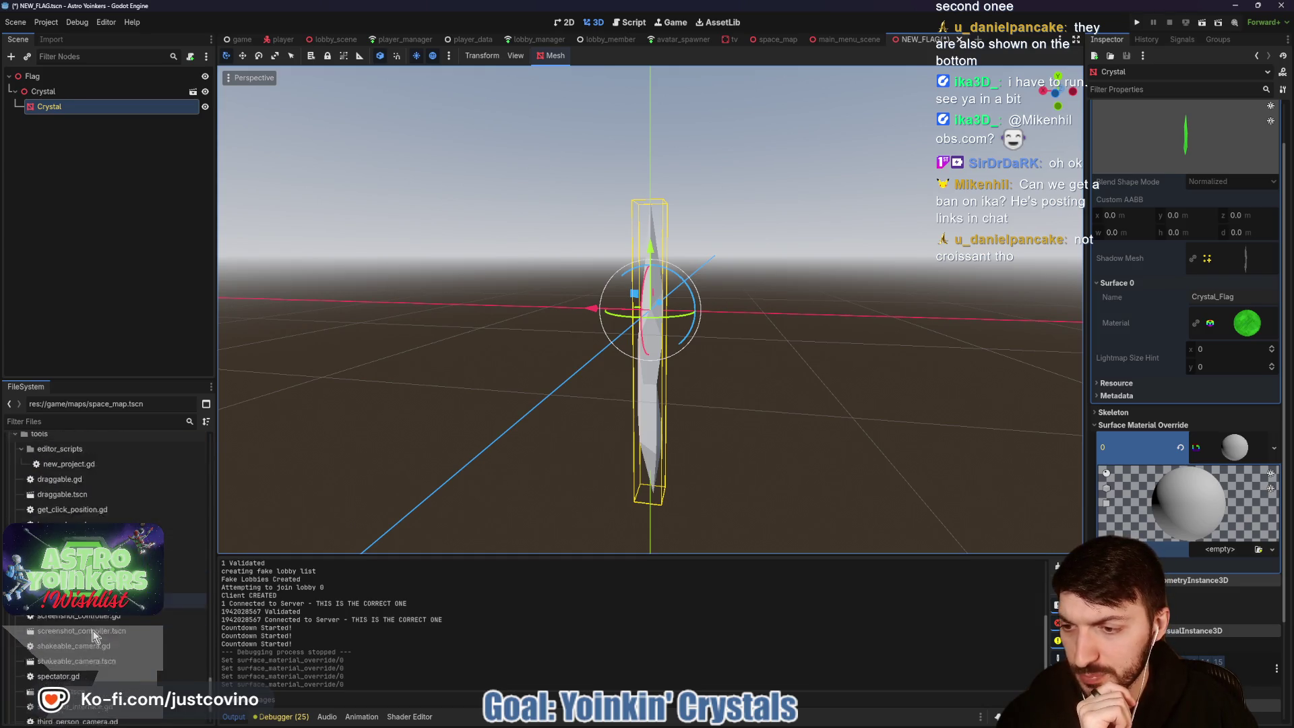
# Expand vfx > shaders, select flag_shader.tres, and open its Flag_Energy_Shader graph
pyautogui.scroll(-5, 95, 630)
pyautogui.click(20, 651)
pyautogui.click(19, 651)
pyautogui.scroll(-4, 20, 651)
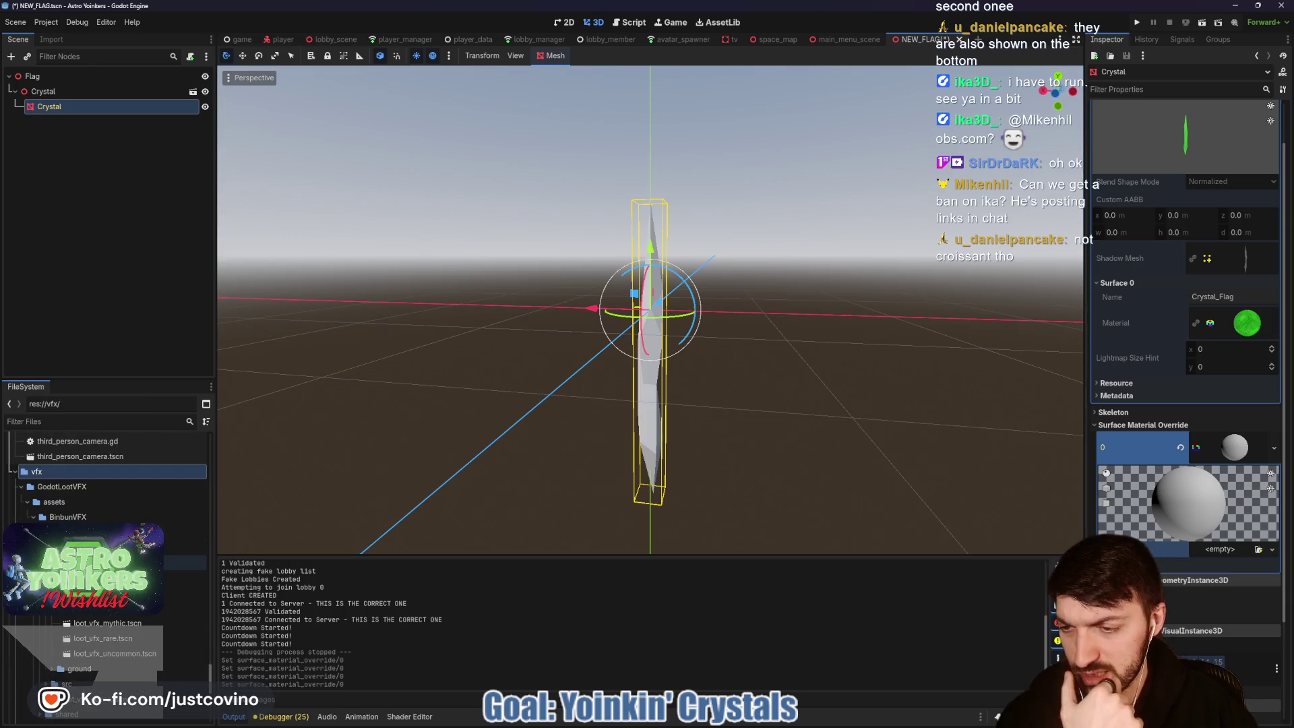
pyautogui.scroll(-4, 108, 553)
pyautogui.scroll(-3, 106, 556)
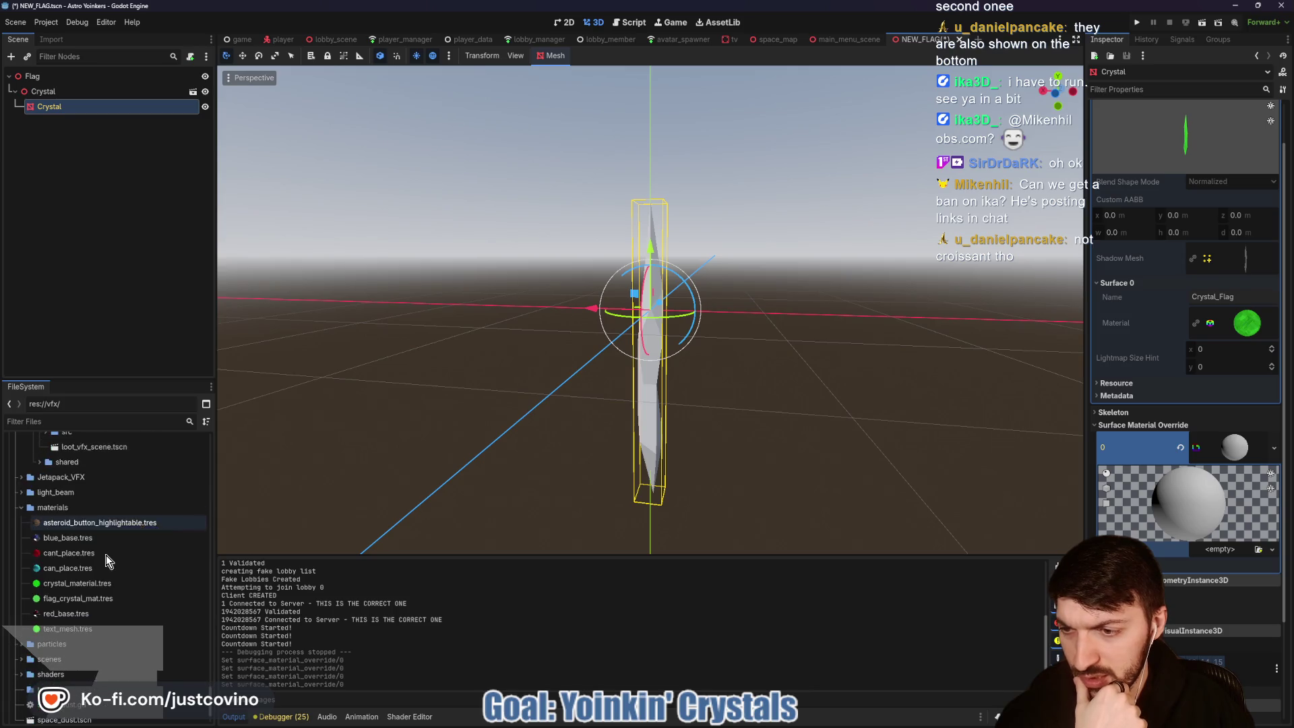
pyautogui.click(18, 510)
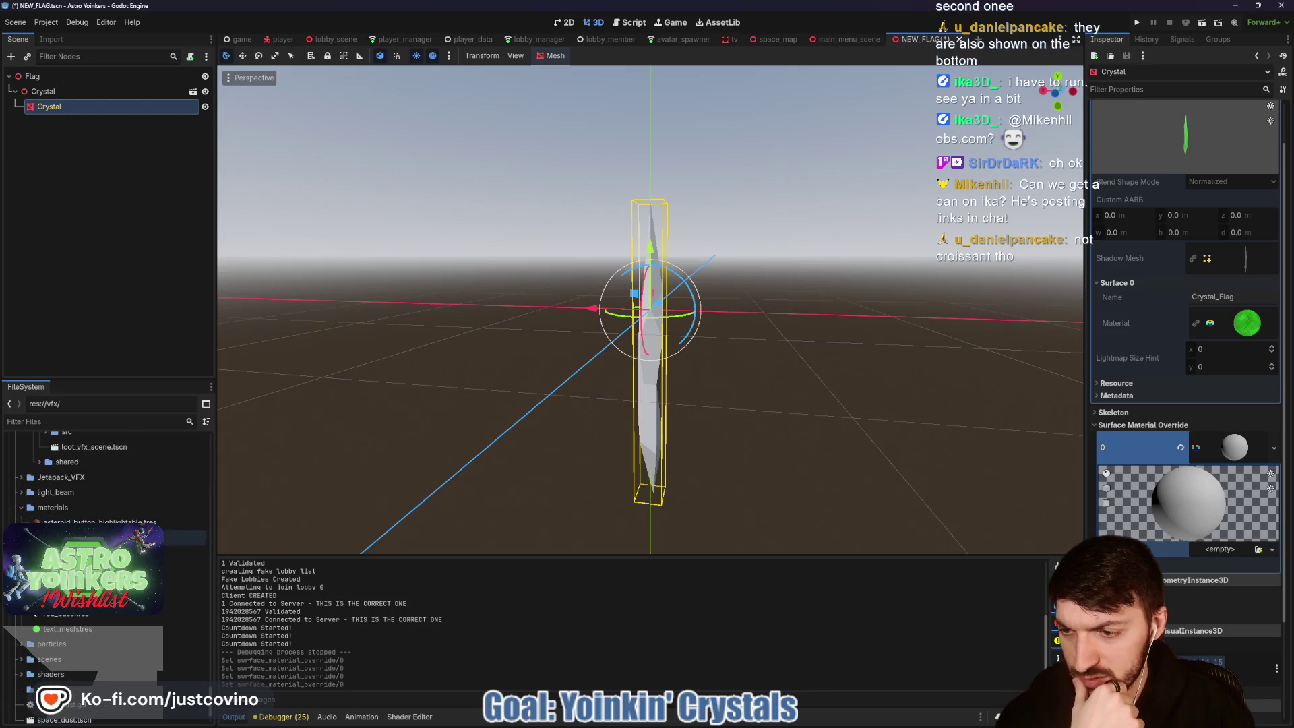
pyautogui.scroll(-1, 80, 638)
pyautogui.doubleClick(80, 639)
pyautogui.scroll(-3, 128, 625)
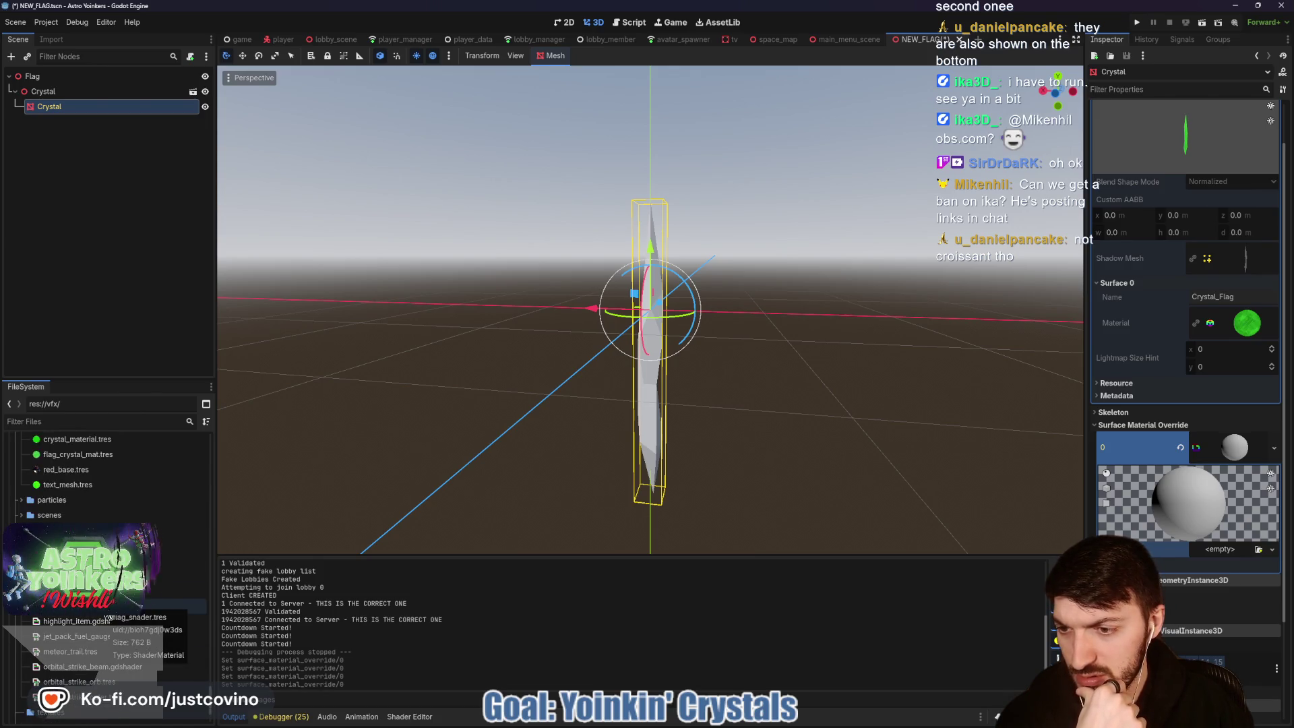
pyautogui.click(105, 606)
pyautogui.click(1239, 198)
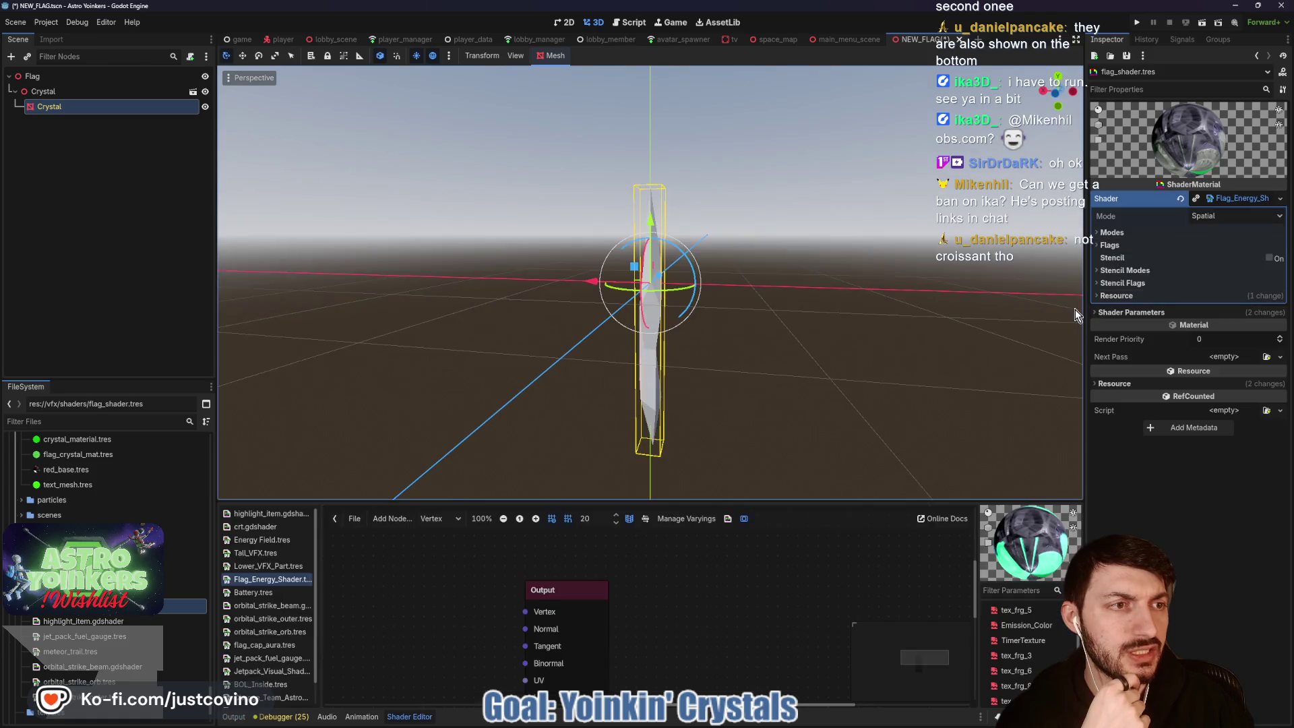
pyautogui.moveTo(734, 500); pyautogui.dragTo(720, 255)
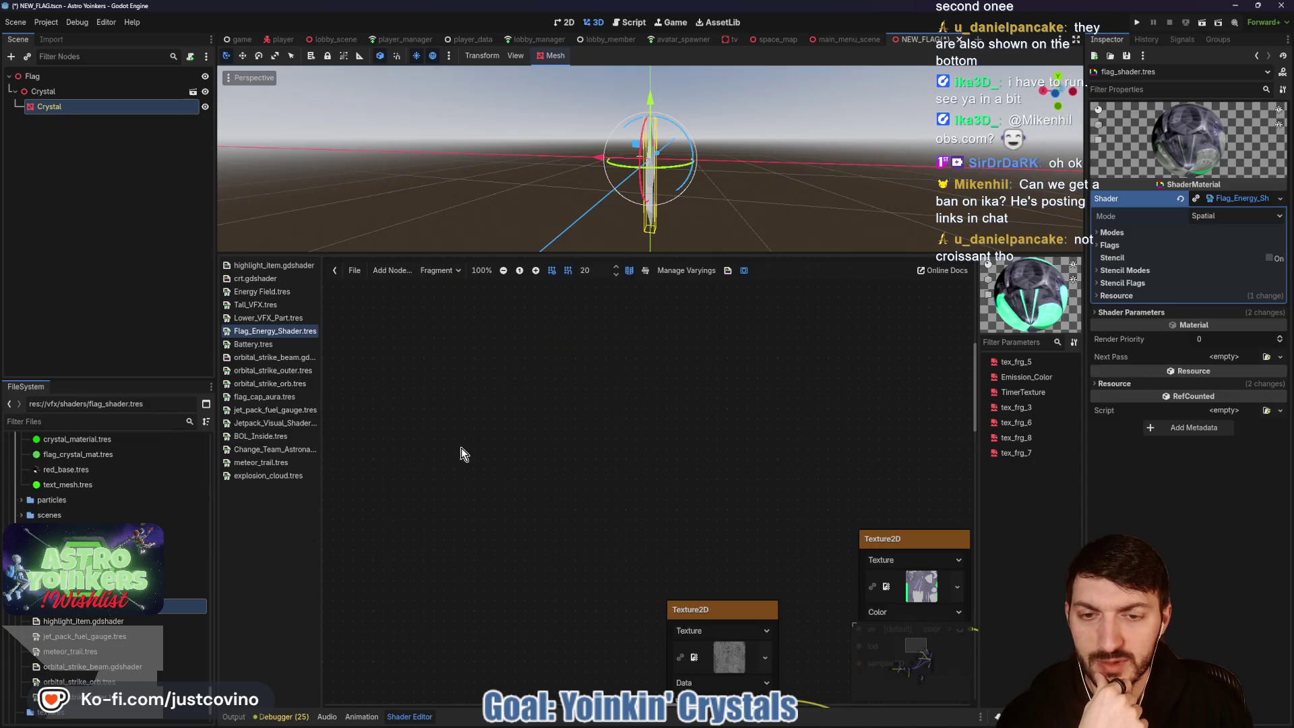
pyautogui.scroll(-4, 760, 541)
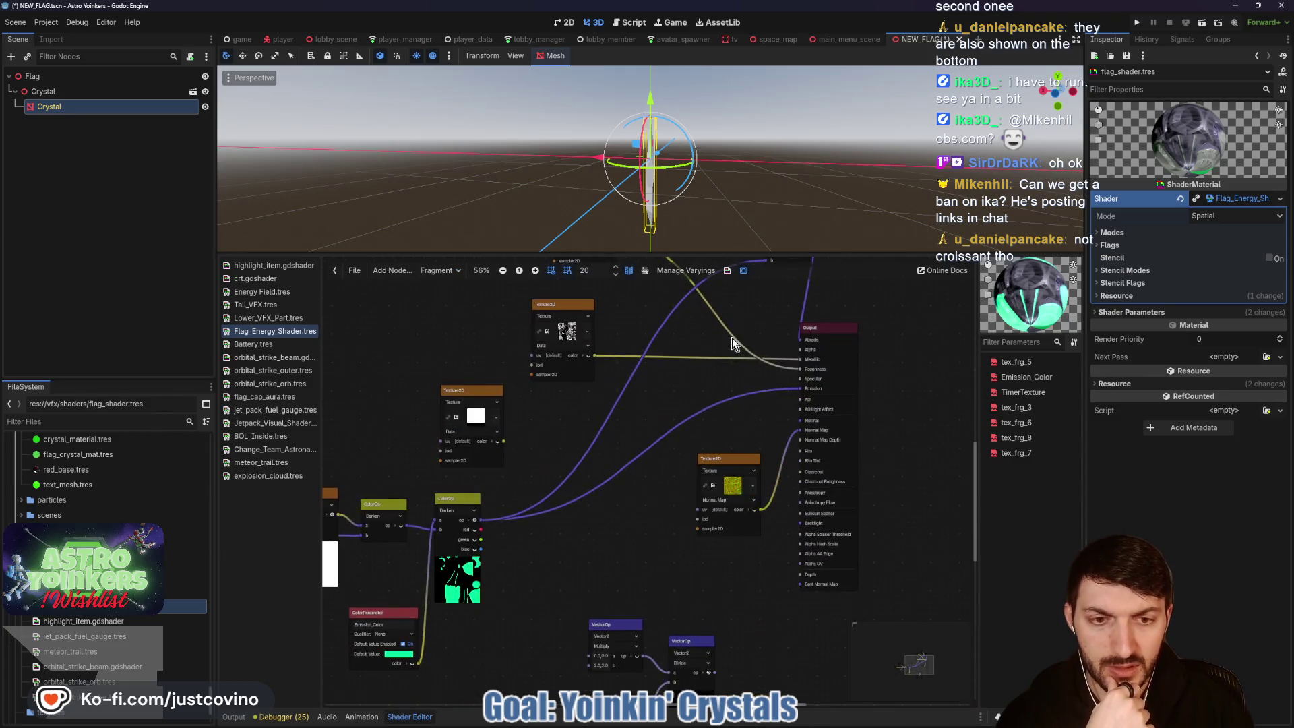
pyautogui.scroll(8, 646, 480)
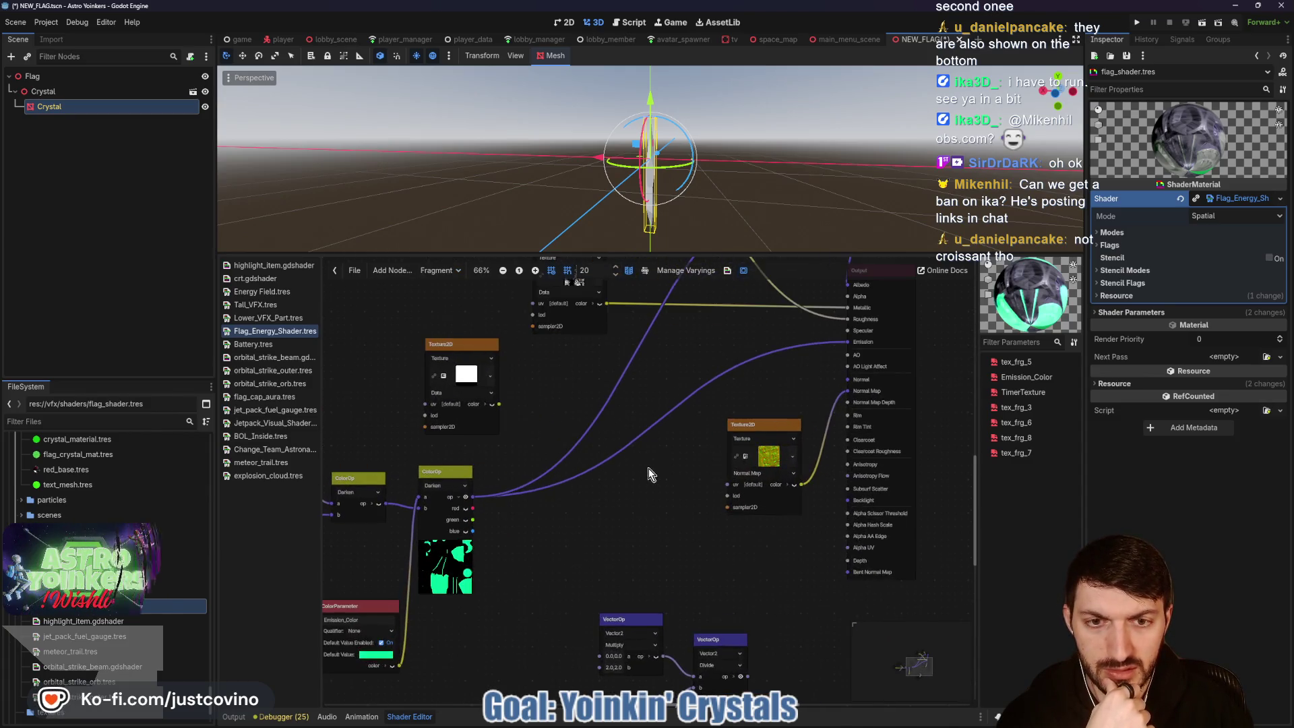
pyautogui.scroll(-3, 678, 525)
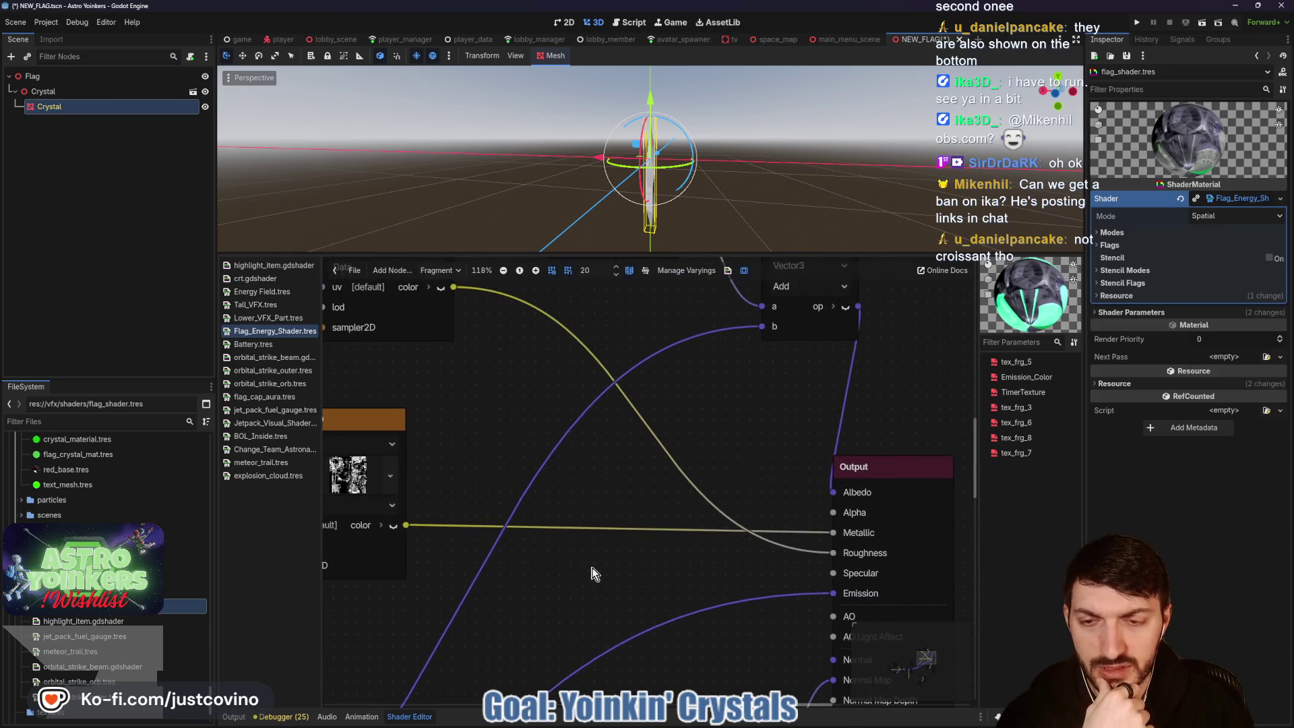
pyautogui.scroll(5, 673, 472)
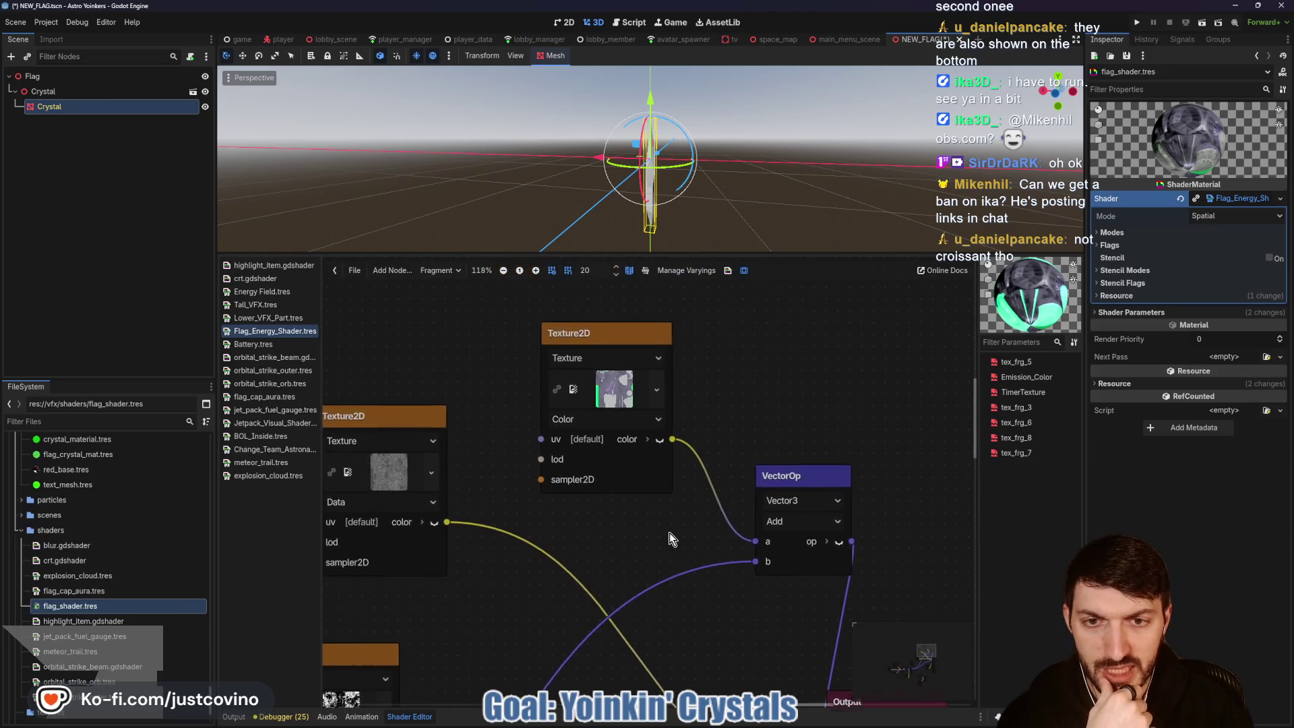
pyautogui.moveTo(671, 507)
pyautogui.mouseDown()
pyautogui.moveTo(824, 436)
pyautogui.moveTo(676, 394)
pyautogui.moveTo(810, 306)
pyautogui.mouseUp()
pyautogui.scroll(-2, 816, 350)
pyautogui.scroll(-5, 822, 388)
pyautogui.hscroll(-8, 755, 475)
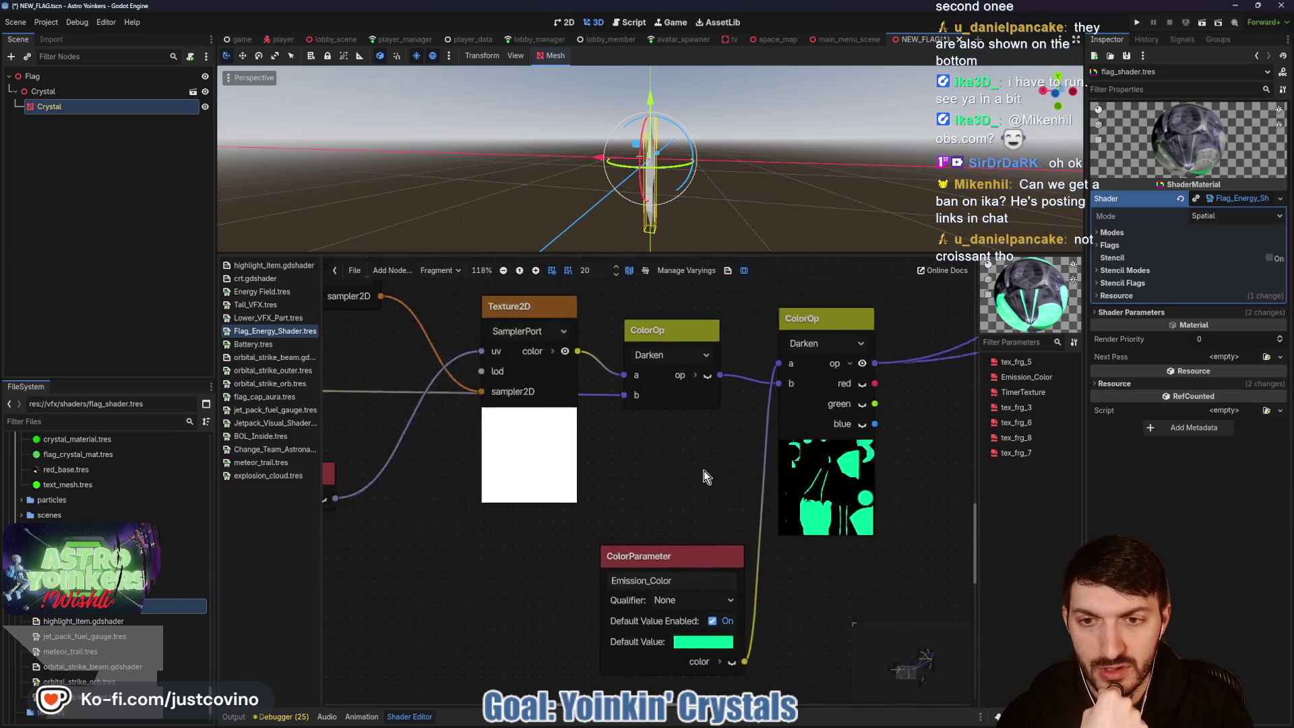
pyautogui.scroll(-4, 754, 476)
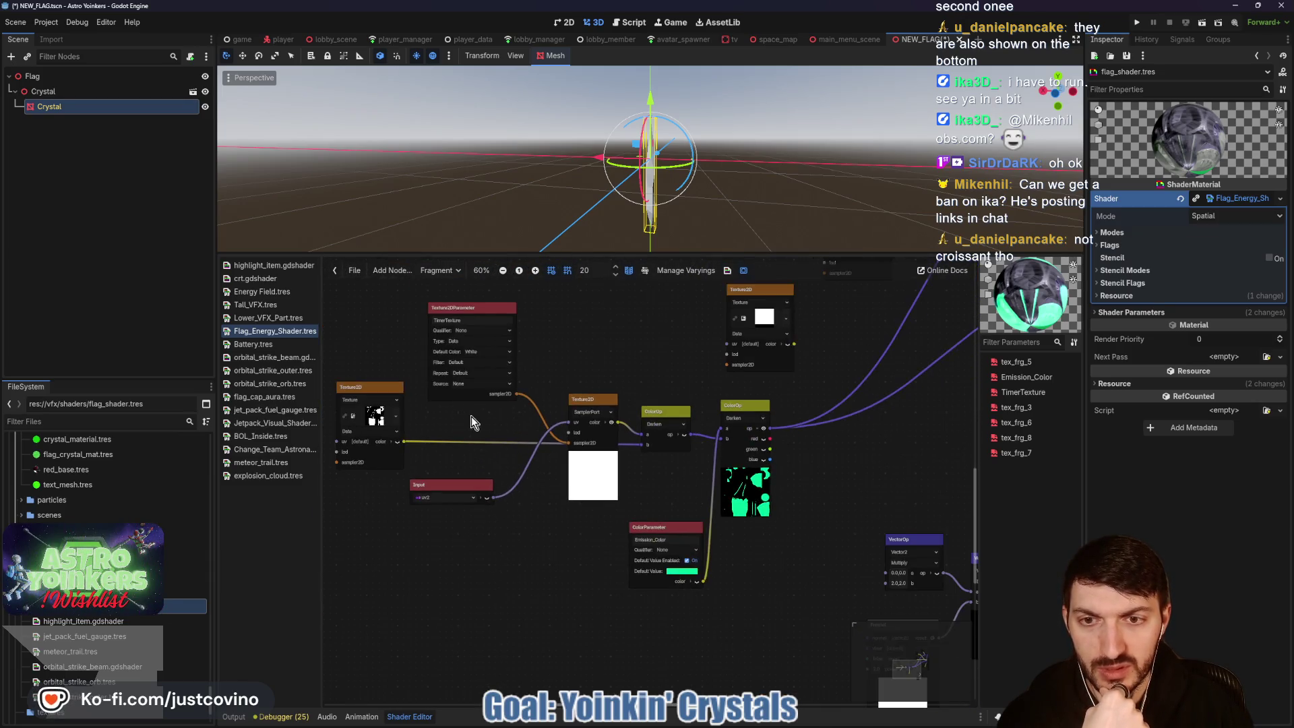
pyautogui.moveTo(468, 416); pyautogui.dragTo(585, 410)
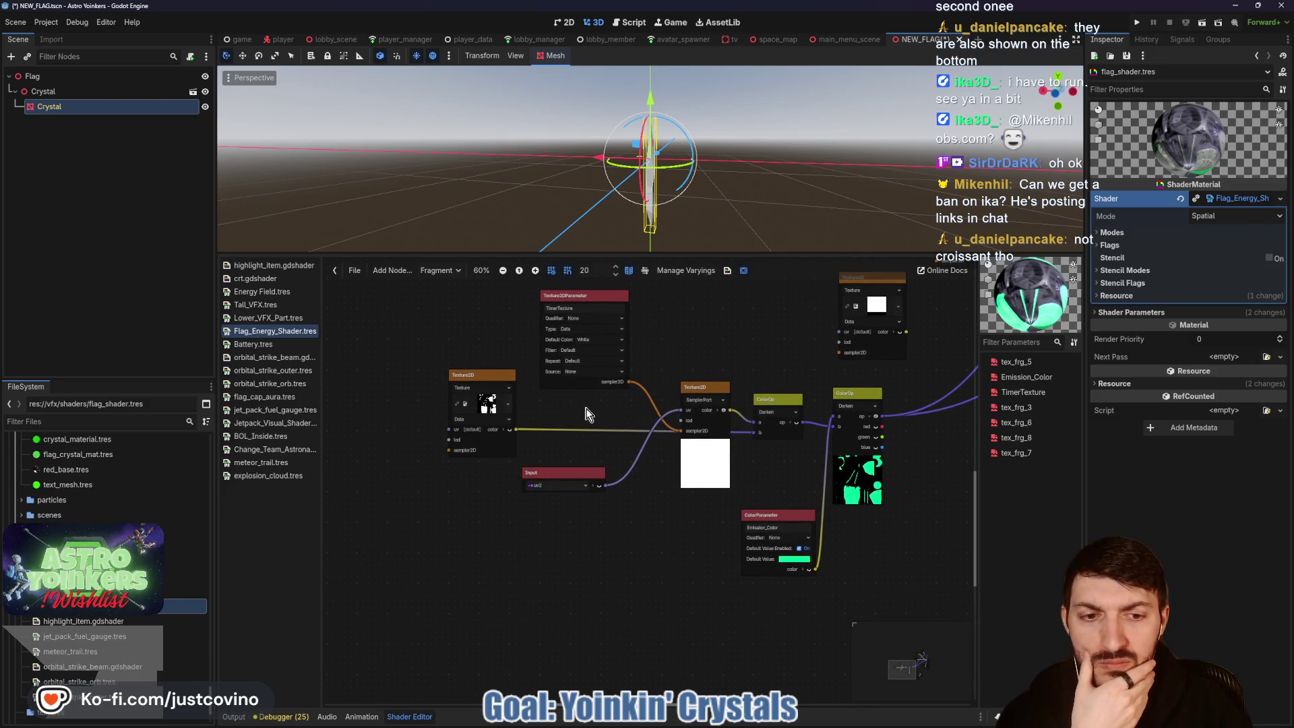
pyautogui.moveTo(778, 492); pyautogui.dragTo(381, 485)
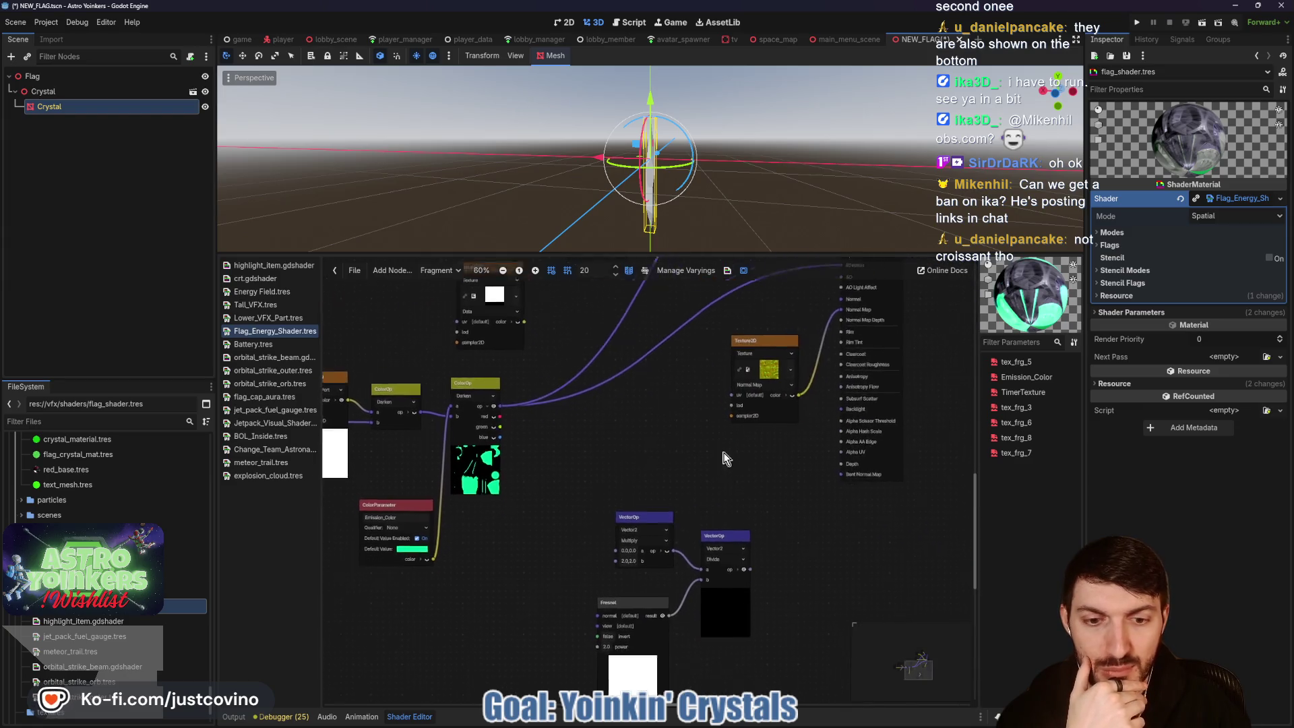
pyautogui.moveTo(727, 460); pyautogui.dragTo(700, 346)
pyautogui.moveTo(773, 376); pyautogui.dragTo(689, 562)
pyautogui.moveTo(649, 348); pyautogui.dragTo(617, 504)
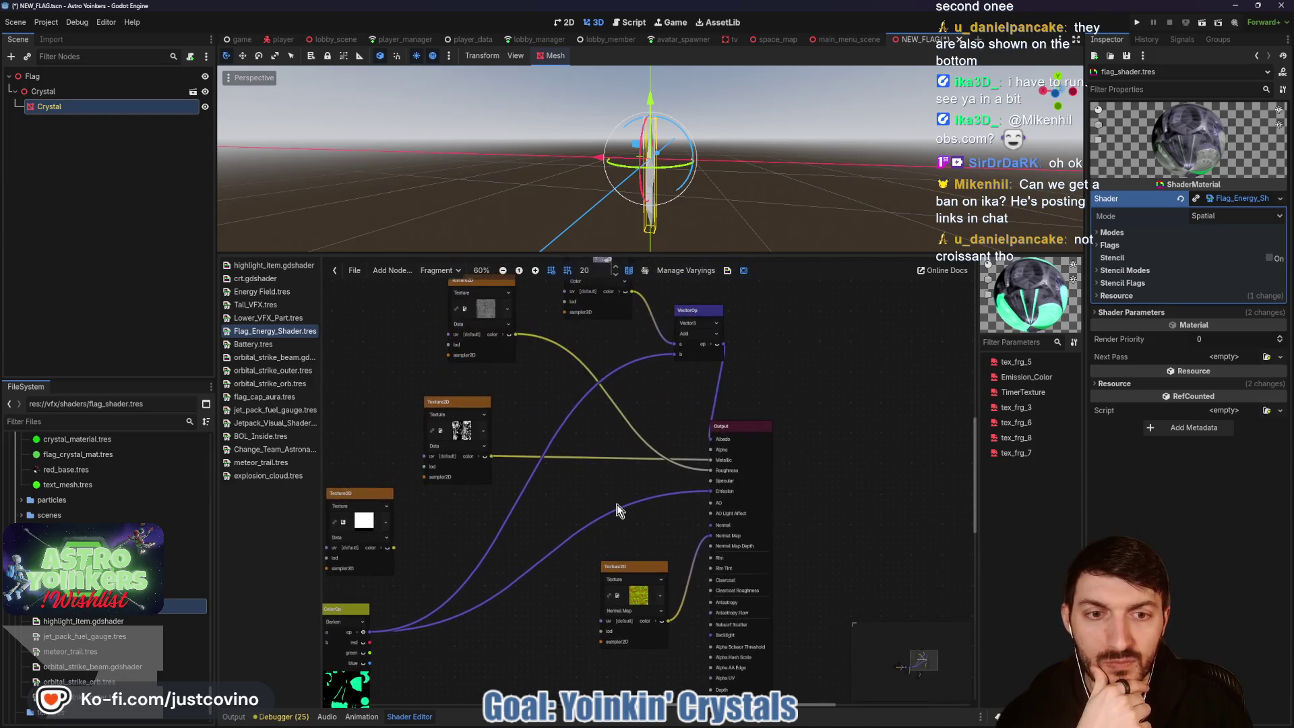
pyautogui.scroll(2, 732, 378)
pyautogui.scroll(-4, 828, 471)
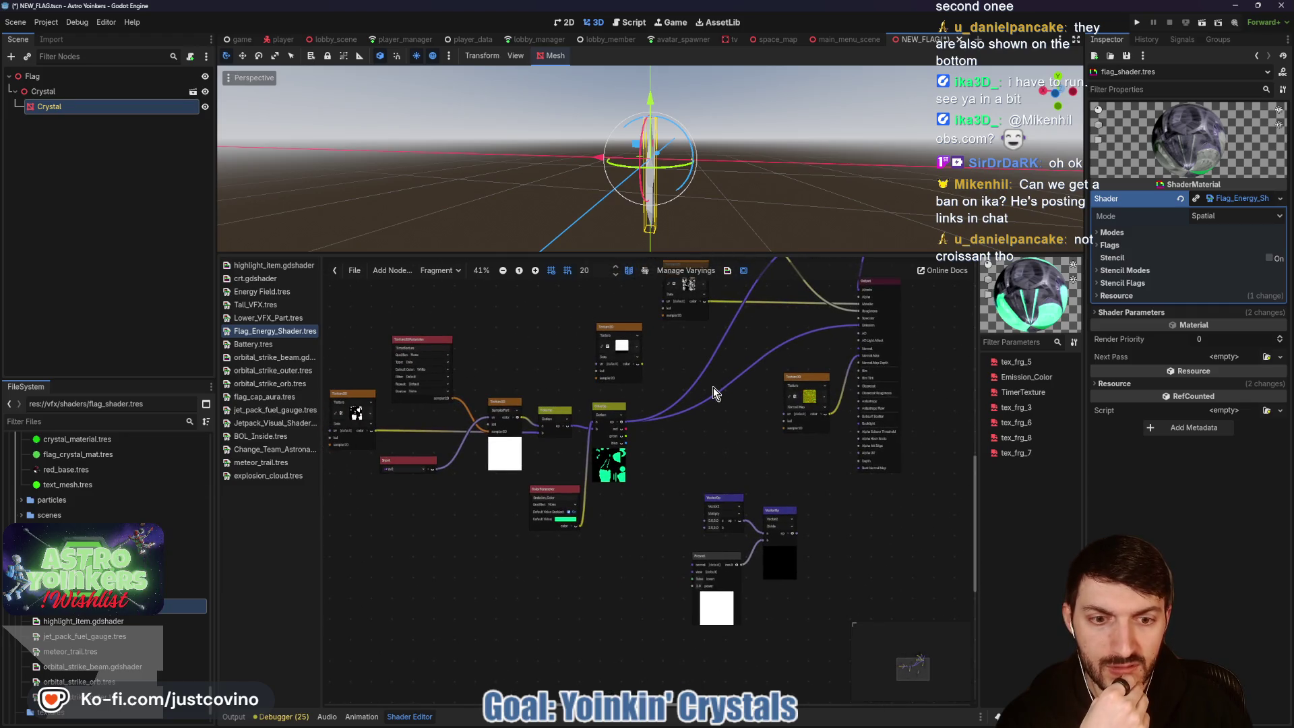
pyautogui.scroll(3, 660, 462)
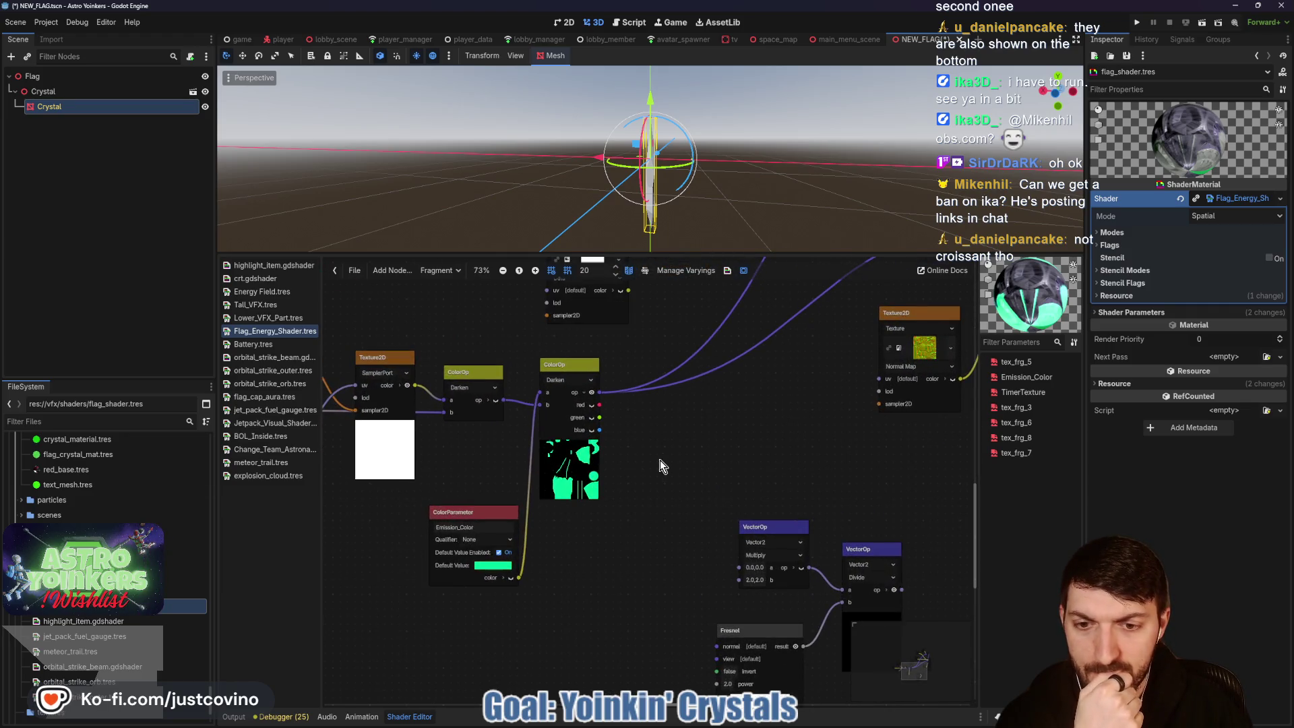
pyautogui.moveTo(661, 465)
pyautogui.mouseDown()
pyautogui.moveTo(839, 467)
pyautogui.moveTo(823, 461)
pyautogui.moveTo(948, 523)
pyautogui.mouseUp()
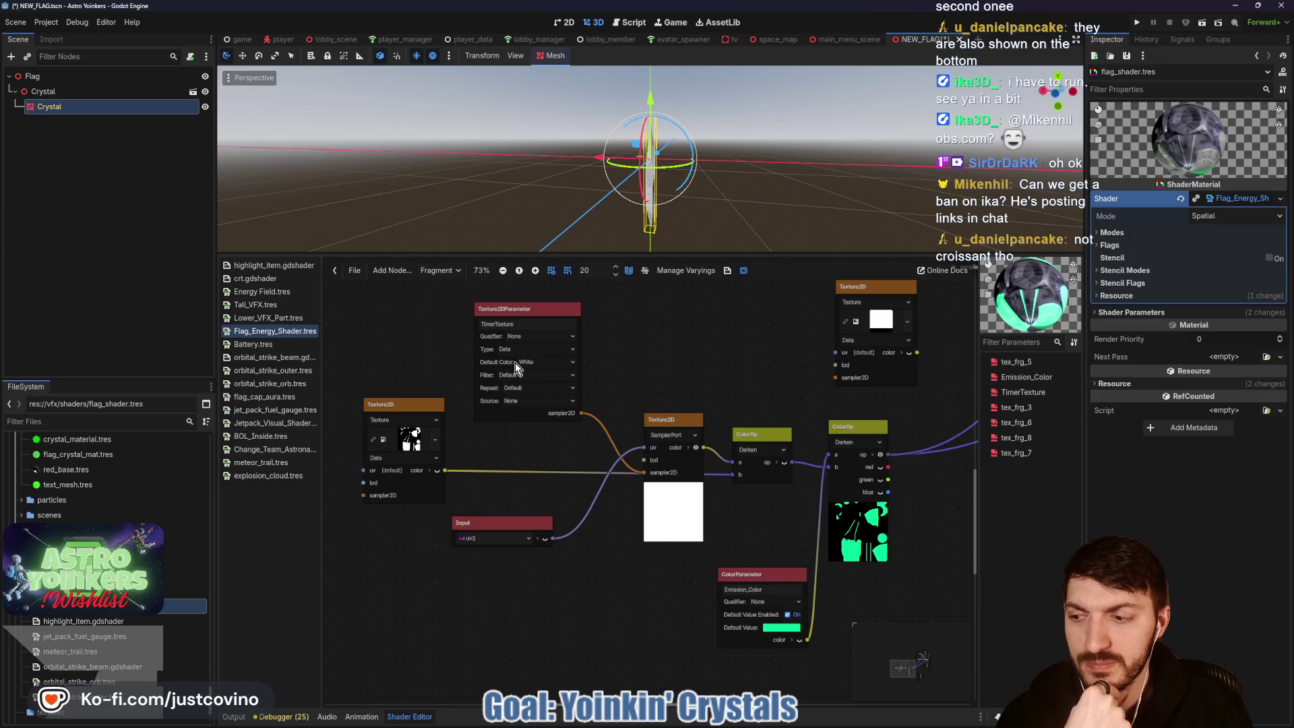
pyautogui.hscroll(3, 697, 374)
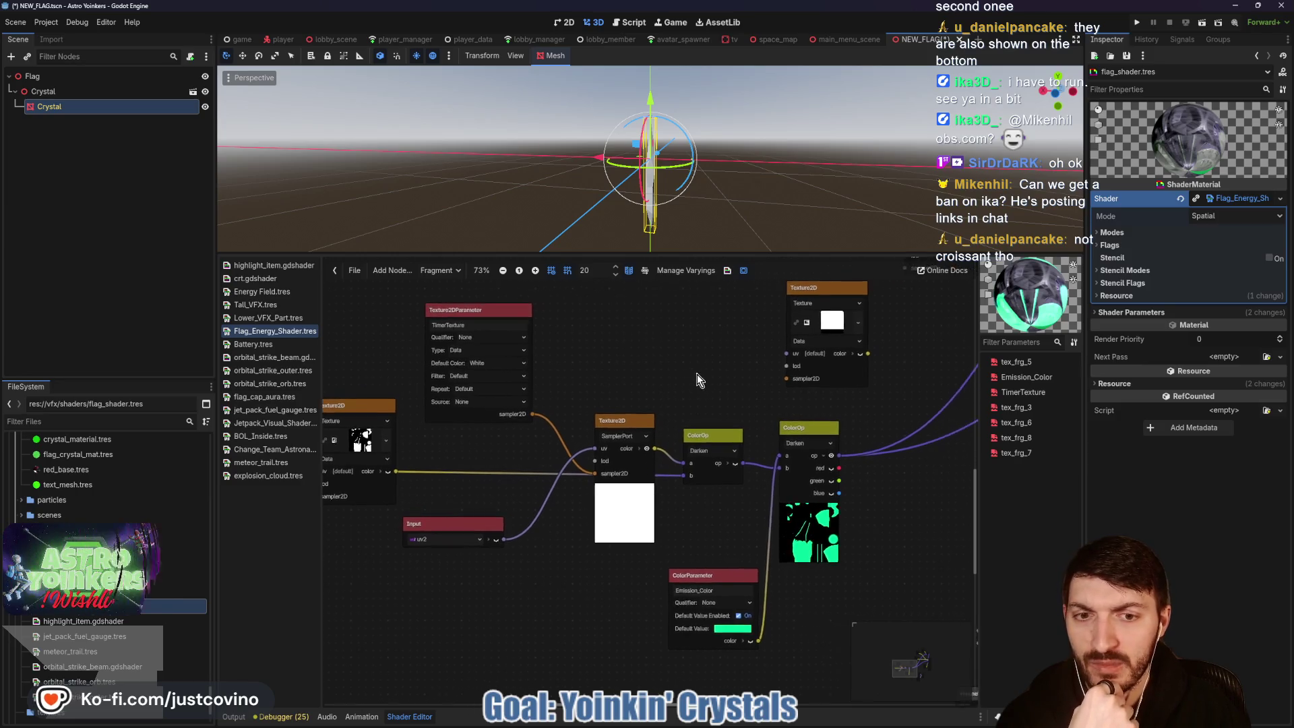
pyautogui.moveTo(687, 373)
pyautogui.mouseDown()
pyautogui.moveTo(741, 375)
pyautogui.moveTo(588, 376)
pyautogui.mouseUp()
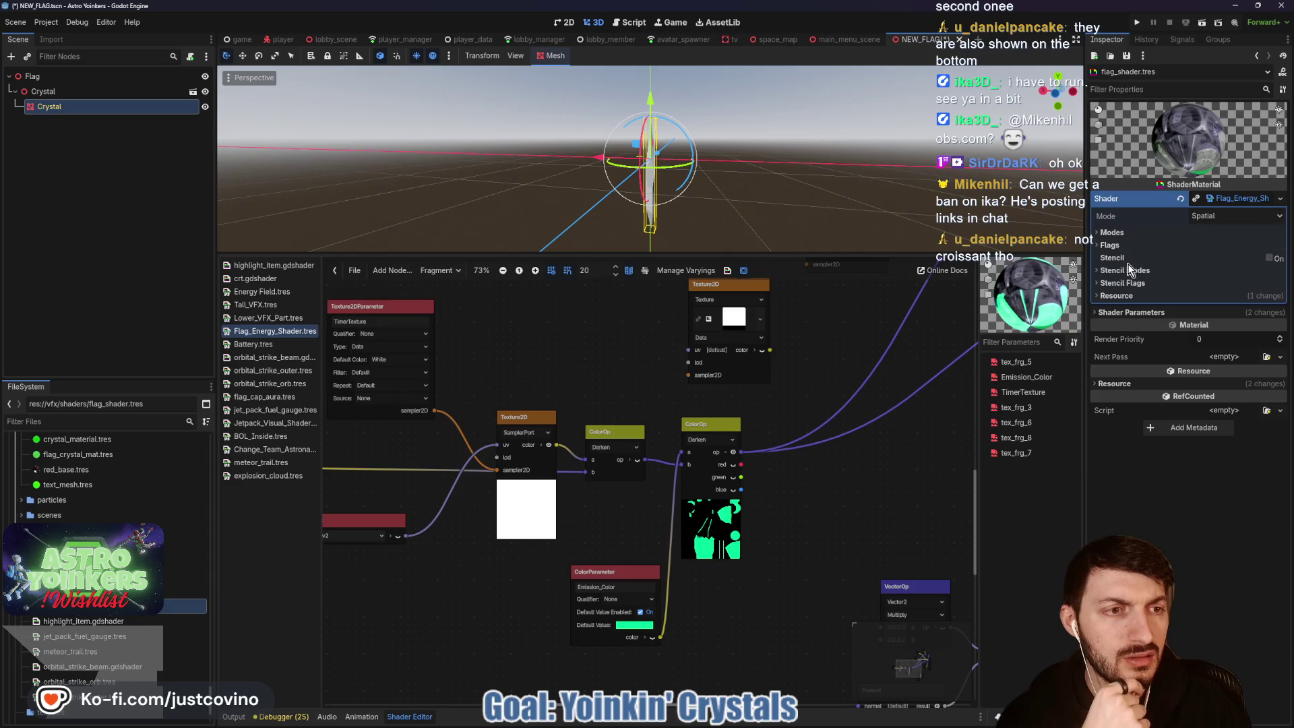
# Expand Shader Parameters and edit the 64×64 Timer Texture gradient: mostly white, black bottom band
pyautogui.click(1132, 314)
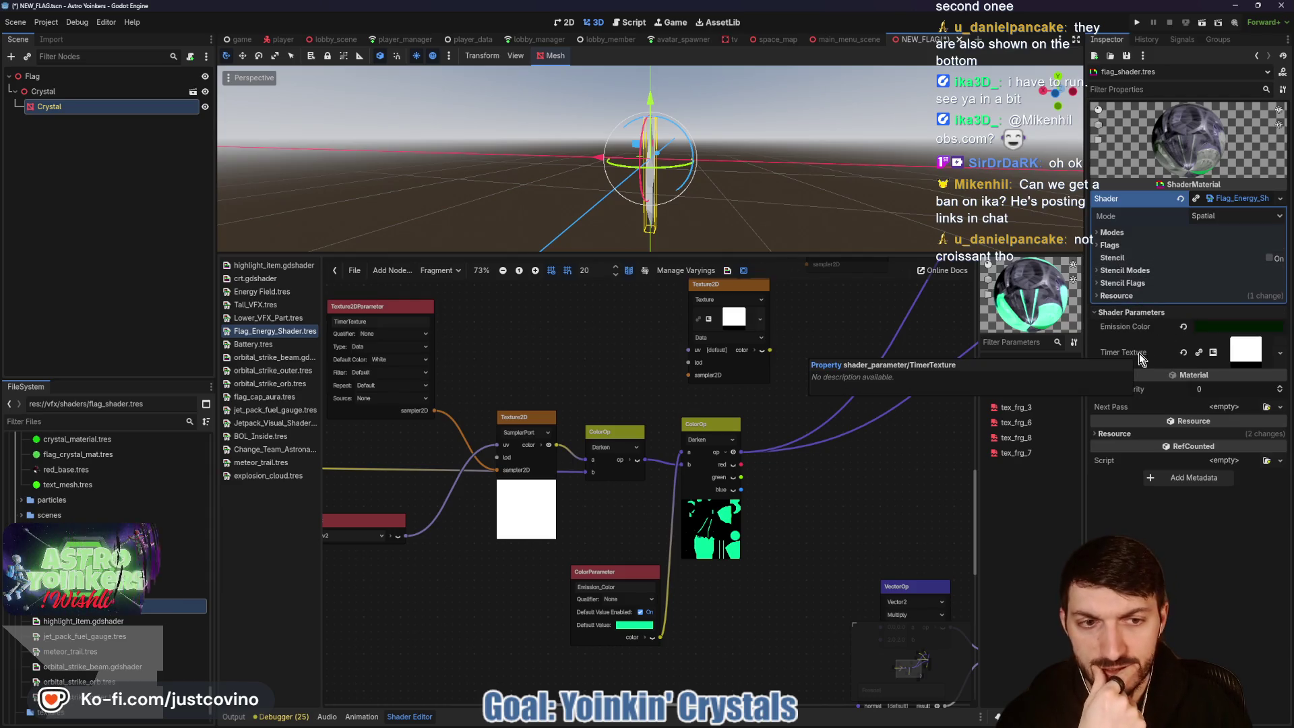
pyautogui.click(1246, 356)
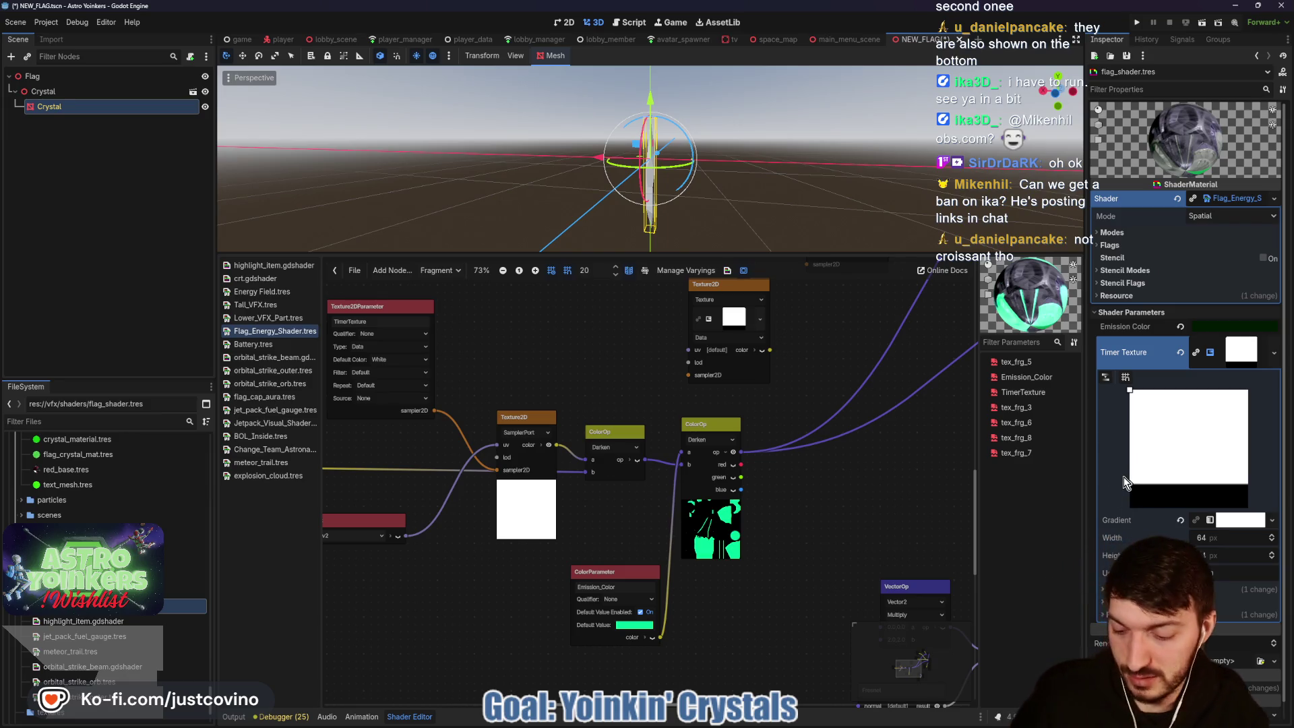
pyautogui.moveTo(1153, 458)
pyautogui.mouseDown()
pyautogui.moveTo(1139, 502)
pyautogui.moveTo(1116, 472)
pyautogui.mouseUp()
pyautogui.moveTo(1161, 382); pyautogui.dragTo(1105, 439)
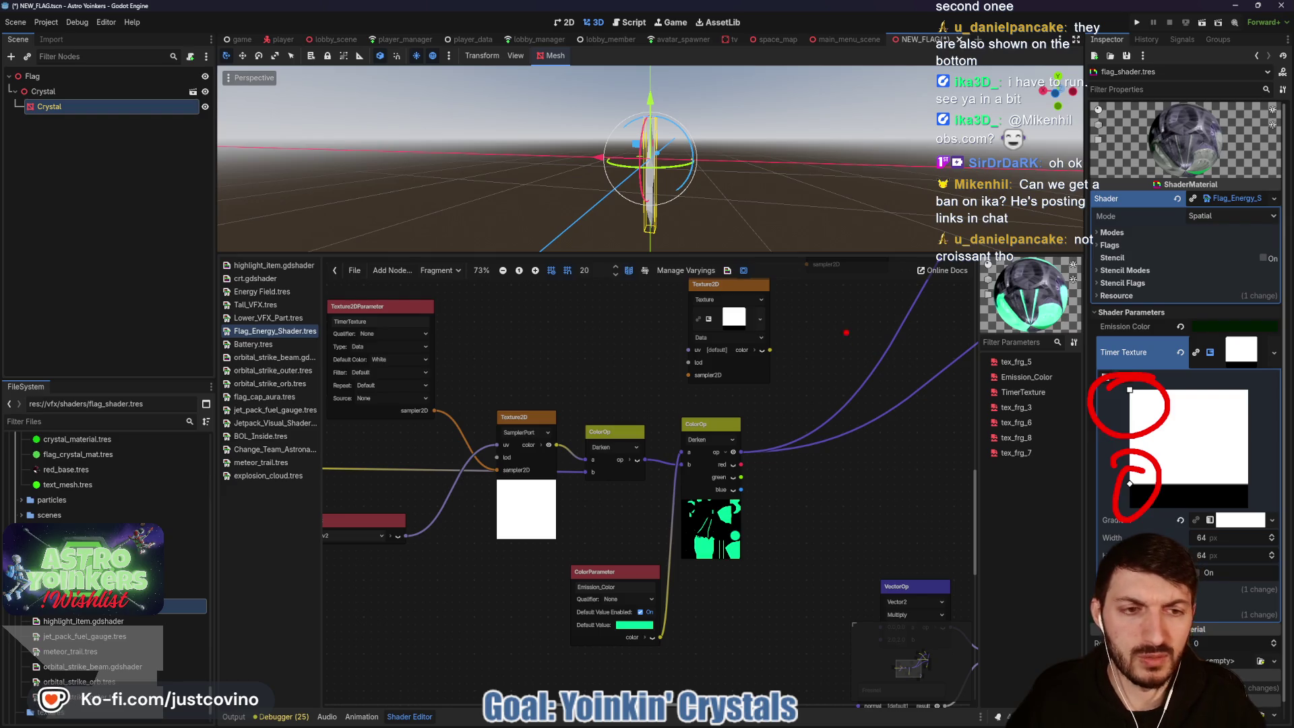
pyautogui.moveTo(841, 275); pyautogui.dragTo(943, 550)
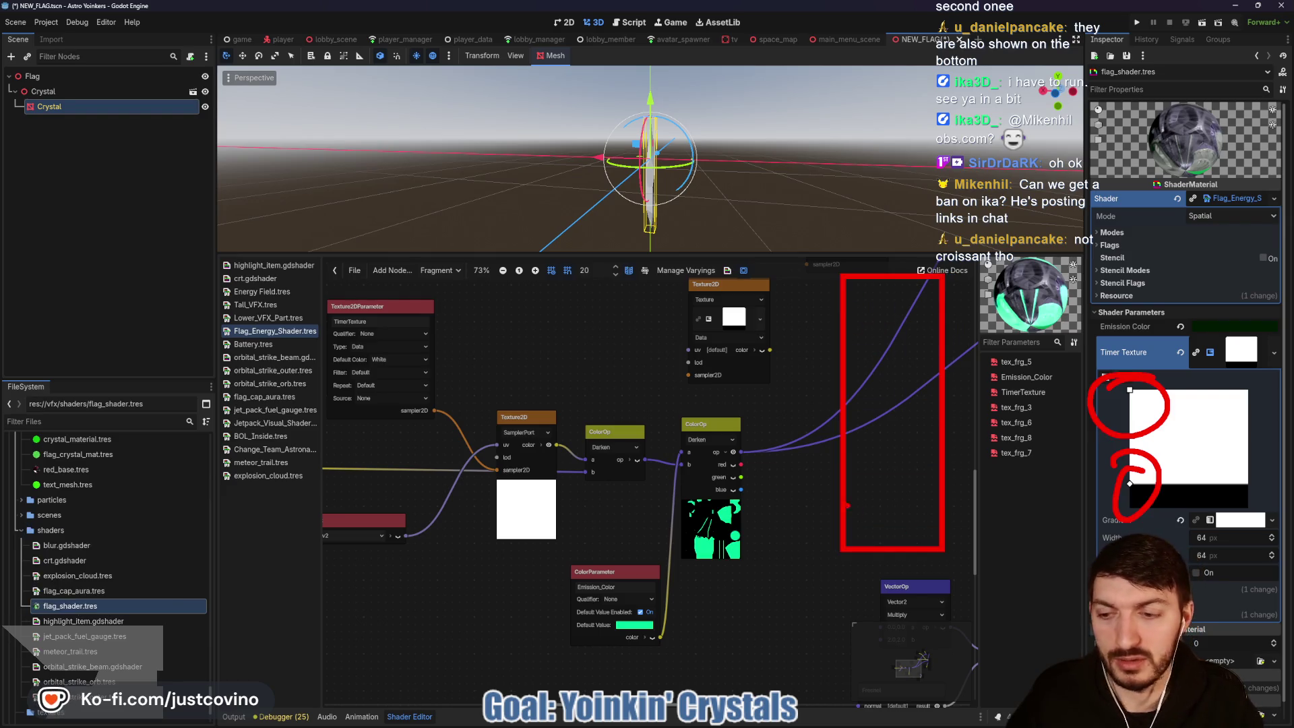
pyautogui.moveTo(846, 520); pyautogui.dragTo(943, 520)
pyautogui.moveTo(845, 484); pyautogui.dragTo(943, 485)
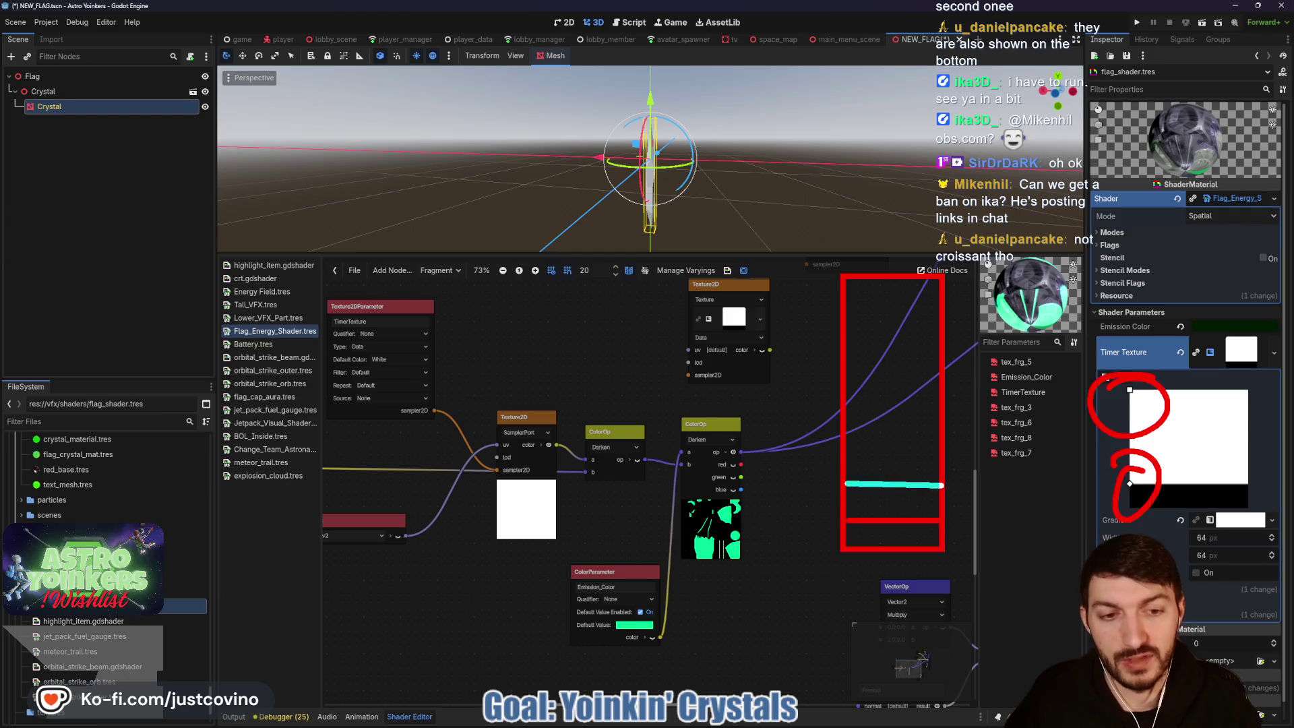
pyautogui.moveTo(843, 455); pyautogui.dragTo(957, 456)
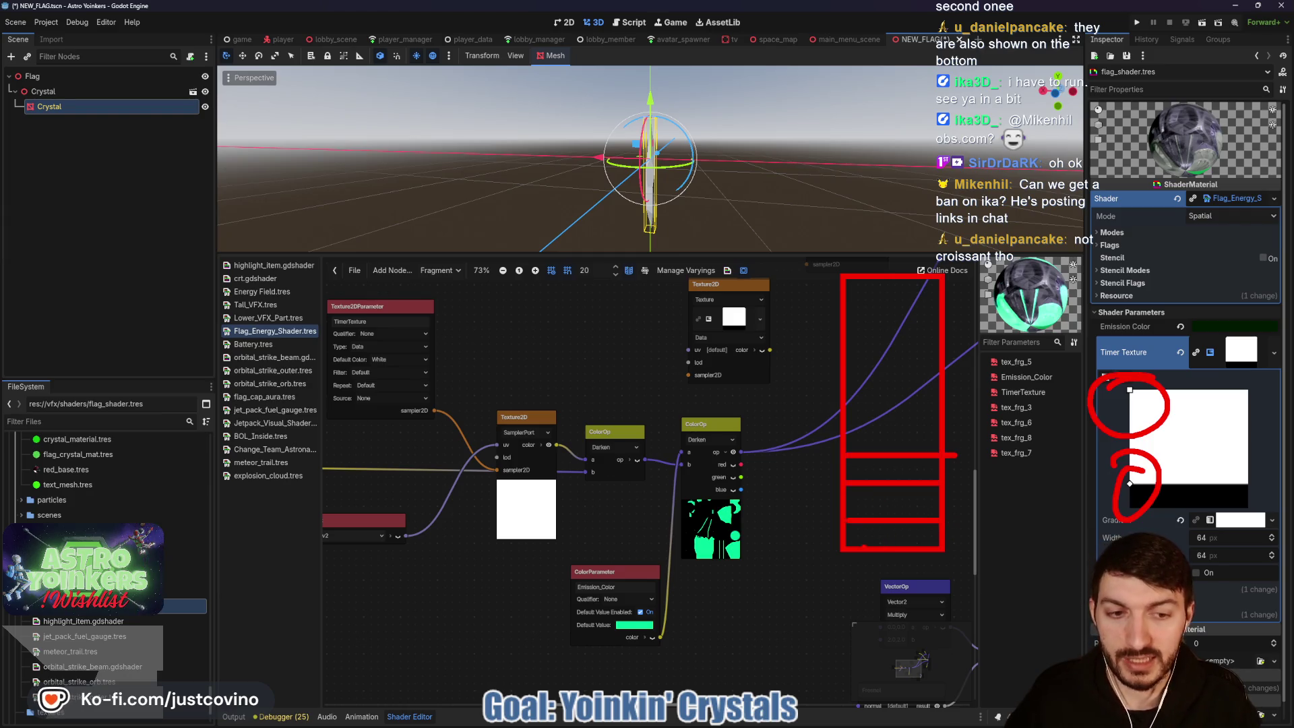
pyautogui.moveTo(897, 539)
pyautogui.mouseDown()
pyautogui.moveTo(852, 509)
pyautogui.moveTo(930, 469)
pyautogui.mouseUp()
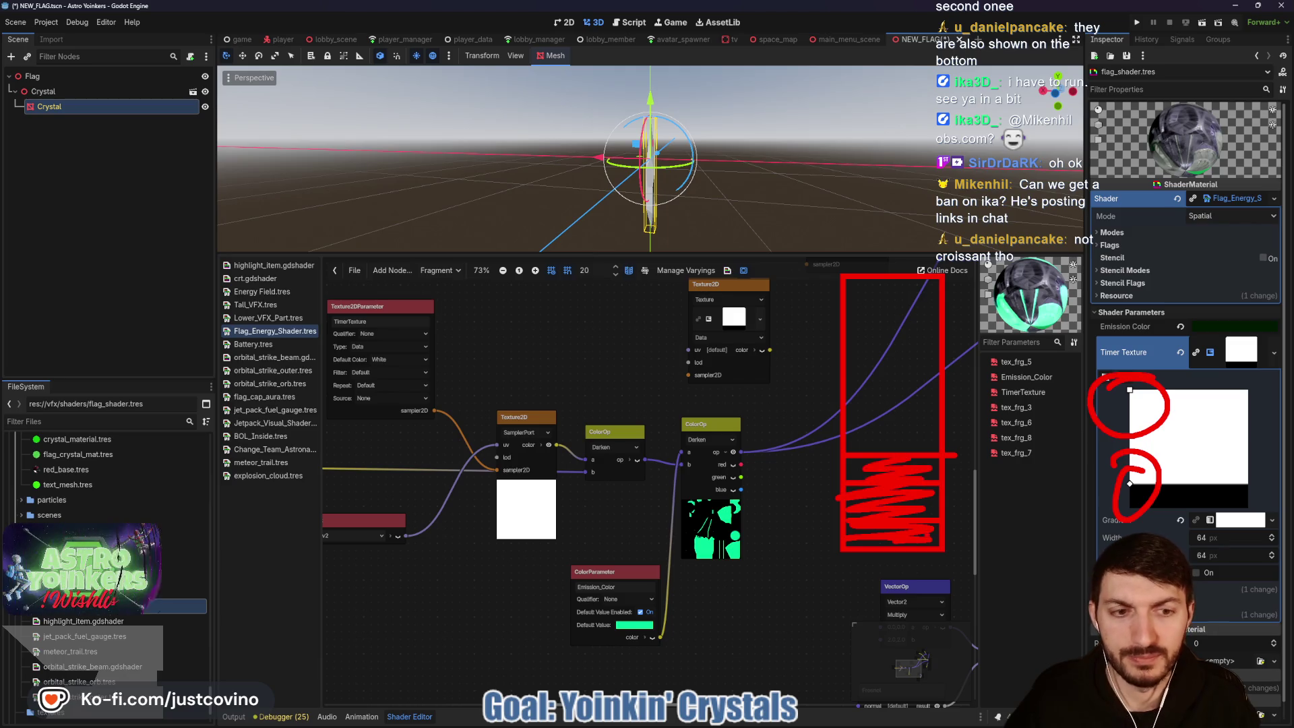
pyautogui.press('Escape')
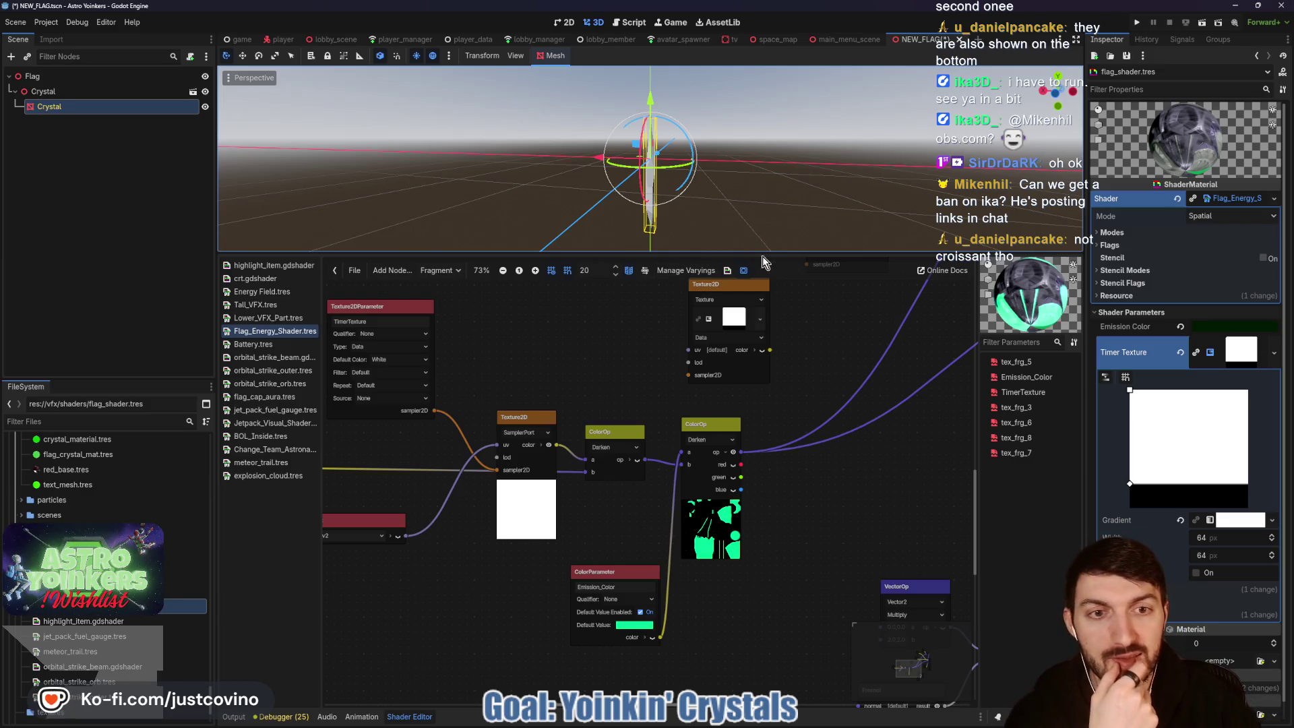
# Raise the splitter to enlarge the shader graph, pan it, then lower the splitter again
pyautogui.moveTo(763, 253)
pyautogui.mouseDown()
pyautogui.moveTo(762, 441)
pyautogui.moveTo(757, 202)
pyautogui.mouseUp()
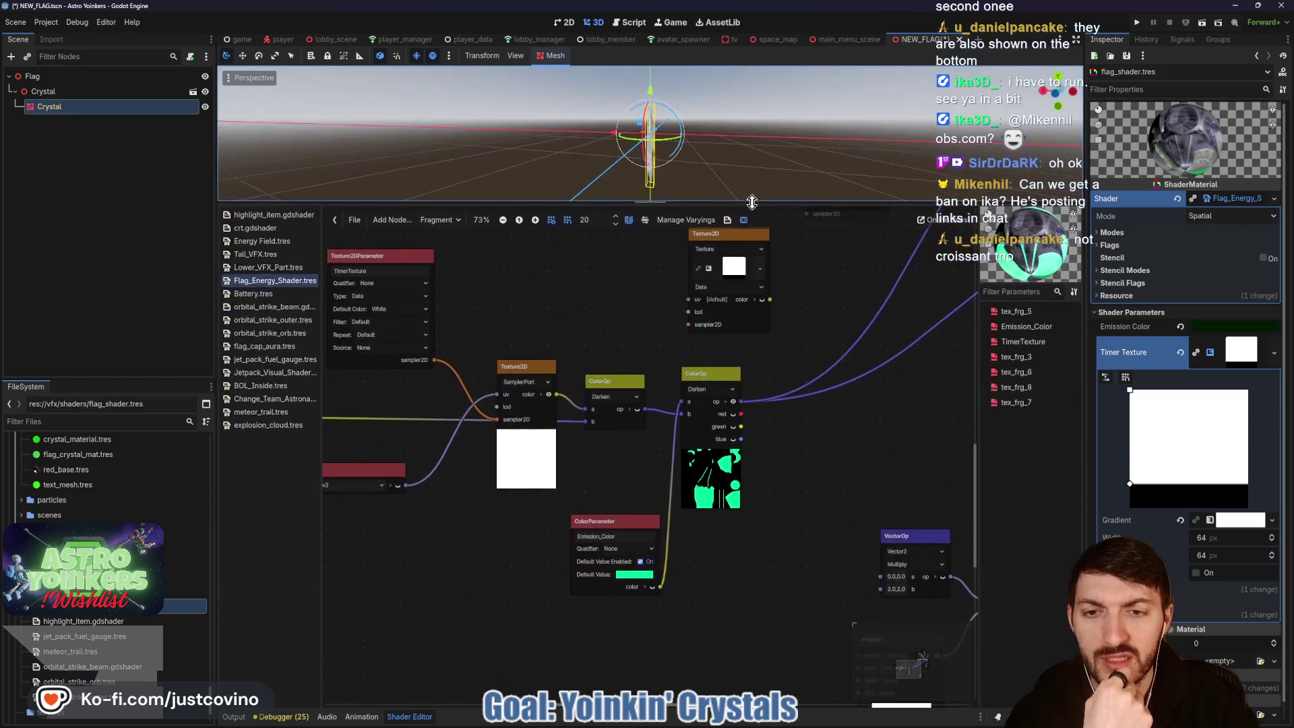
pyautogui.moveTo(595, 320)
pyautogui.mouseDown()
pyautogui.moveTo(802, 318)
pyautogui.moveTo(479, 364)
pyautogui.mouseUp()
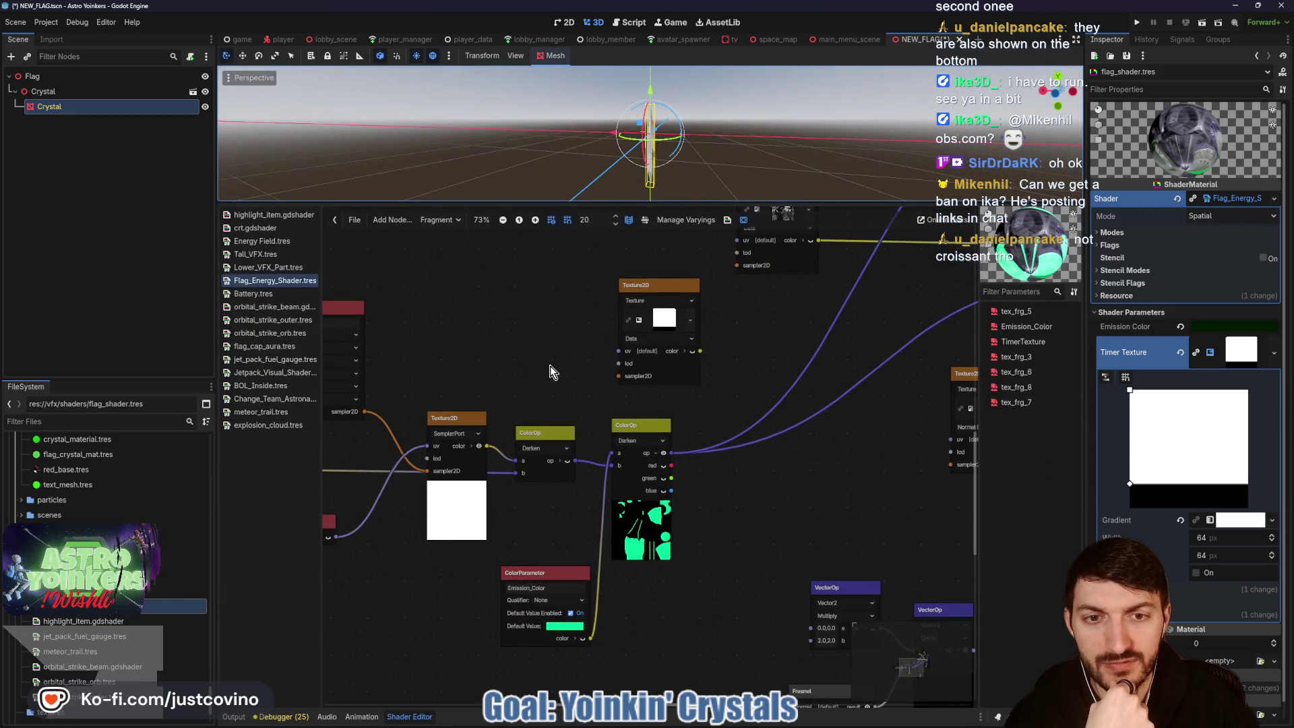
pyautogui.moveTo(802, 336)
pyautogui.mouseDown()
pyautogui.moveTo(659, 425)
pyautogui.moveTo(735, 398)
pyautogui.moveTo(724, 391)
pyautogui.mouseUp()
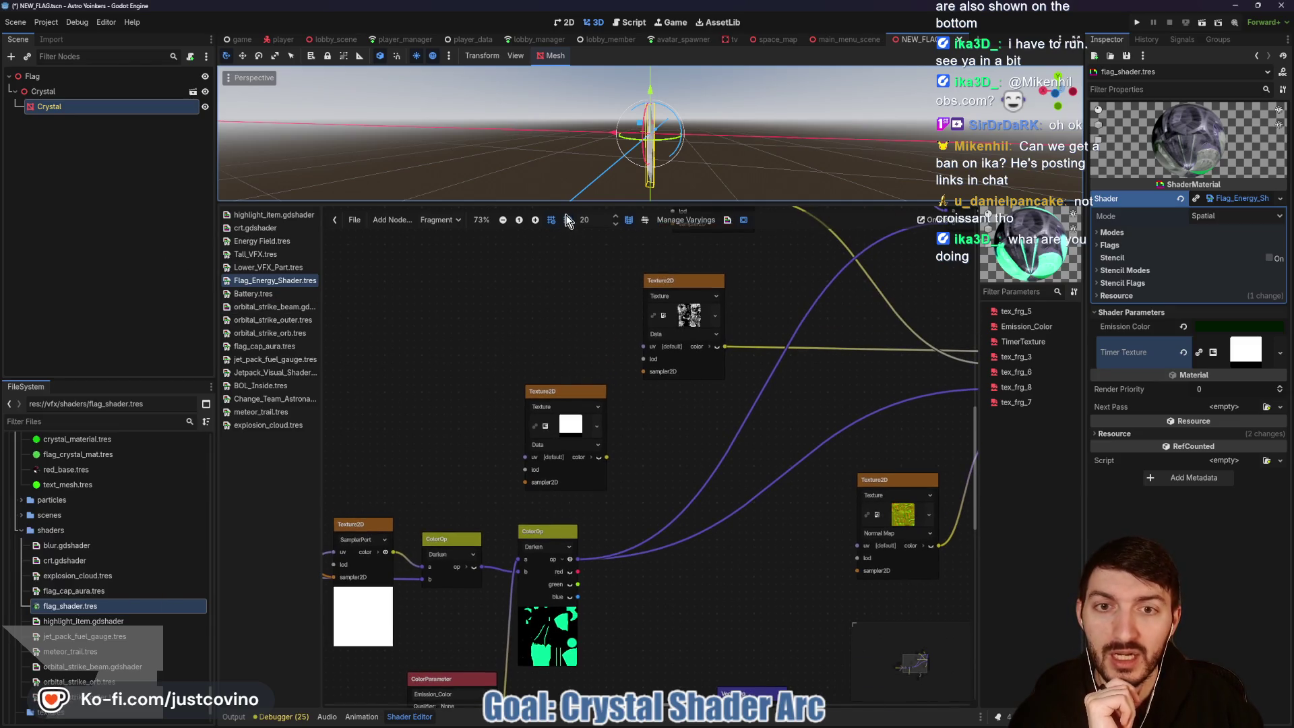
pyautogui.moveTo(579, 203); pyautogui.dragTo(579, 465)
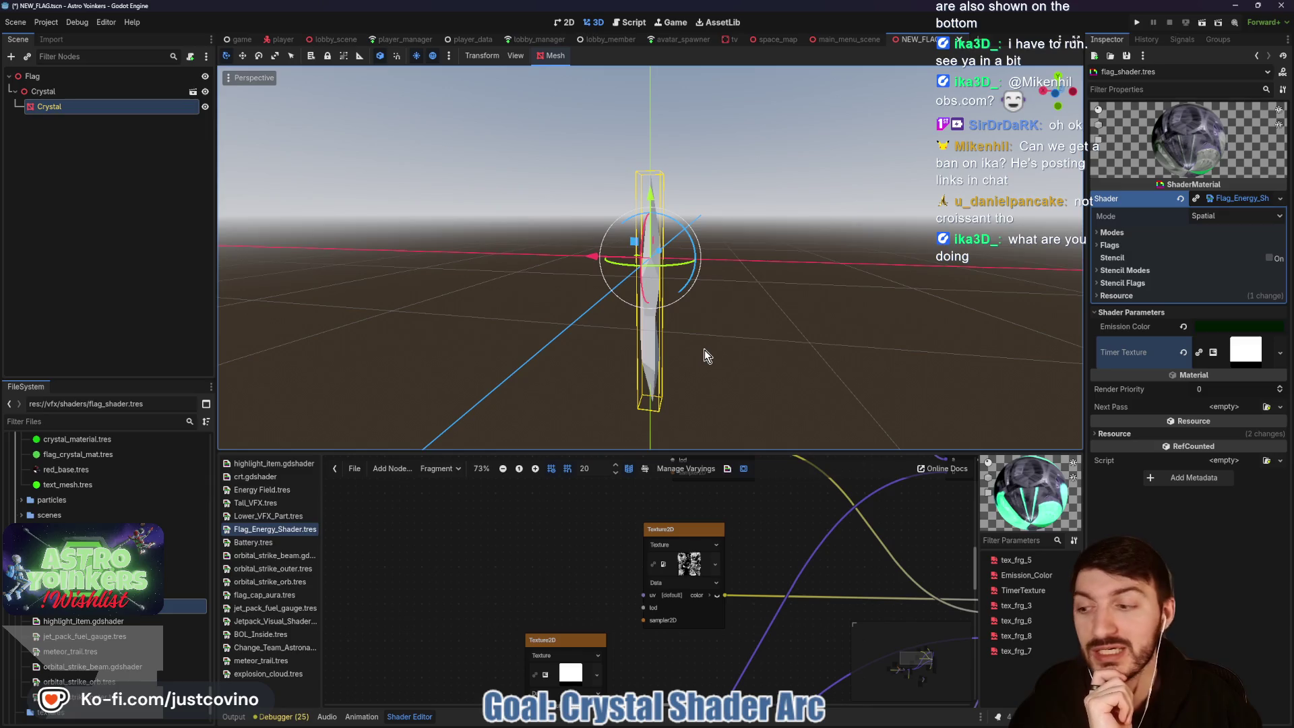
# Orbit around the crystal and scale it taller, to about 2.7 m
pyautogui.moveTo(705, 350)
pyautogui.mouseDown()
pyautogui.moveTo(535, 349)
pyautogui.moveTo(740, 339)
pyautogui.moveTo(710, 309)
pyautogui.mouseUp()
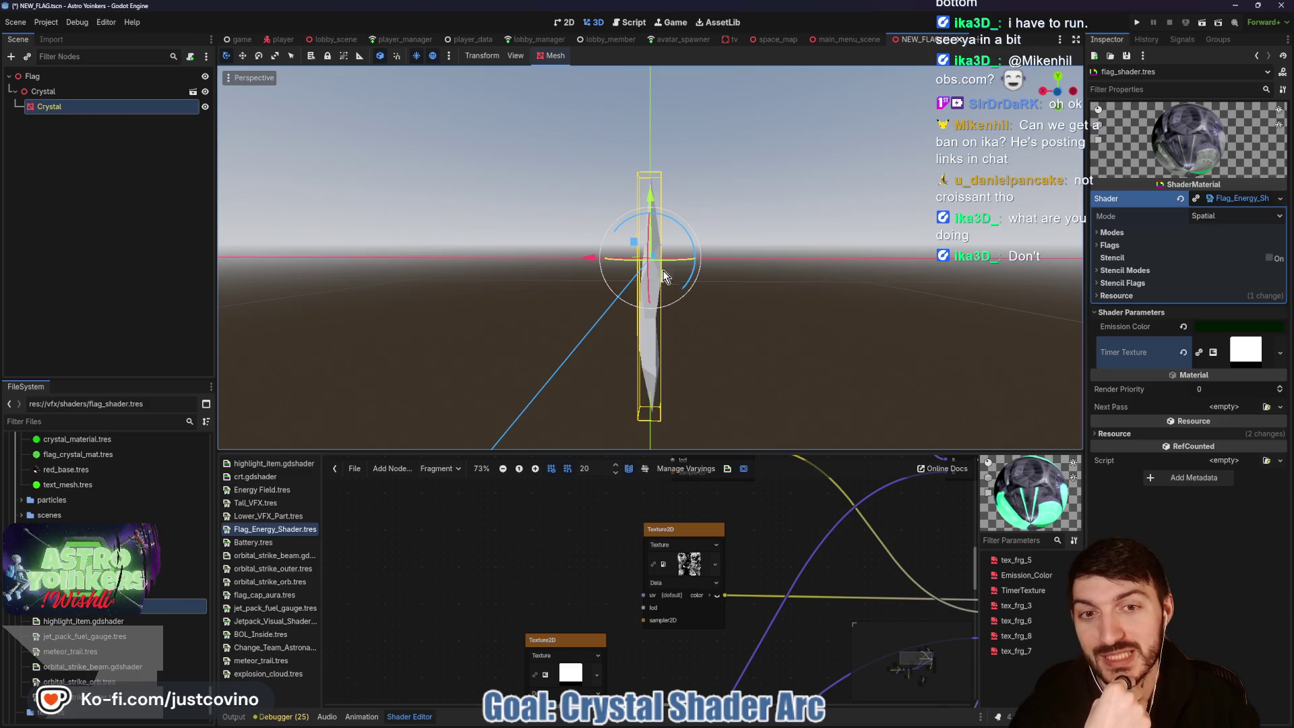
pyautogui.moveTo(755, 293); pyautogui.dragTo(646, 305)
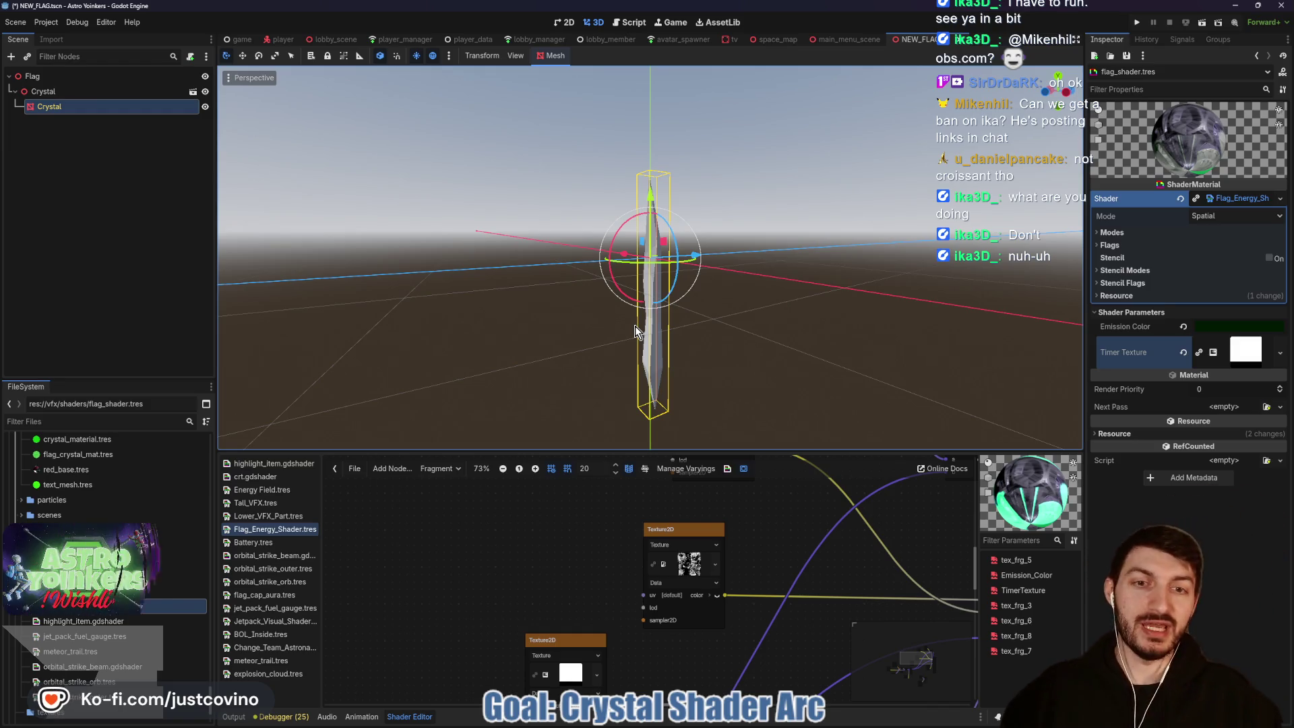
pyautogui.press('s')
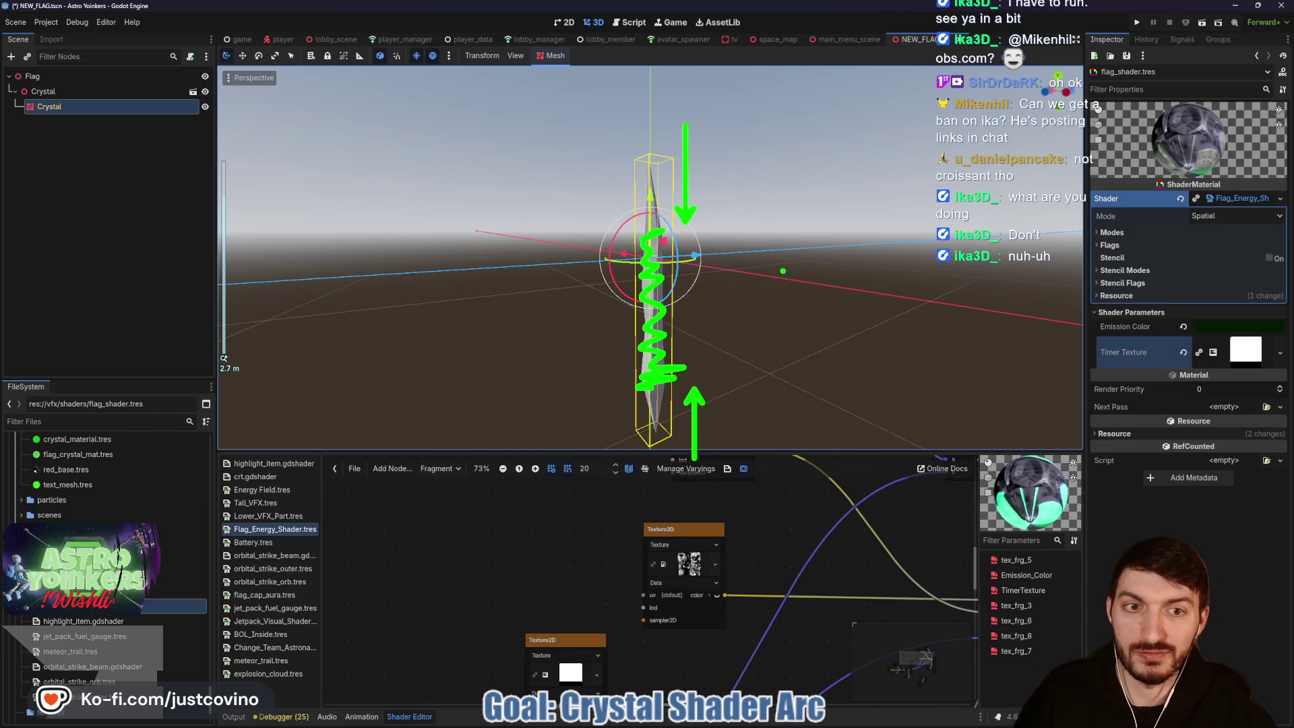
pyautogui.moveTo(780, 255); pyautogui.dragTo(748, 293)
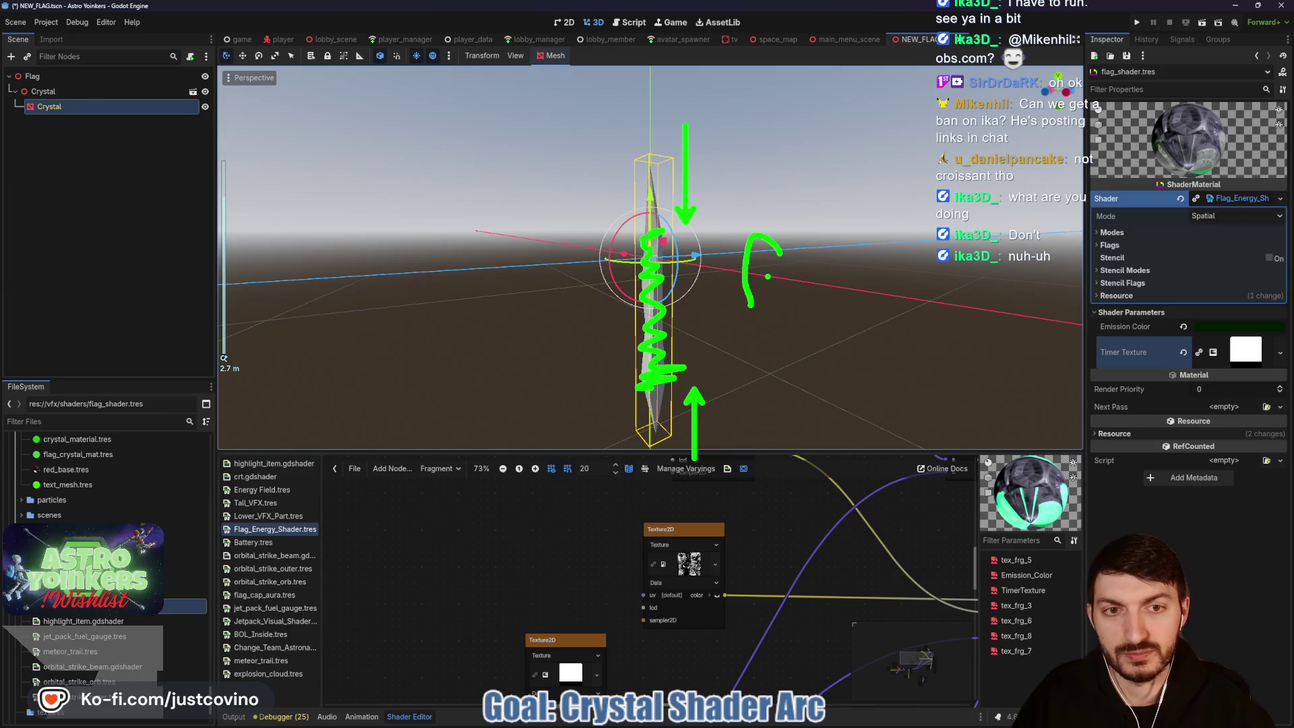
pyautogui.moveTo(817, 291); pyautogui.dragTo(824, 297)
pyautogui.moveTo(851, 296)
pyautogui.mouseDown()
pyautogui.moveTo(839, 310)
pyautogui.moveTo(857, 317)
pyautogui.mouseUp()
pyautogui.moveTo(869, 270); pyautogui.dragTo(867, 323)
pyautogui.moveTo(856, 296); pyautogui.dragTo(893, 291)
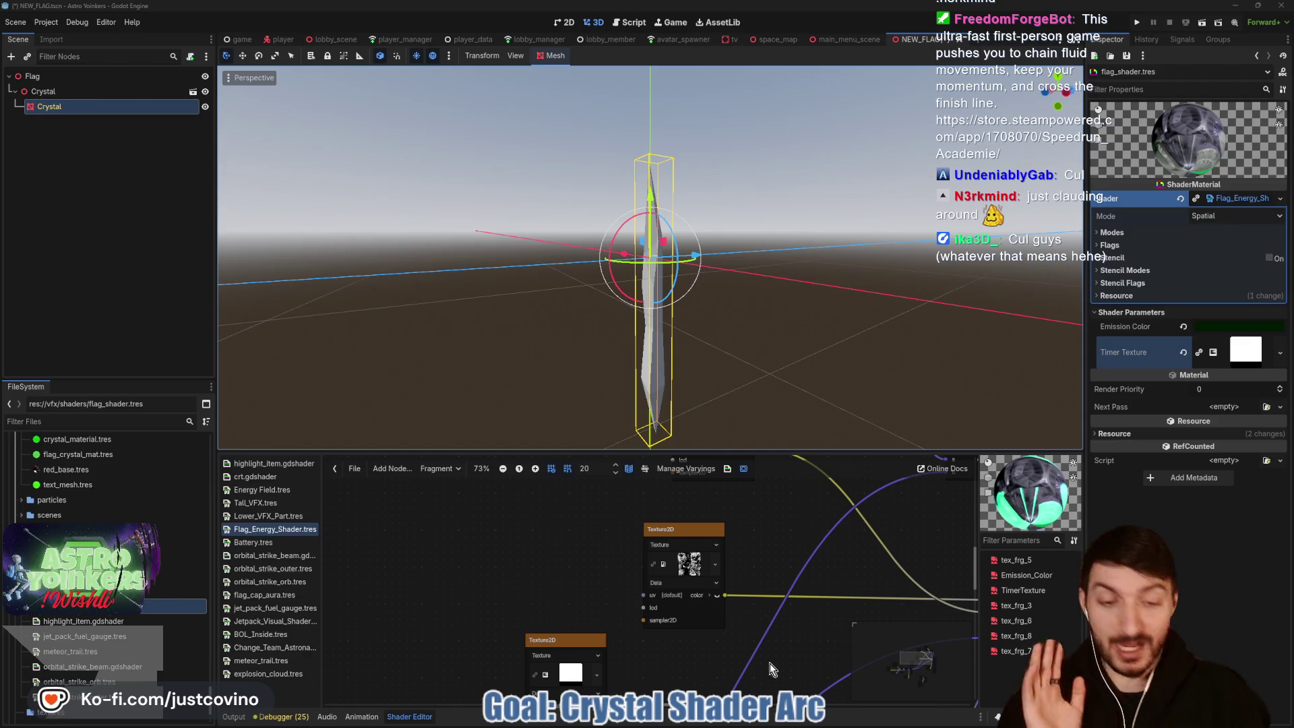
# Bring the Astro Yoinkers Steam page forward, view the first gallery screenshot, and scroll to About This Game
pyautogui.click(811, 725)
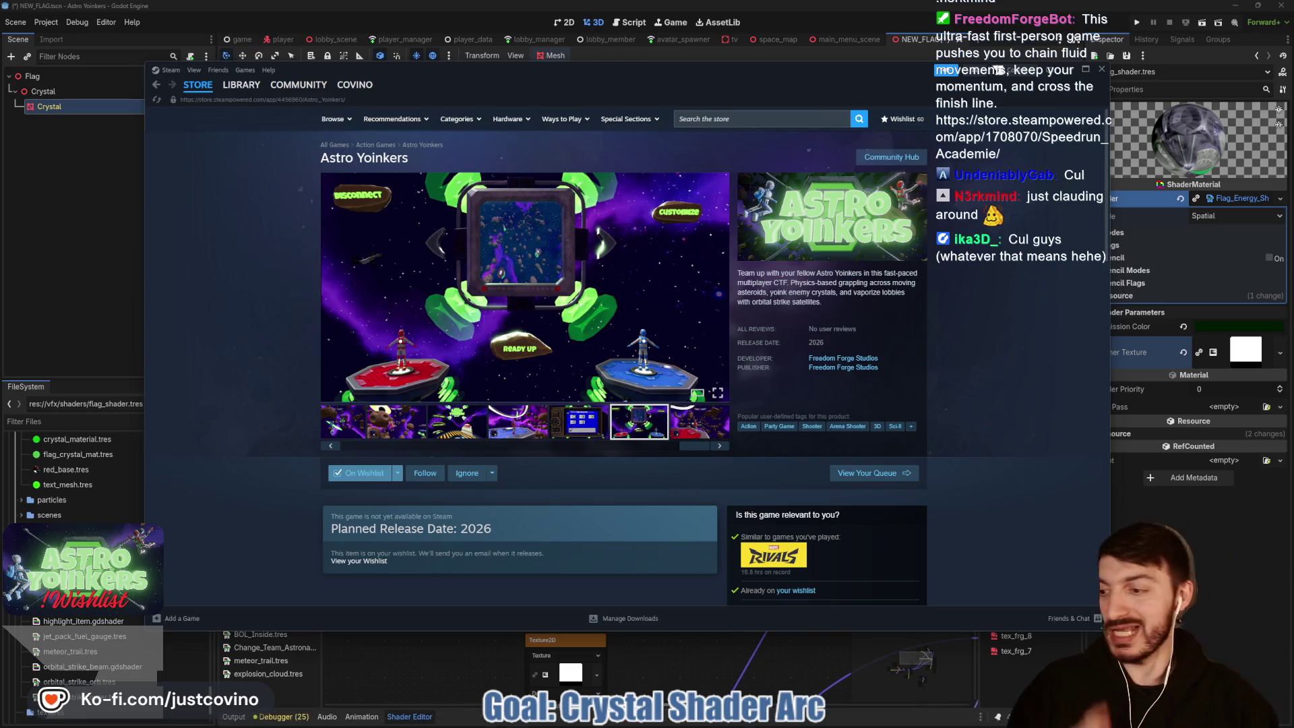
pyautogui.click(353, 422)
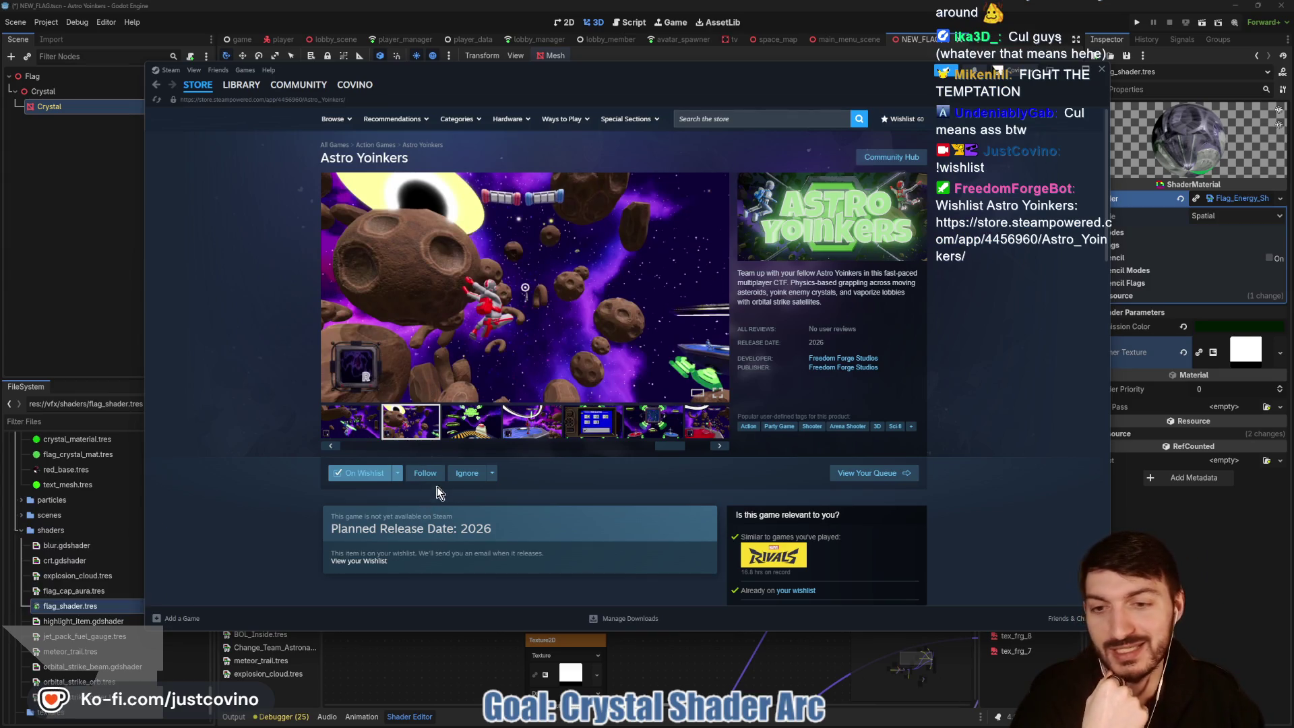
pyautogui.click(361, 422)
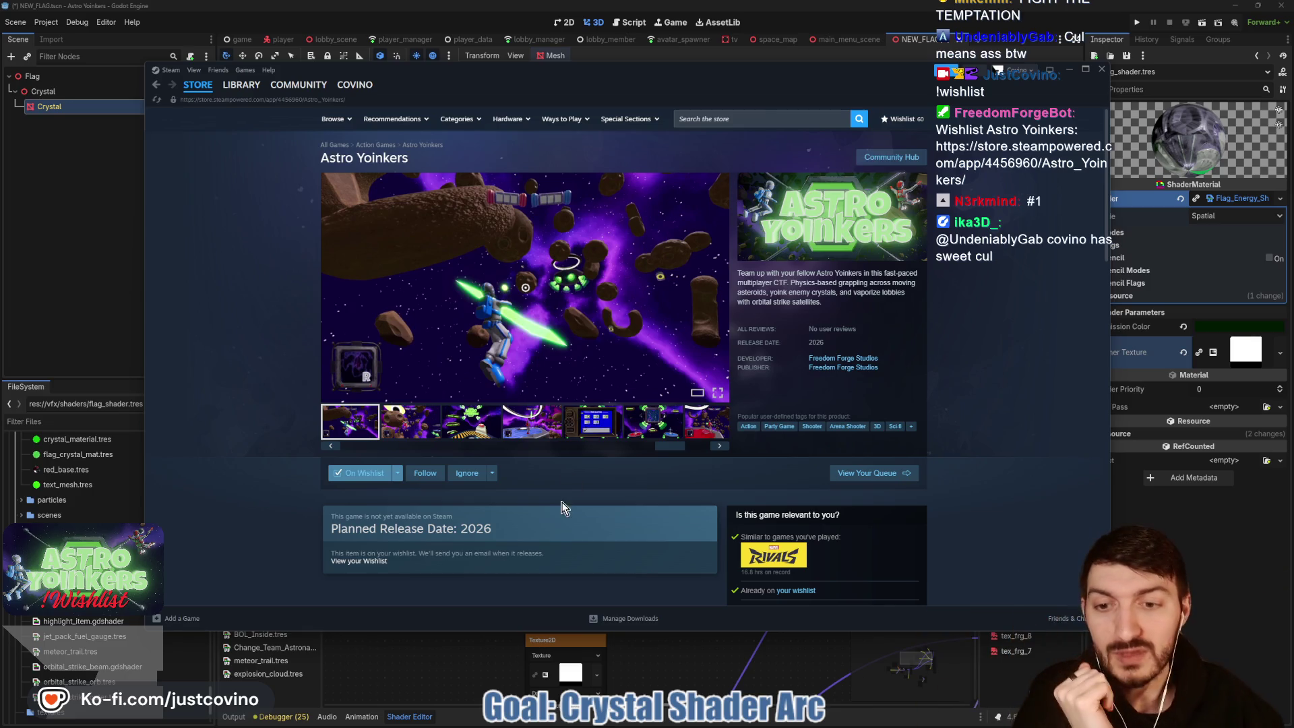
pyautogui.scroll(-5, 555, 504)
pyautogui.scroll(2, 572, 438)
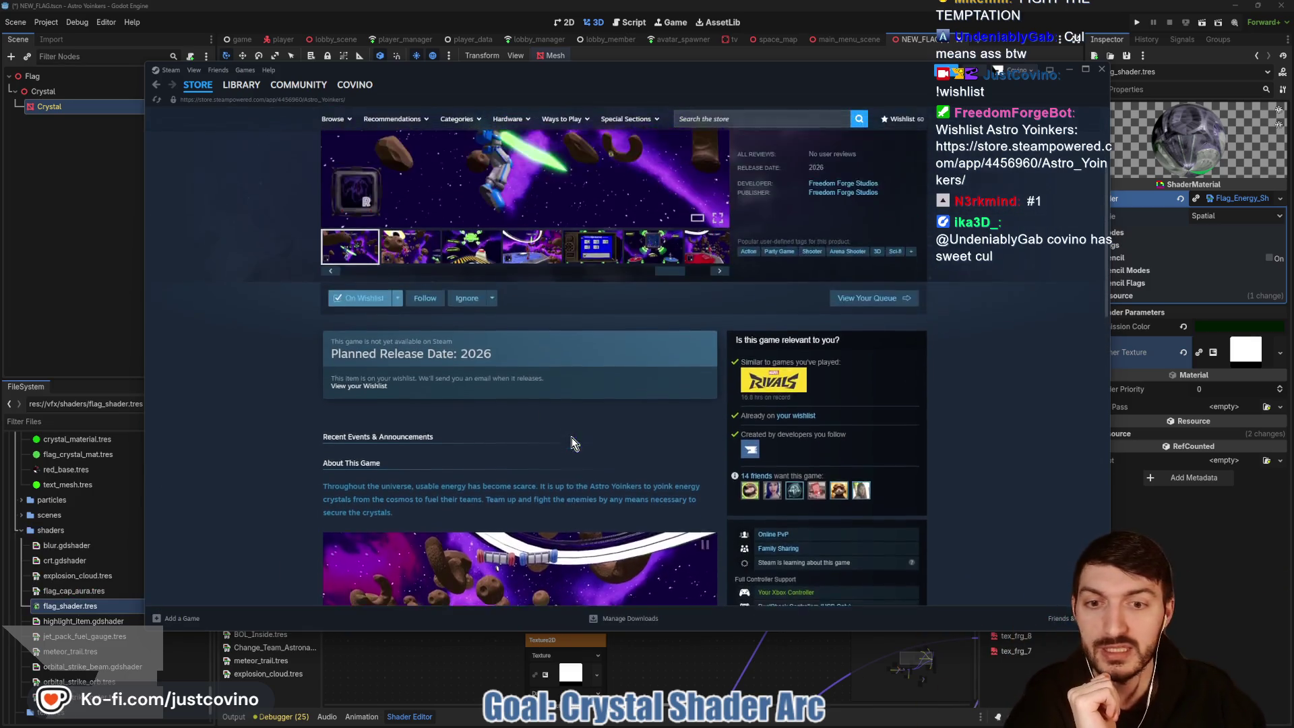
pyautogui.scroll(-2, 561, 338)
pyautogui.scroll(-1, 539, 418)
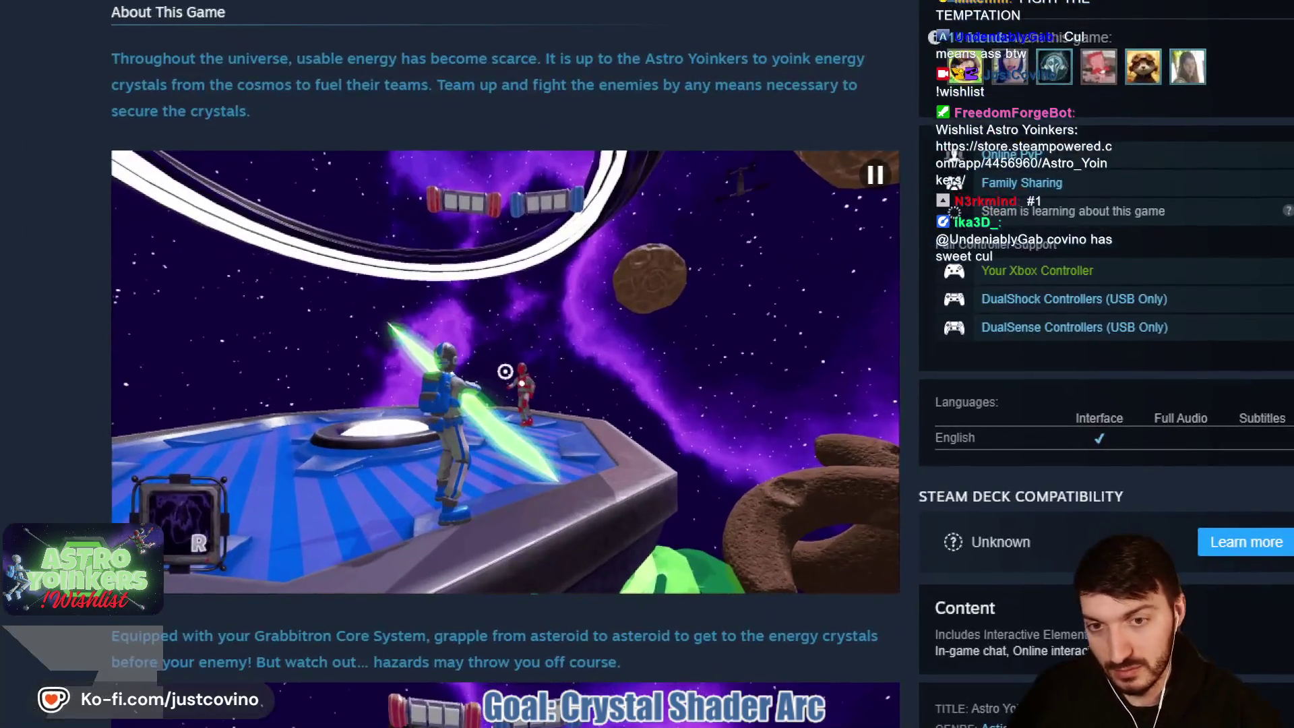
pyautogui.moveTo(424, 322)
pyautogui.mouseDown()
pyautogui.moveTo(748, 647)
pyautogui.moveTo(290, 250)
pyautogui.moveTo(418, 539)
pyautogui.moveTo(259, 310)
pyautogui.mouseUp()
pyautogui.press('e')
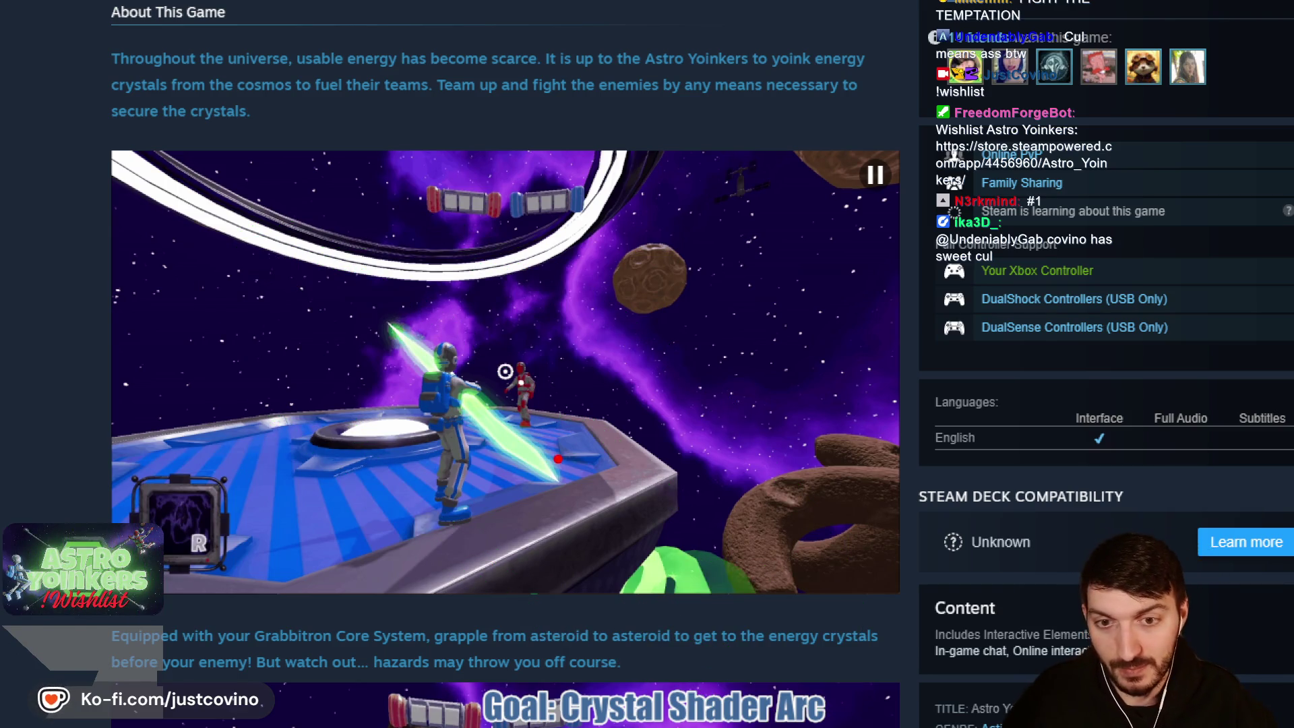
pyautogui.moveTo(539, 475)
pyautogui.mouseDown()
pyautogui.moveTo(551, 464)
pyautogui.moveTo(554, 480)
pyautogui.mouseUp()
pyautogui.moveTo(404, 327); pyautogui.dragTo(431, 360)
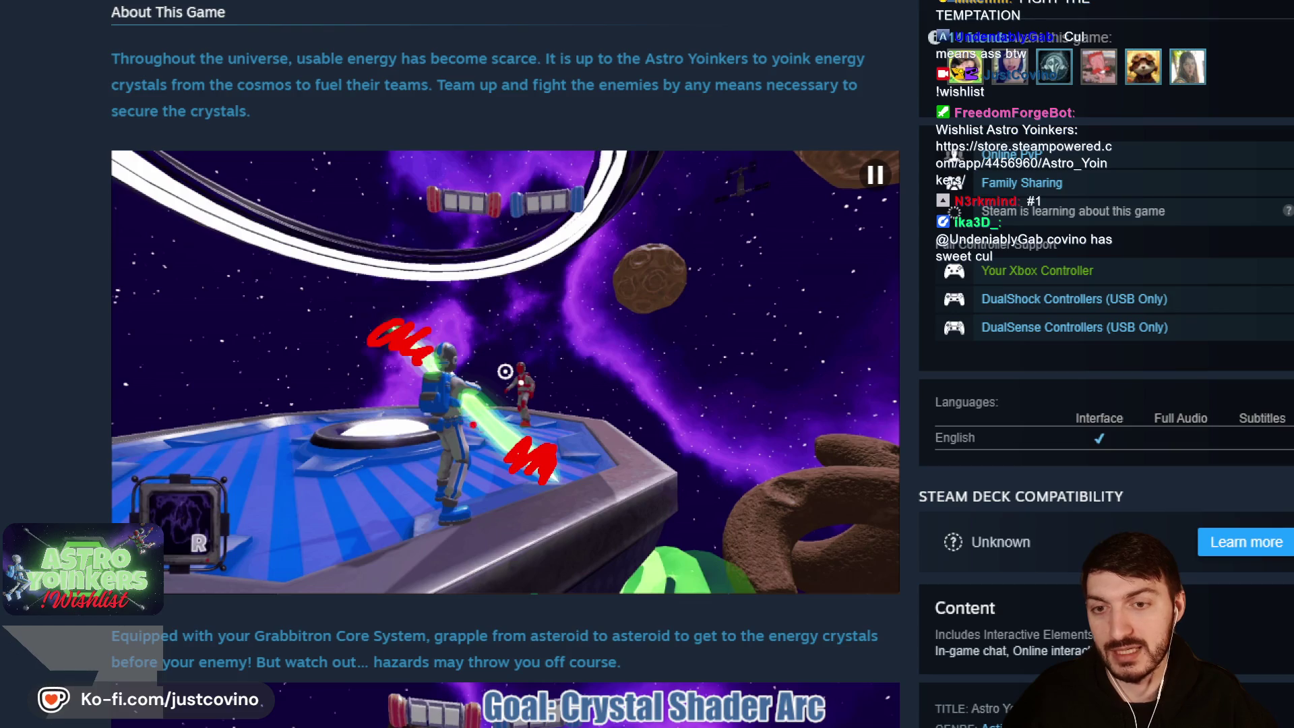
pyautogui.moveTo(512, 378)
pyautogui.mouseDown()
pyautogui.moveTo(532, 451)
pyautogui.moveTo(432, 364)
pyautogui.mouseUp()
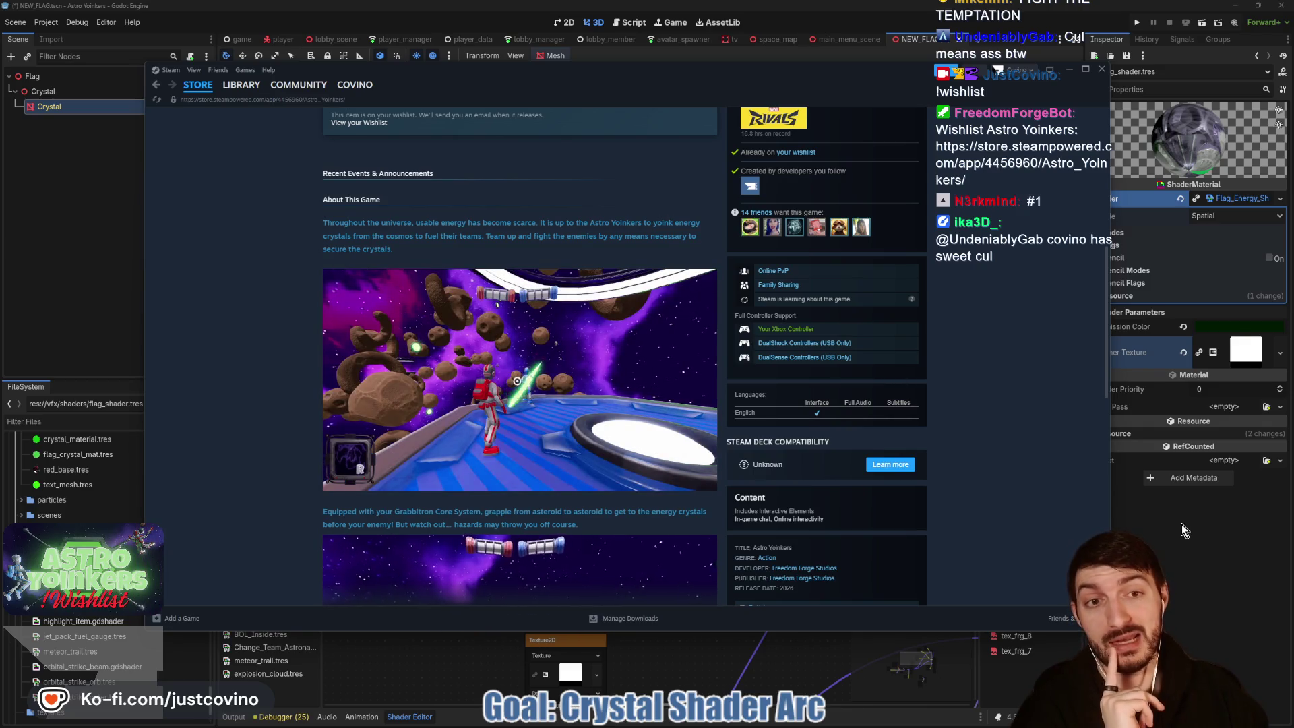
# Click outside the Steam store window to bring the Godot editor back to the front
pyautogui.click(1182, 524)
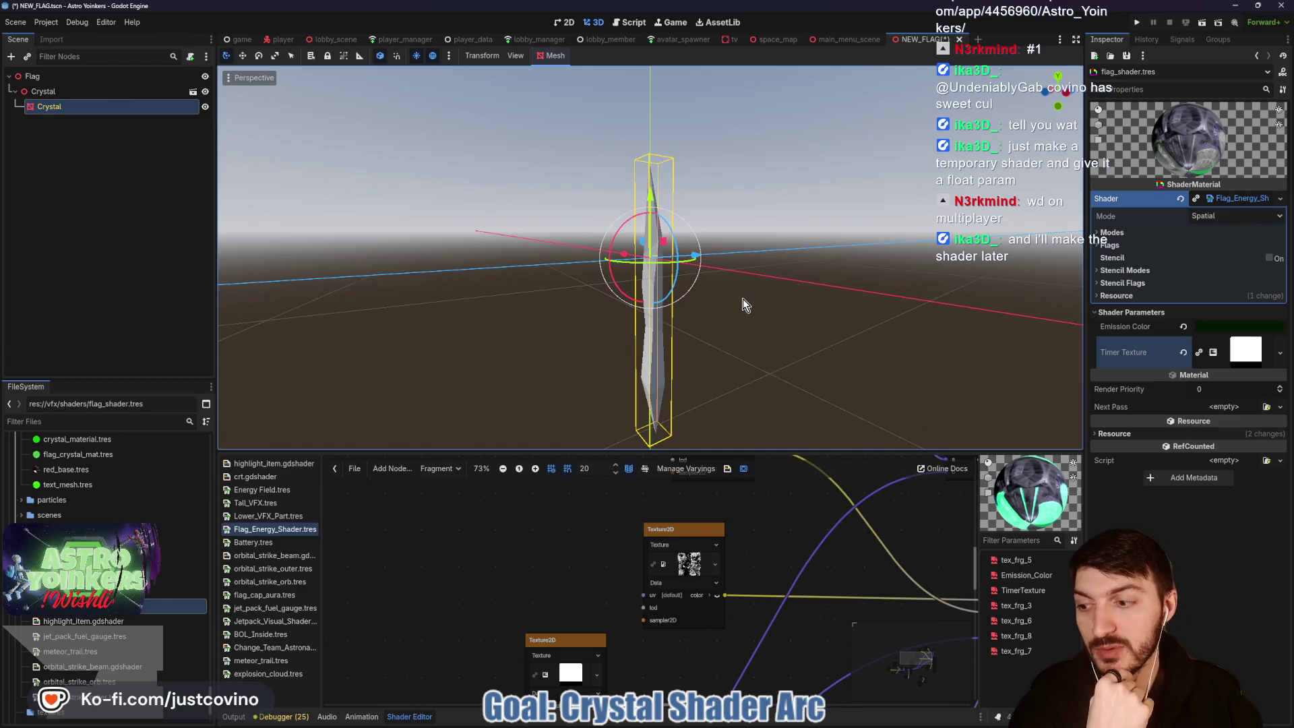
# Clear the Crystal mesh's Surface Material Override and Quick Load a green material into it
pyautogui.moveTo(762, 251)
pyautogui.mouseDown()
pyautogui.moveTo(737, 268)
pyautogui.moveTo(754, 264)
pyautogui.mouseUp()
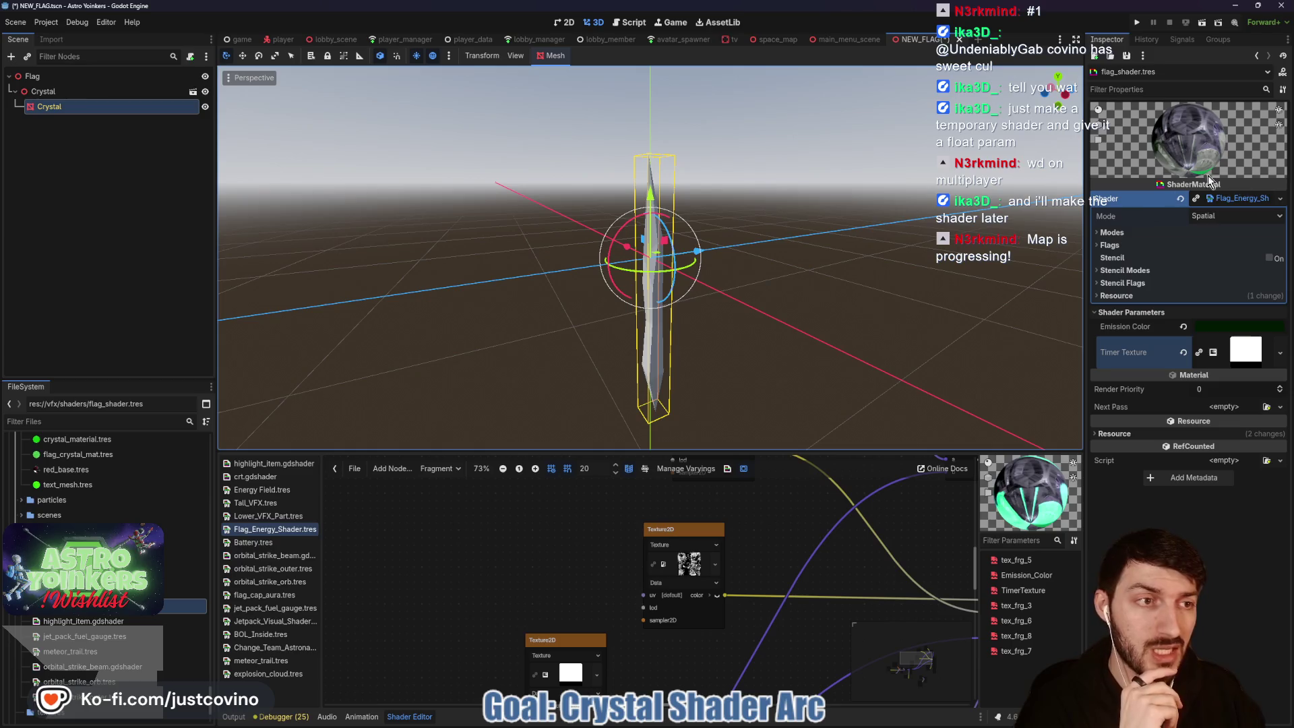
pyautogui.click(50, 106)
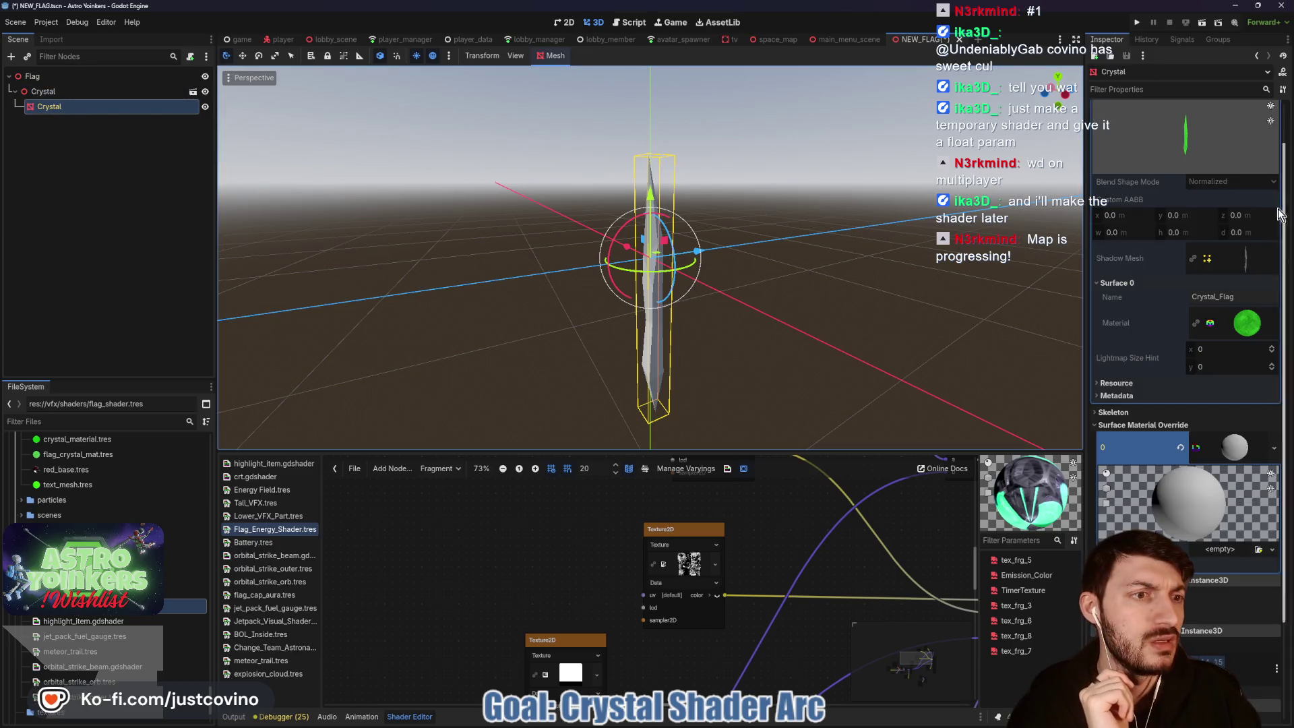
pyautogui.click(1181, 447)
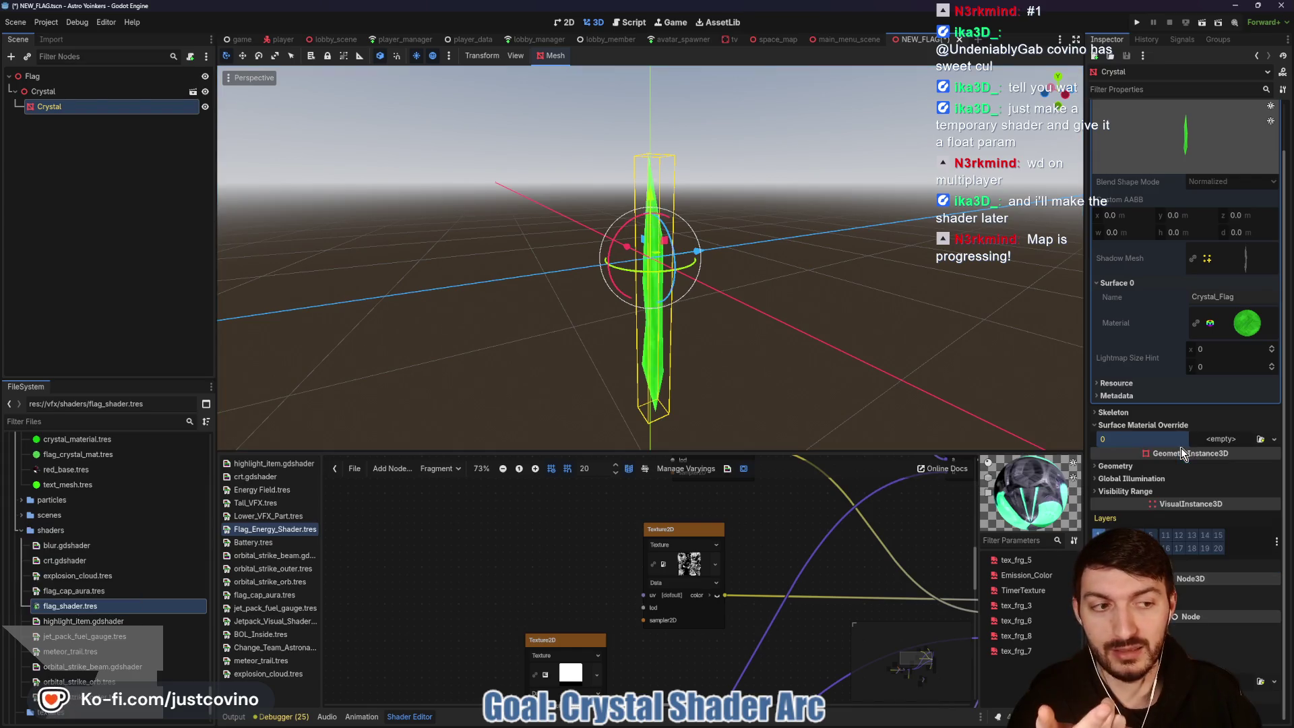
pyautogui.click(1233, 511)
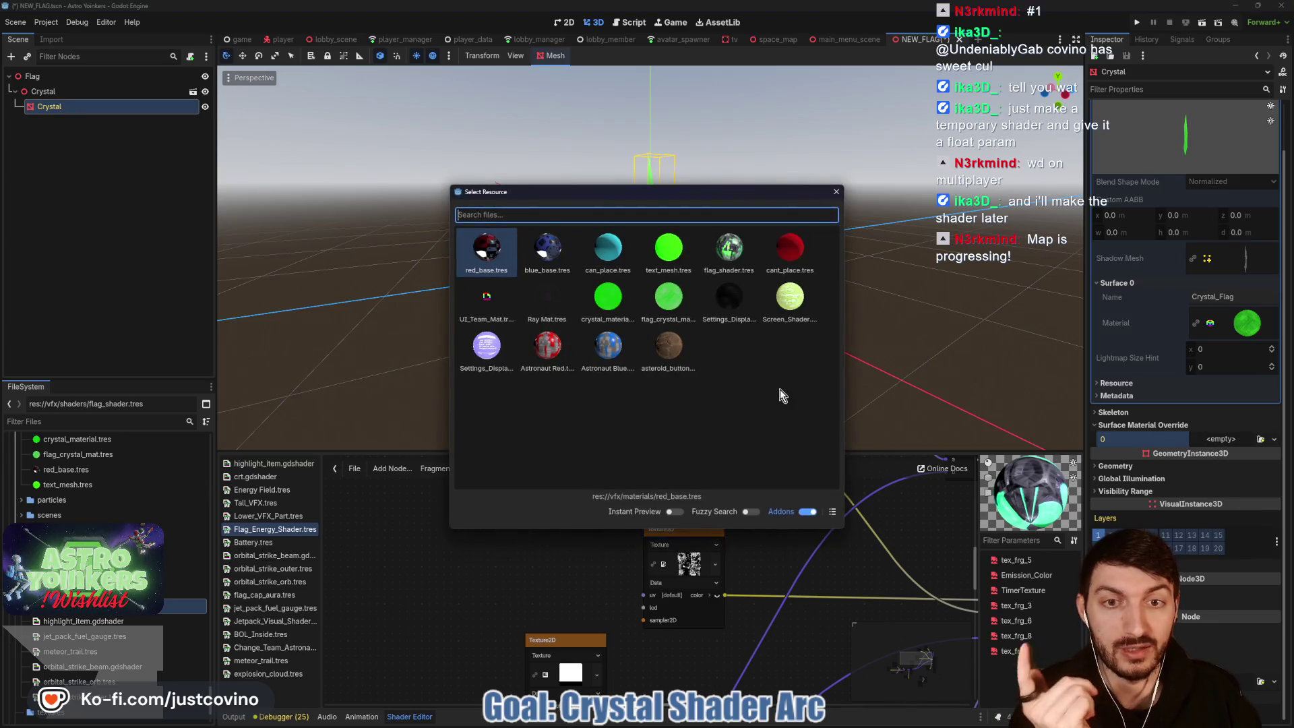
pyautogui.doubleClick(597, 302)
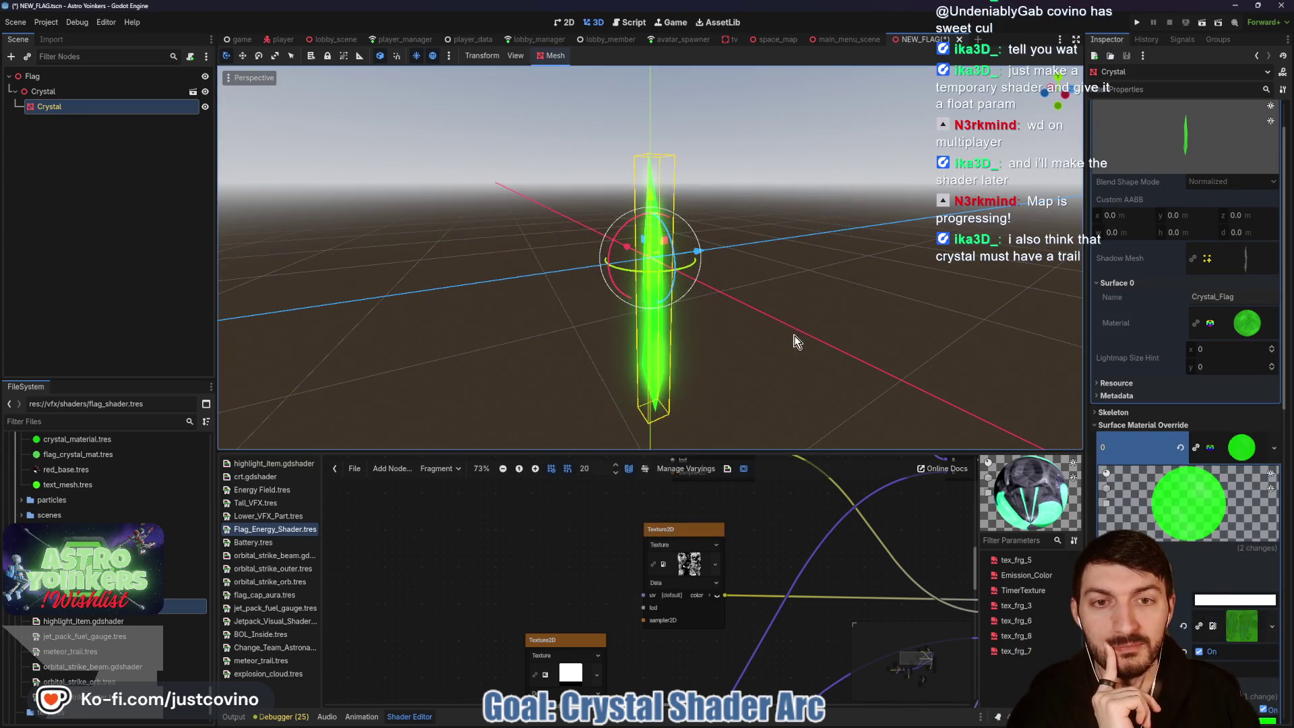
# Collapse the Output panel, inspect the green crystal, and save the scene with Ctrl+S
pyautogui.moveTo(929, 334); pyautogui.dragTo(777, 341)
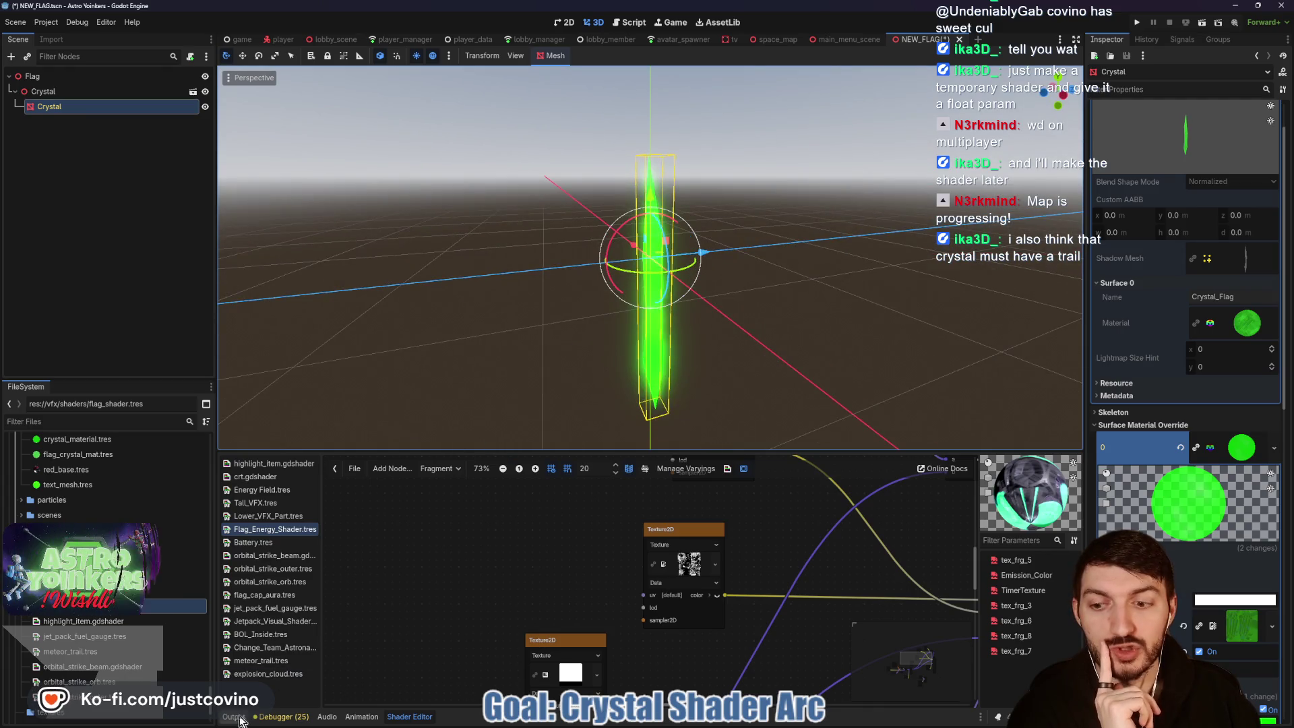
pyautogui.click(248, 716)
pyautogui.click(229, 718)
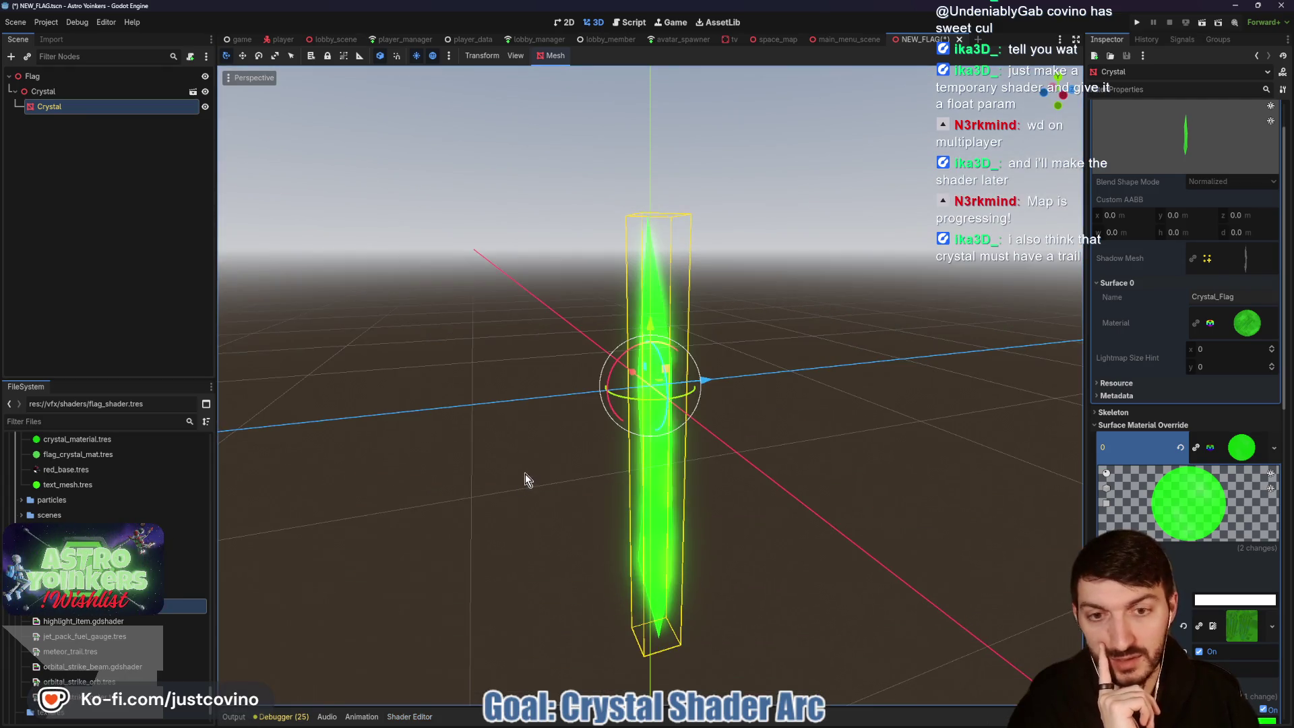
pyautogui.scroll(-2, 803, 465)
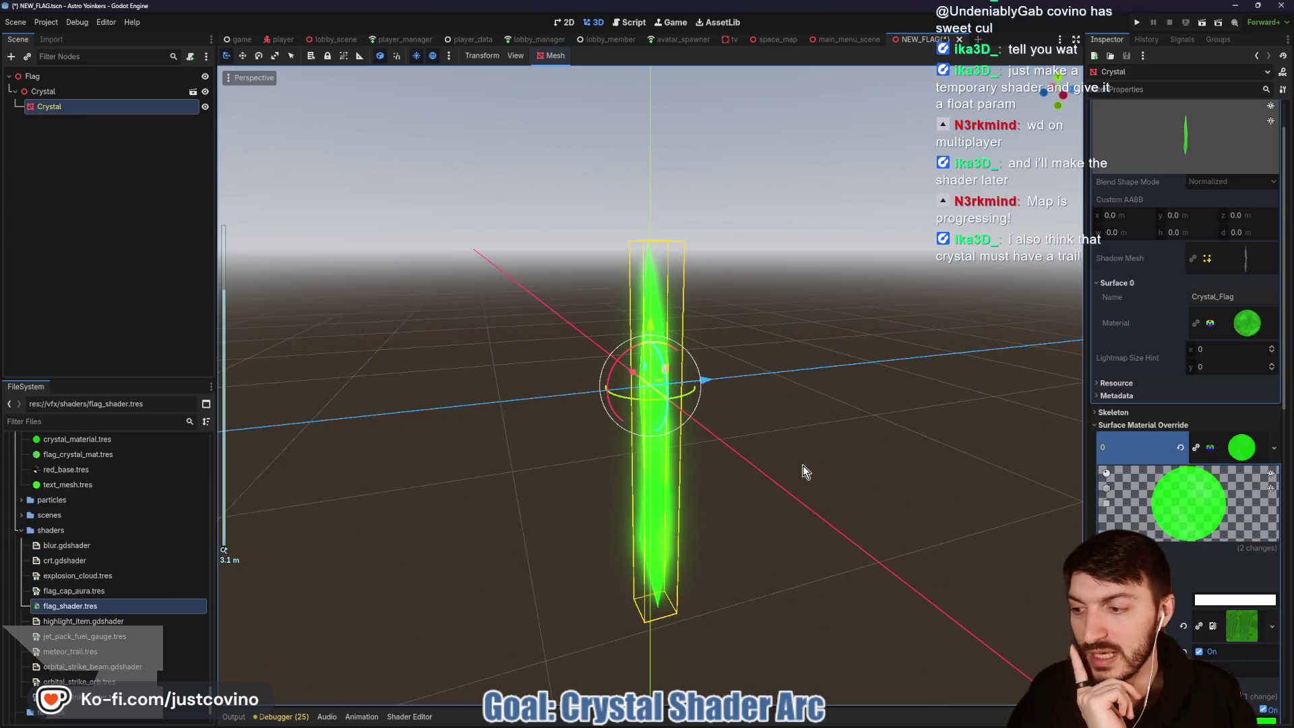
pyautogui.scroll(-1, 803, 471)
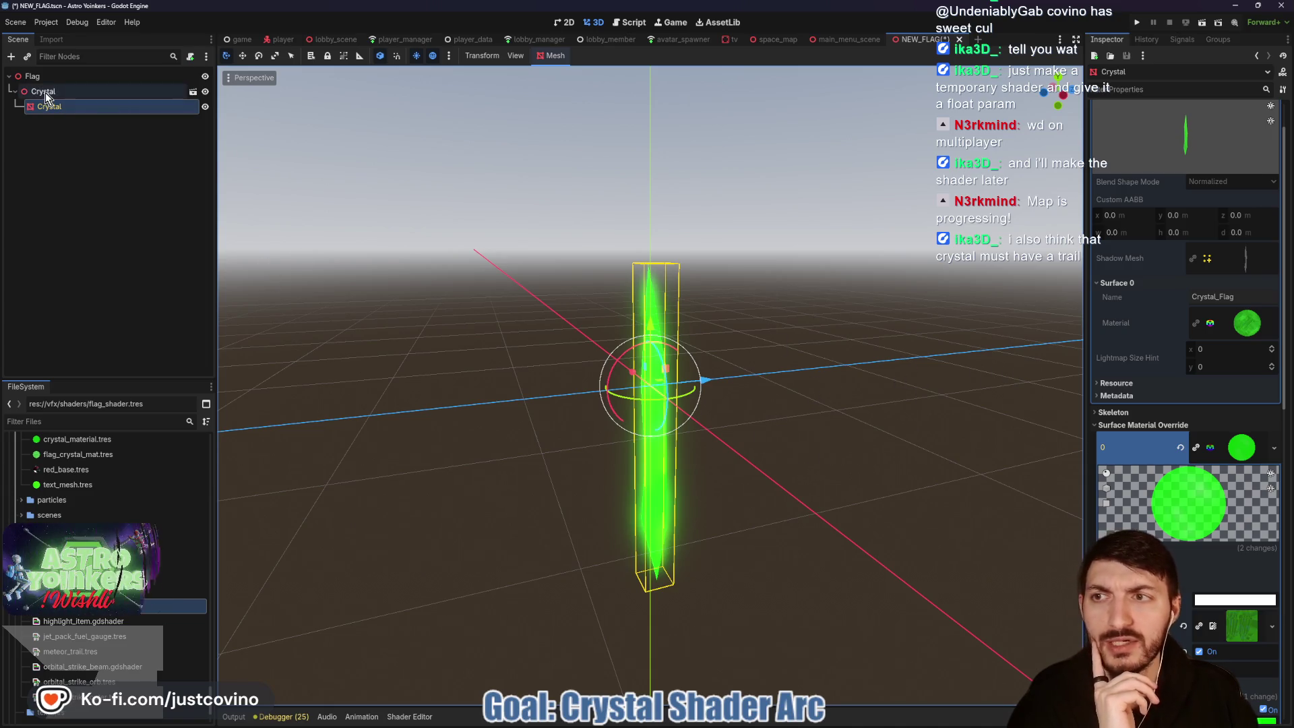
pyautogui.moveTo(897, 384)
pyautogui.mouseDown()
pyautogui.moveTo(702, 367)
pyautogui.moveTo(809, 375)
pyautogui.moveTo(779, 337)
pyautogui.mouseUp()
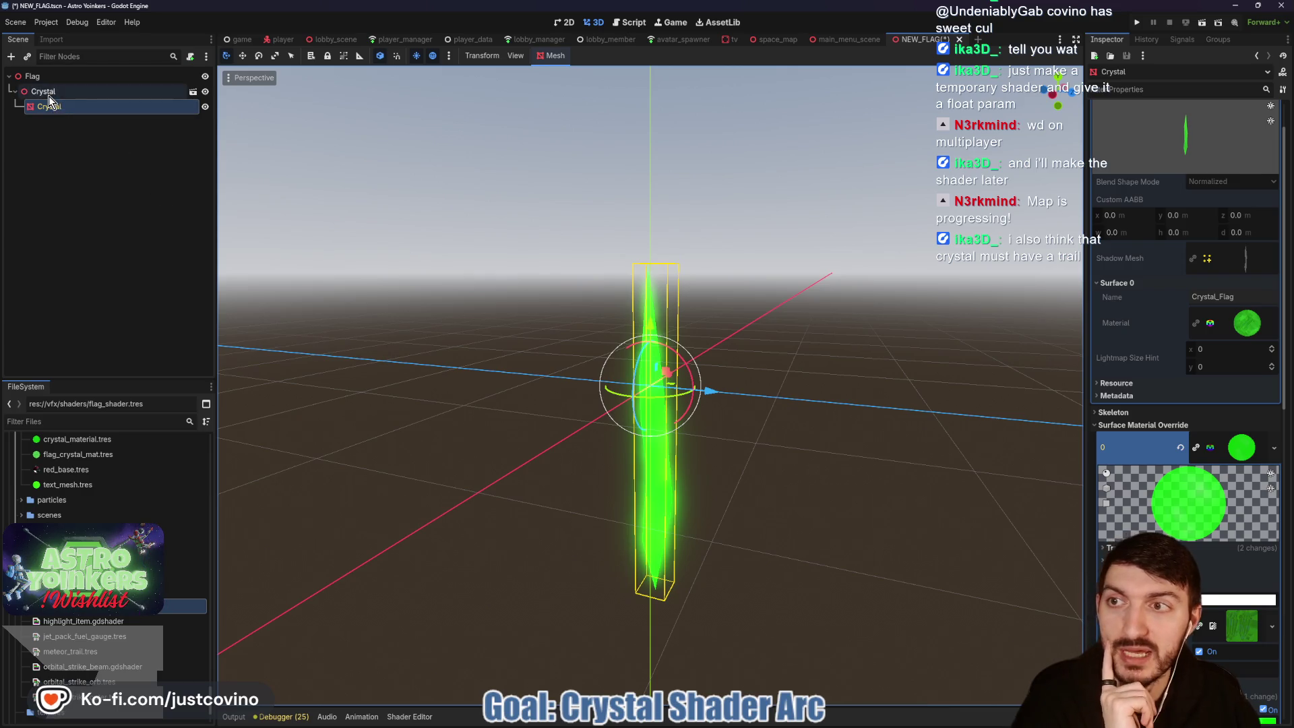
pyautogui.hotkey('ctrl', 's')
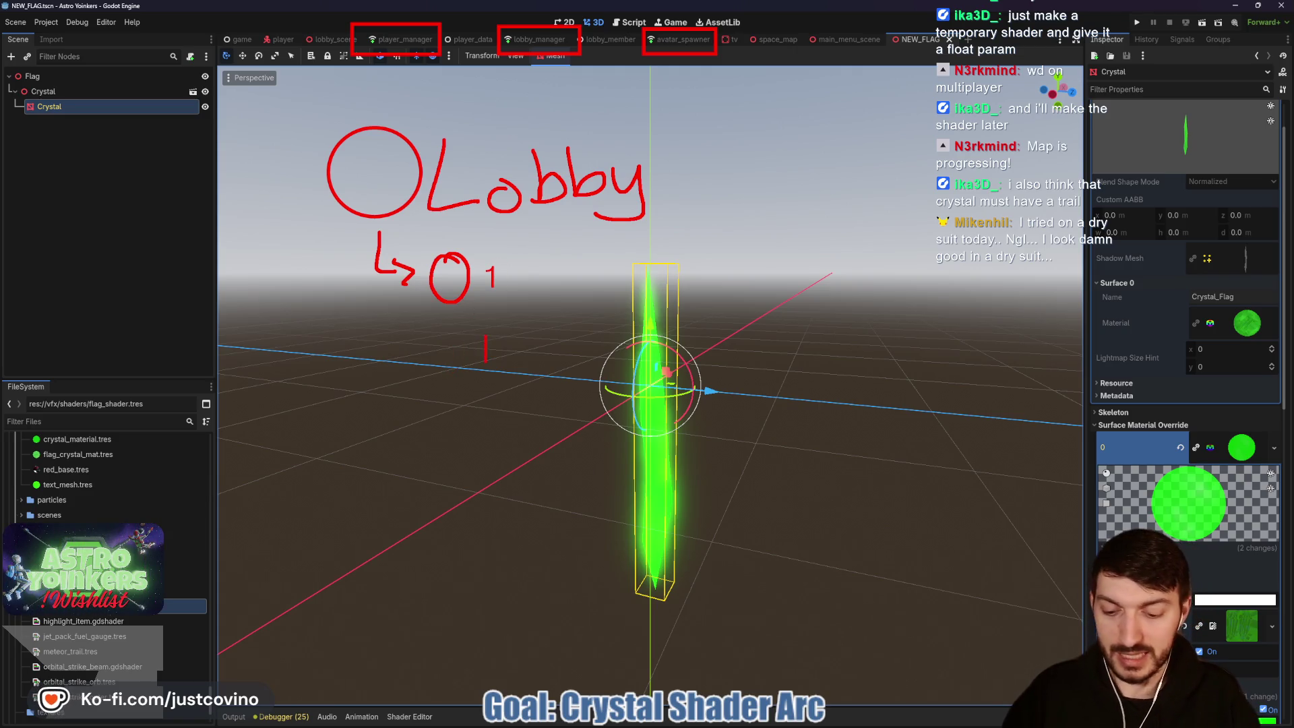
# Sketch another lobby member on the diagram and finish writing the Player label
pyautogui.write('3974963')
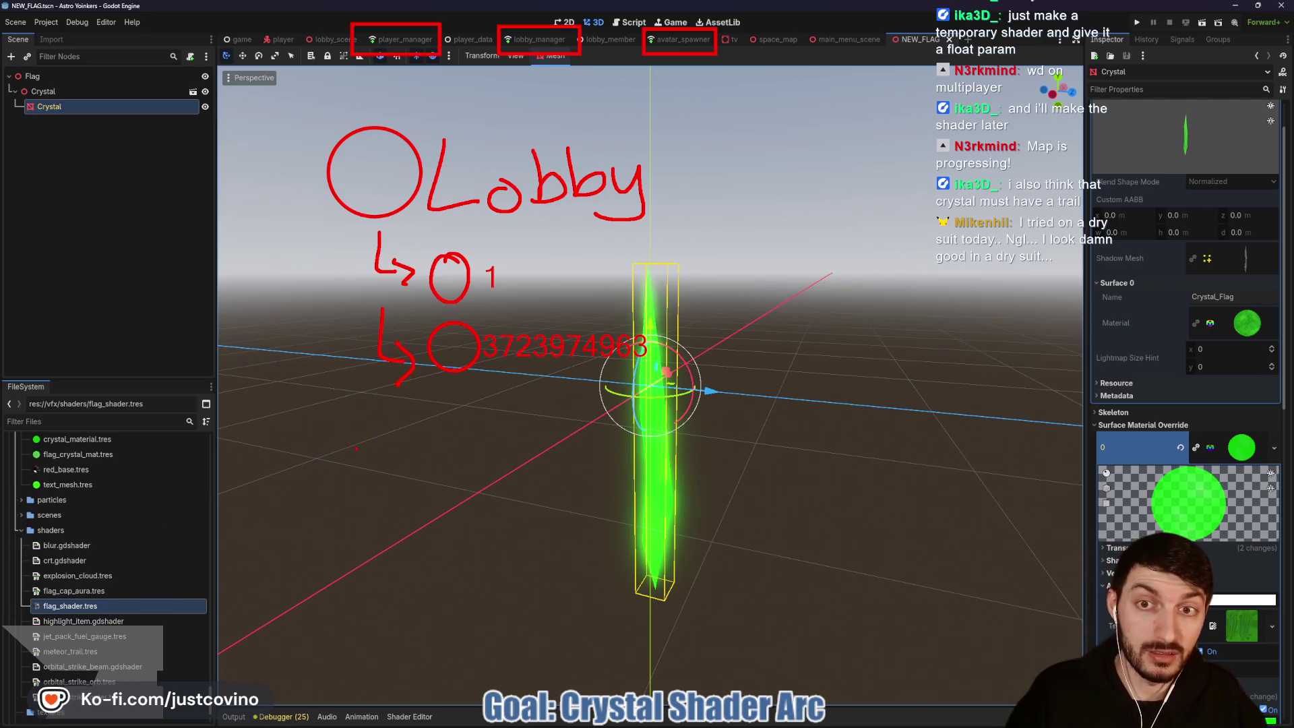
pyautogui.moveTo(335, 428); pyautogui.dragTo(404, 483)
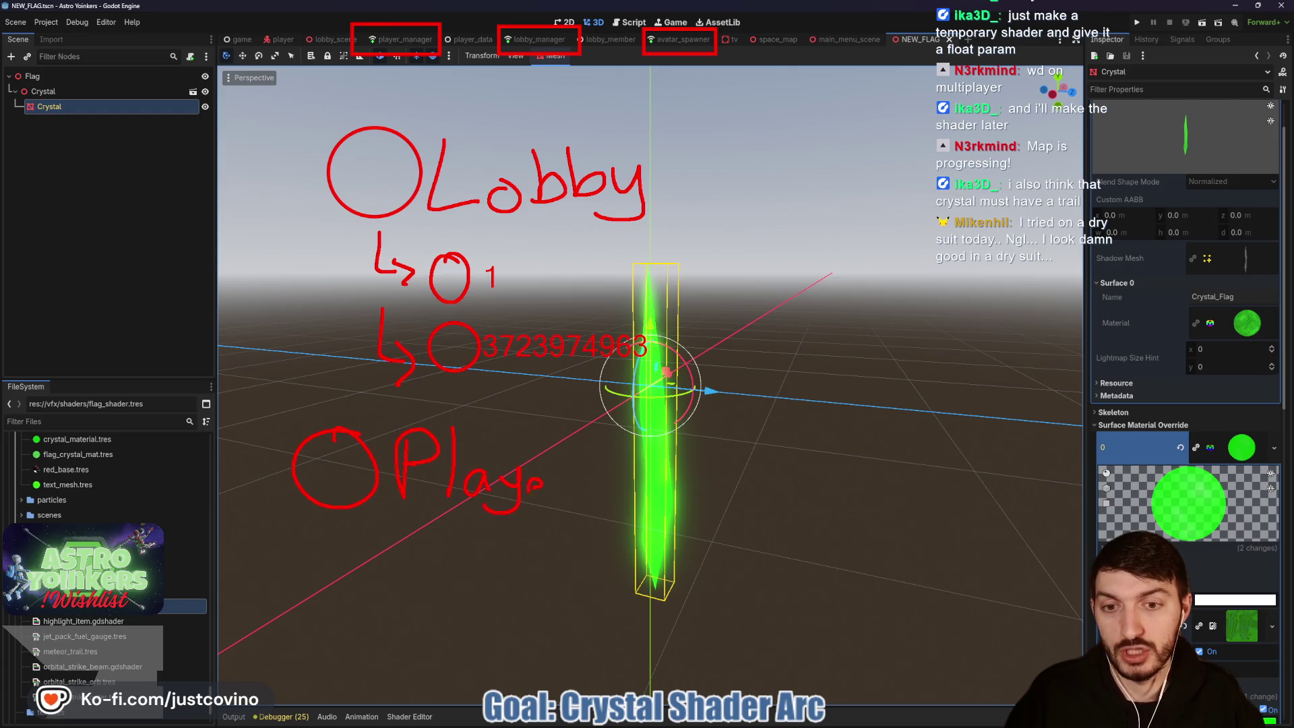
pyautogui.moveTo(570, 473); pyautogui.dragTo(598, 475)
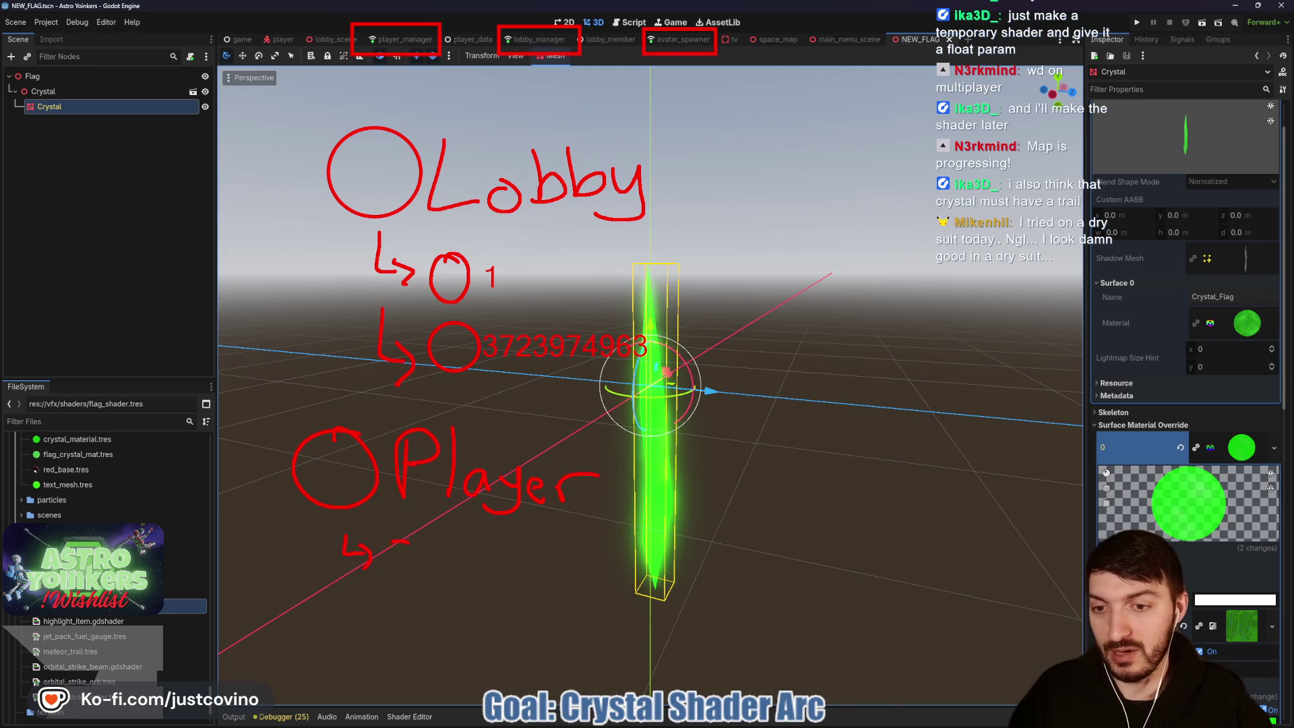
# Draw another entry under Player, clear the annotations, and switch to the player scene
pyautogui.moveTo(376, 616)
pyautogui.mouseDown()
pyautogui.moveTo(378, 637)
pyautogui.moveTo(407, 612)
pyautogui.mouseUp()
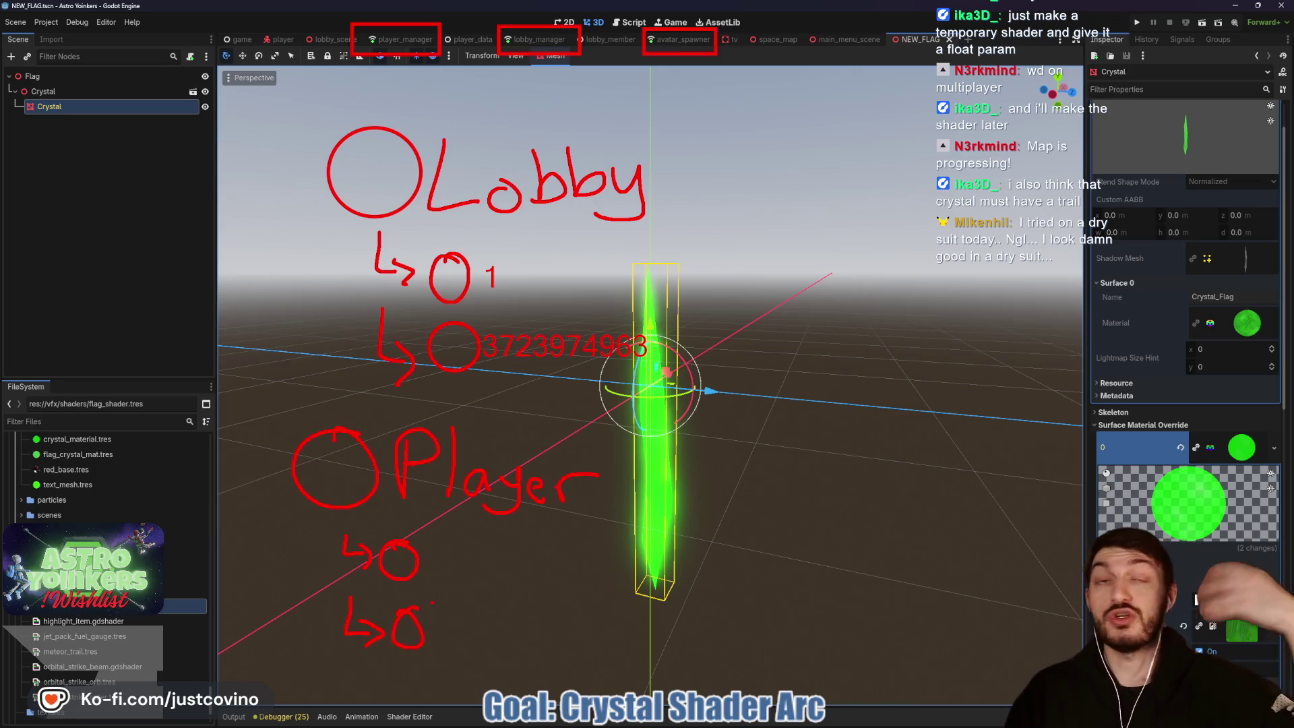
pyautogui.press('Escape')
pyautogui.click(278, 39)
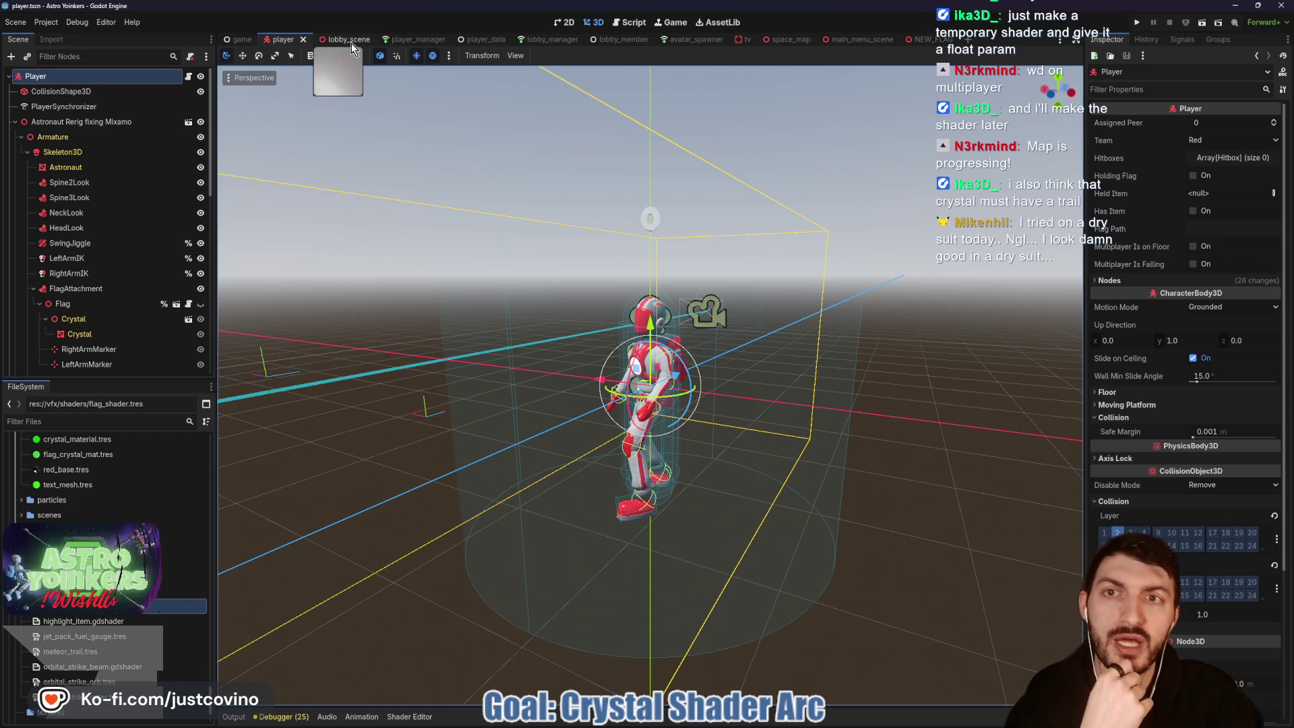
# Open the flag scene and add a GPUParticles3D child under Flag by searching 'gpu'
pyautogui.click(176, 303)
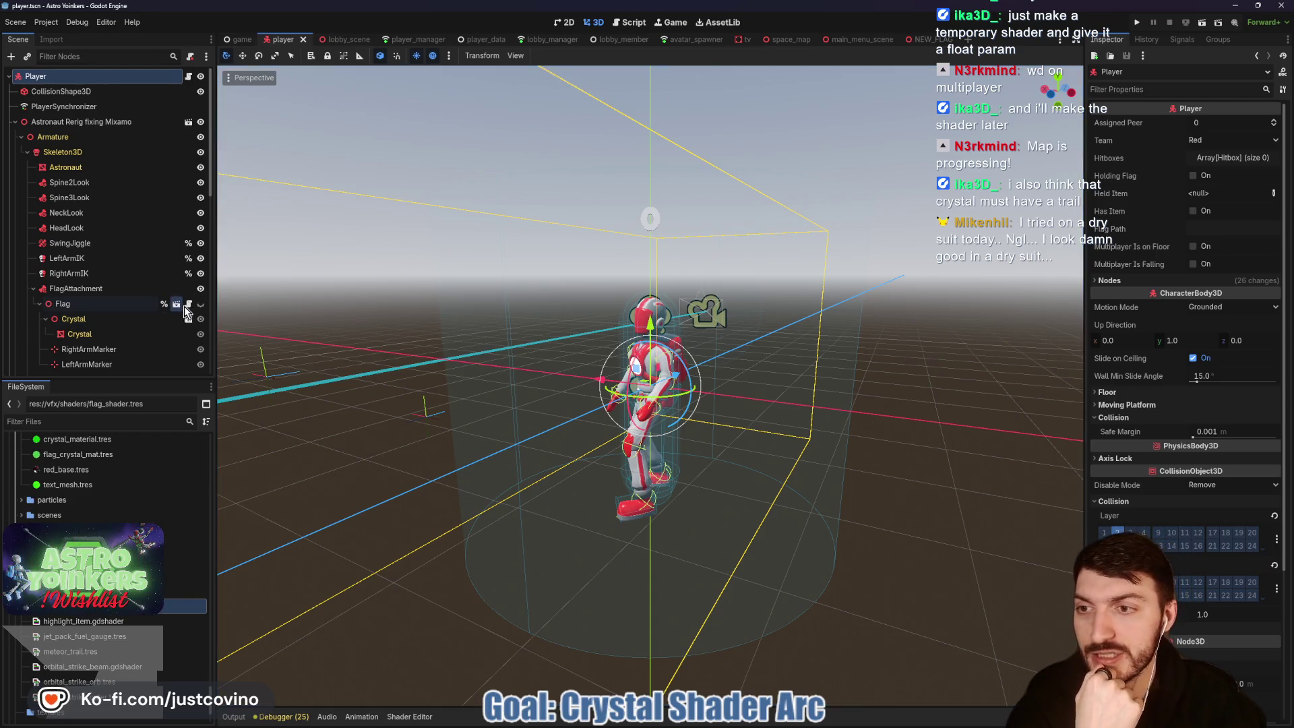
pyautogui.click(74, 76)
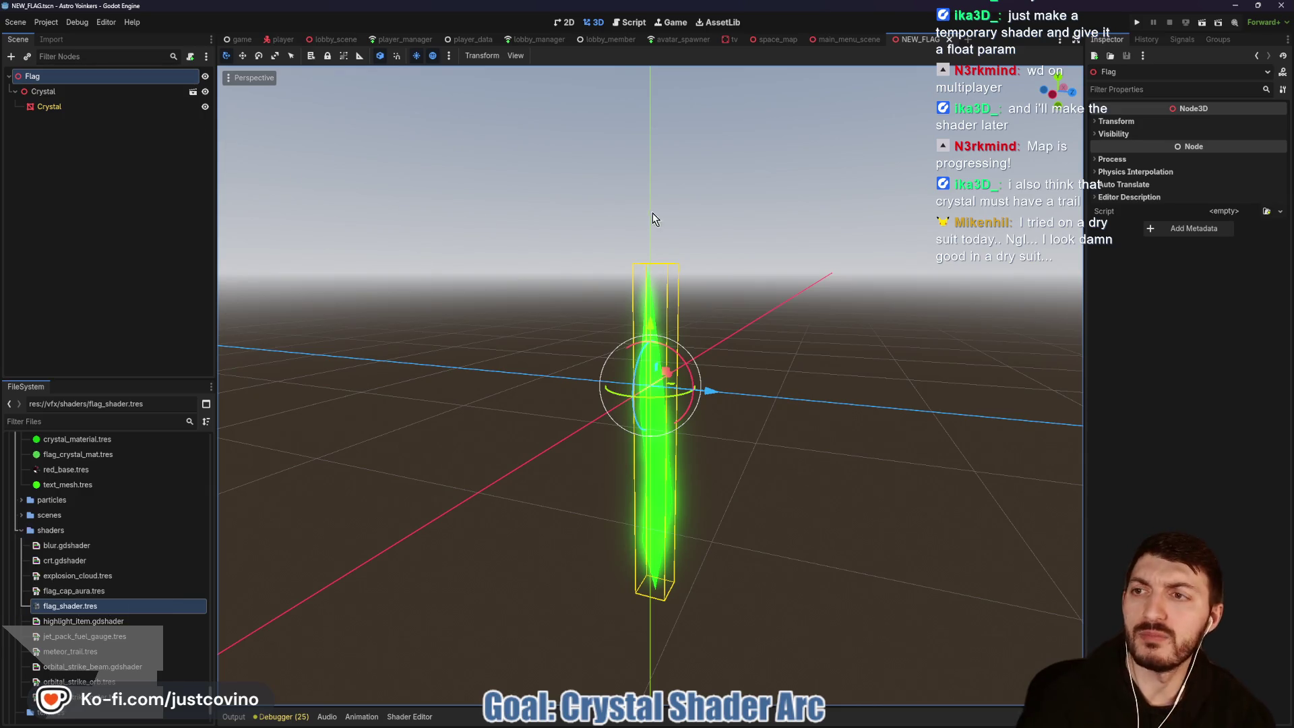
pyautogui.hotkey('ctrl', 'a')
pyautogui.write('gpu')
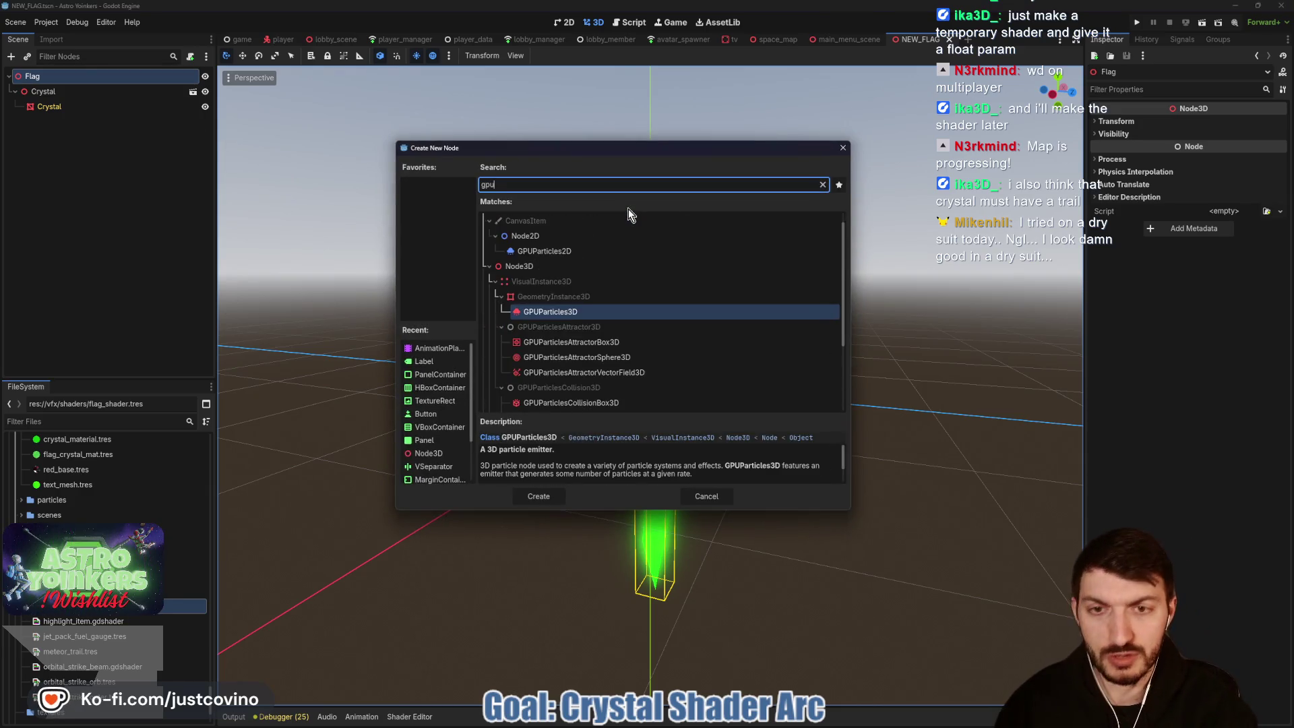
pyautogui.press('Return')
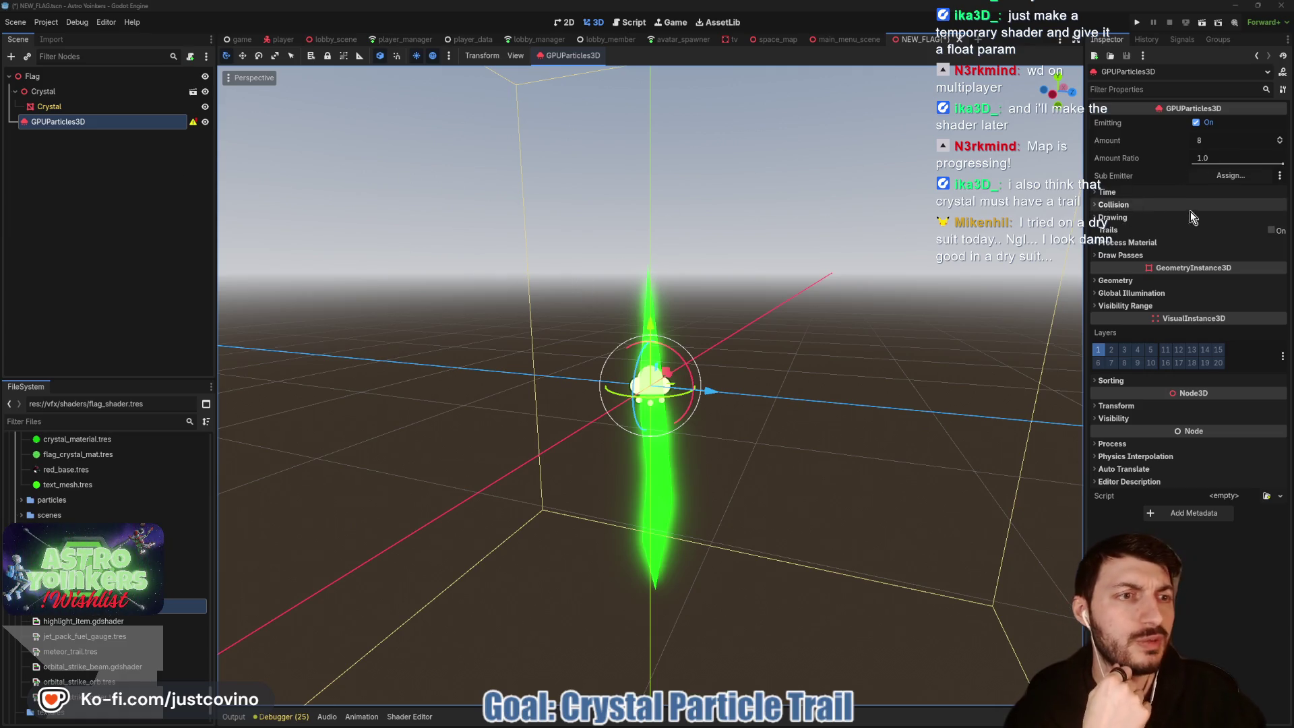
# Set Draw Pass 1 to a new QuadMesh with Orientation Face X so particles stand upright
pyautogui.click(1138, 254)
pyautogui.click(1223, 289)
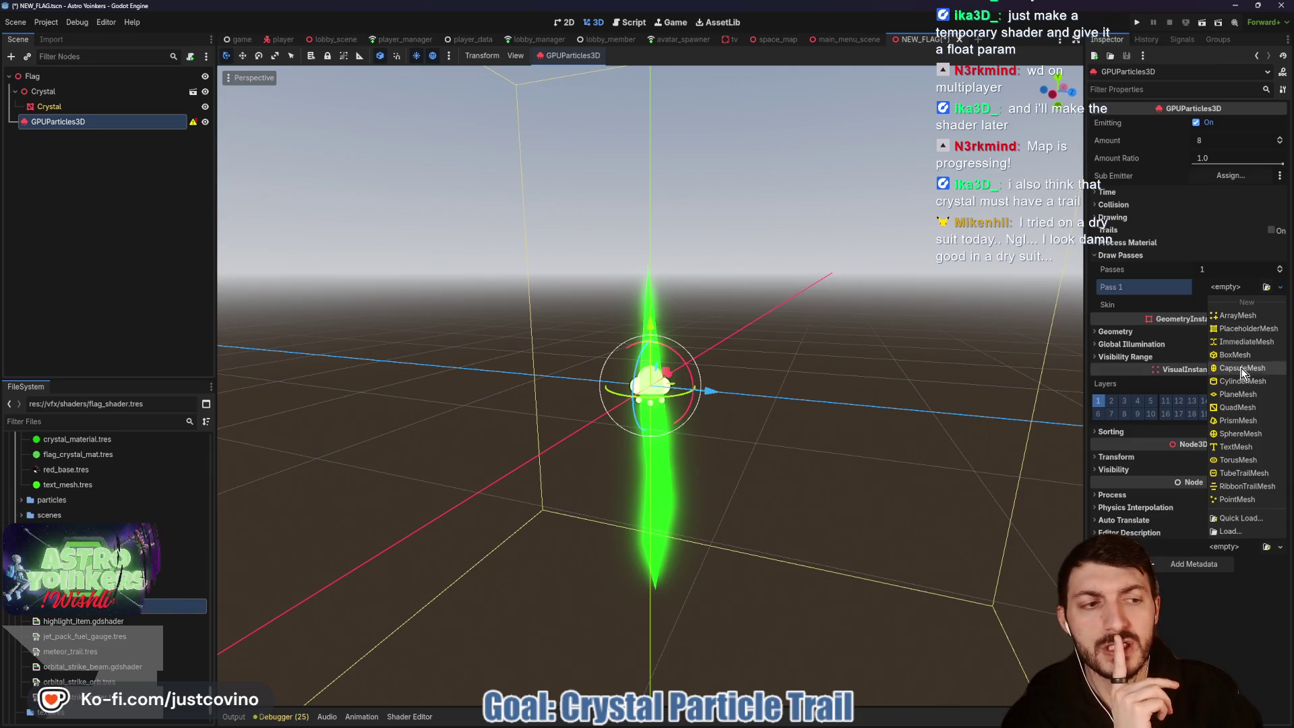
pyautogui.click(1236, 408)
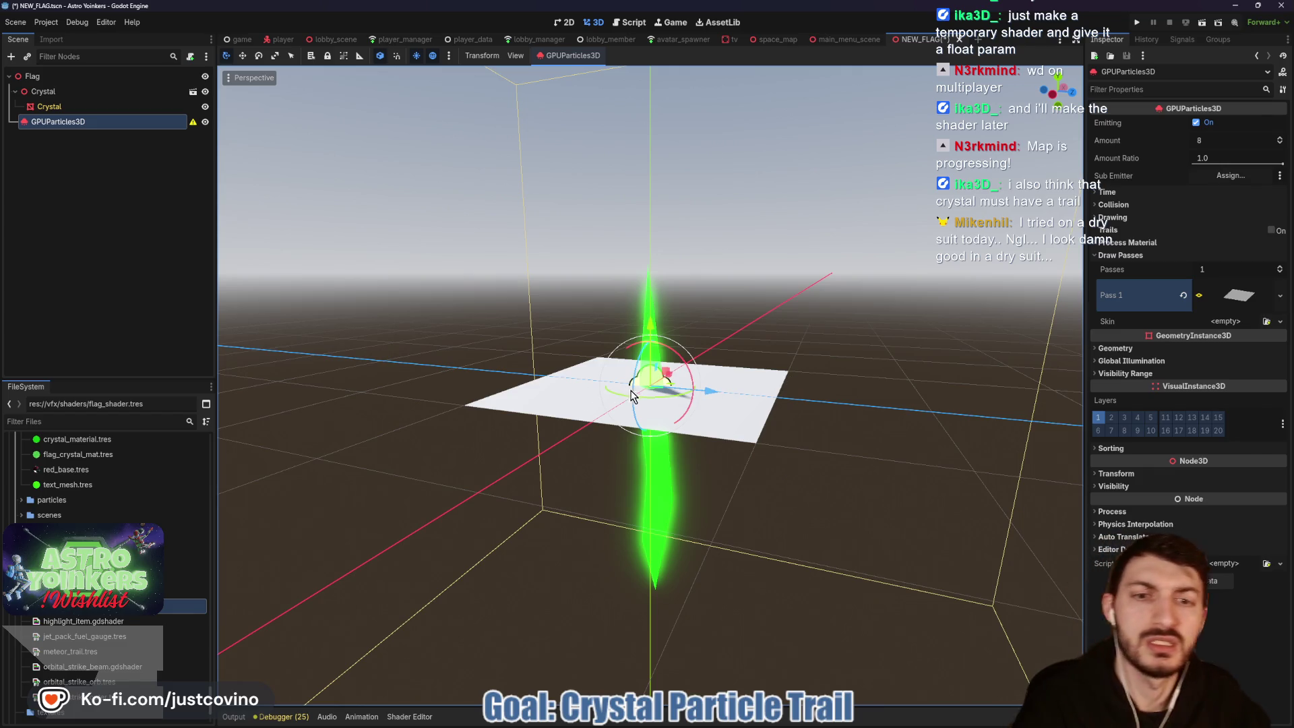
pyautogui.click(1237, 295)
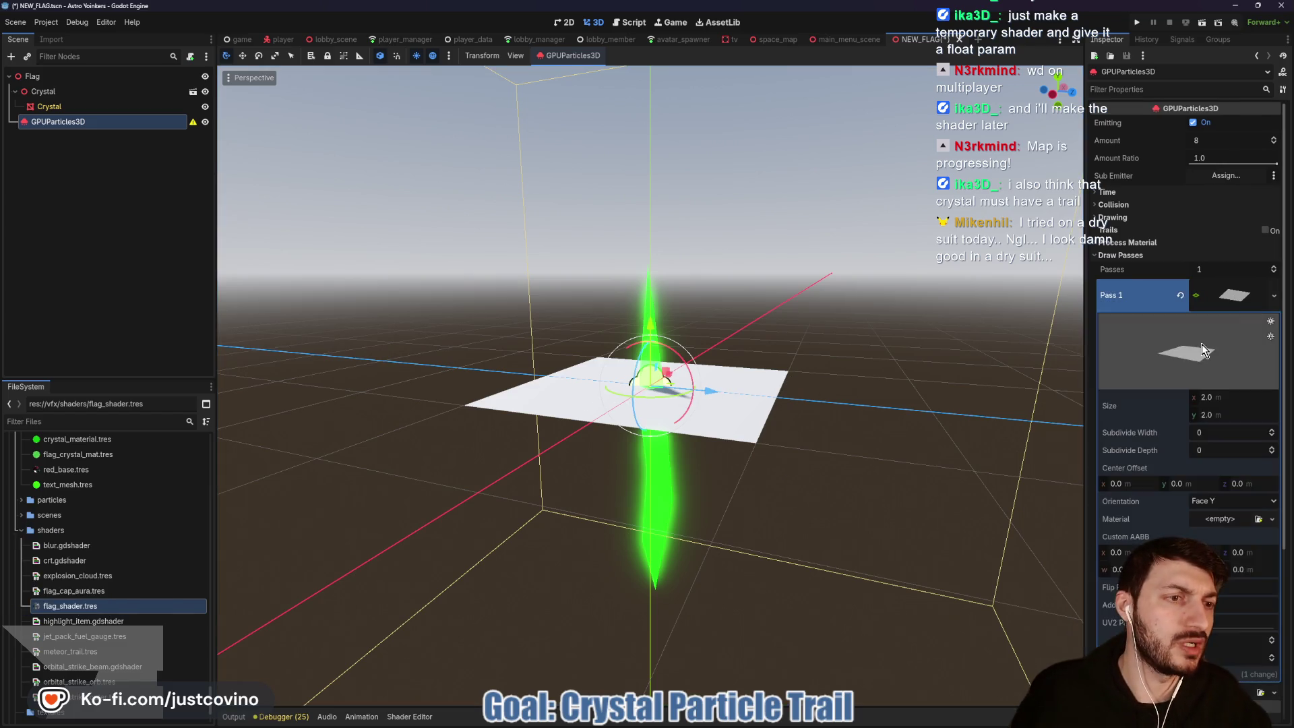
pyautogui.click(1218, 501)
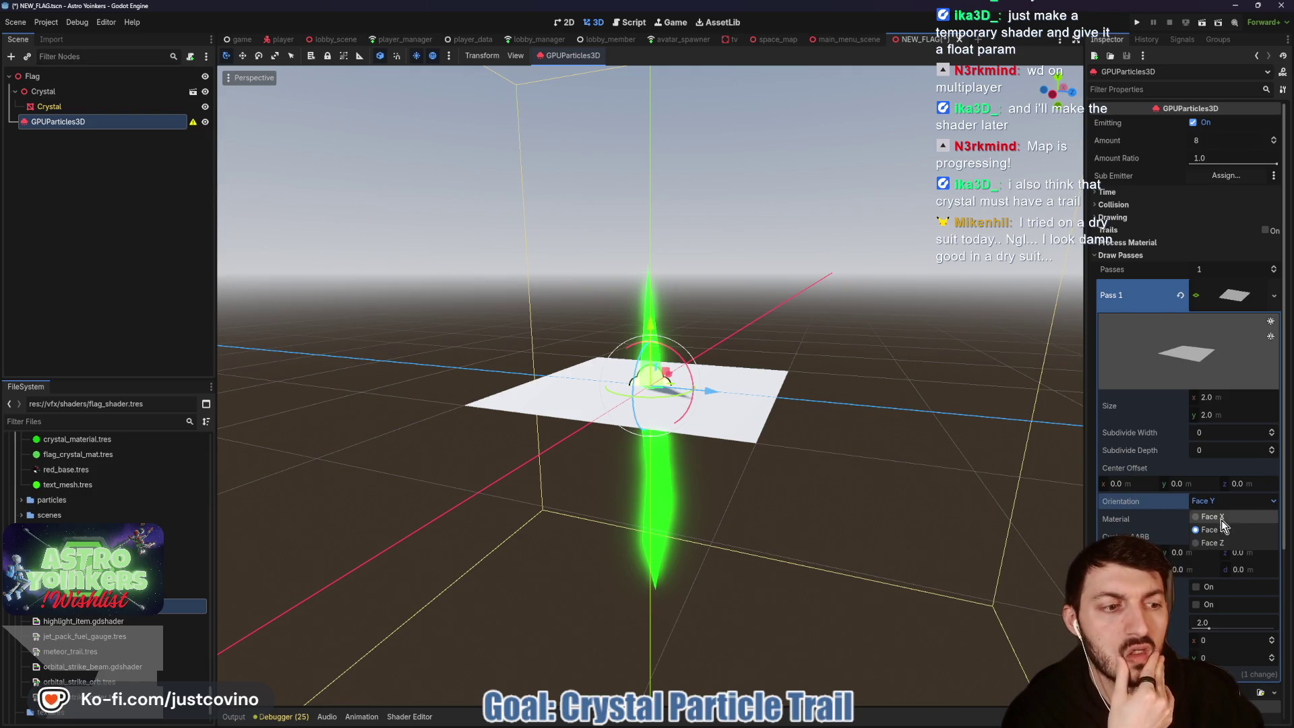
pyautogui.click(1213, 517)
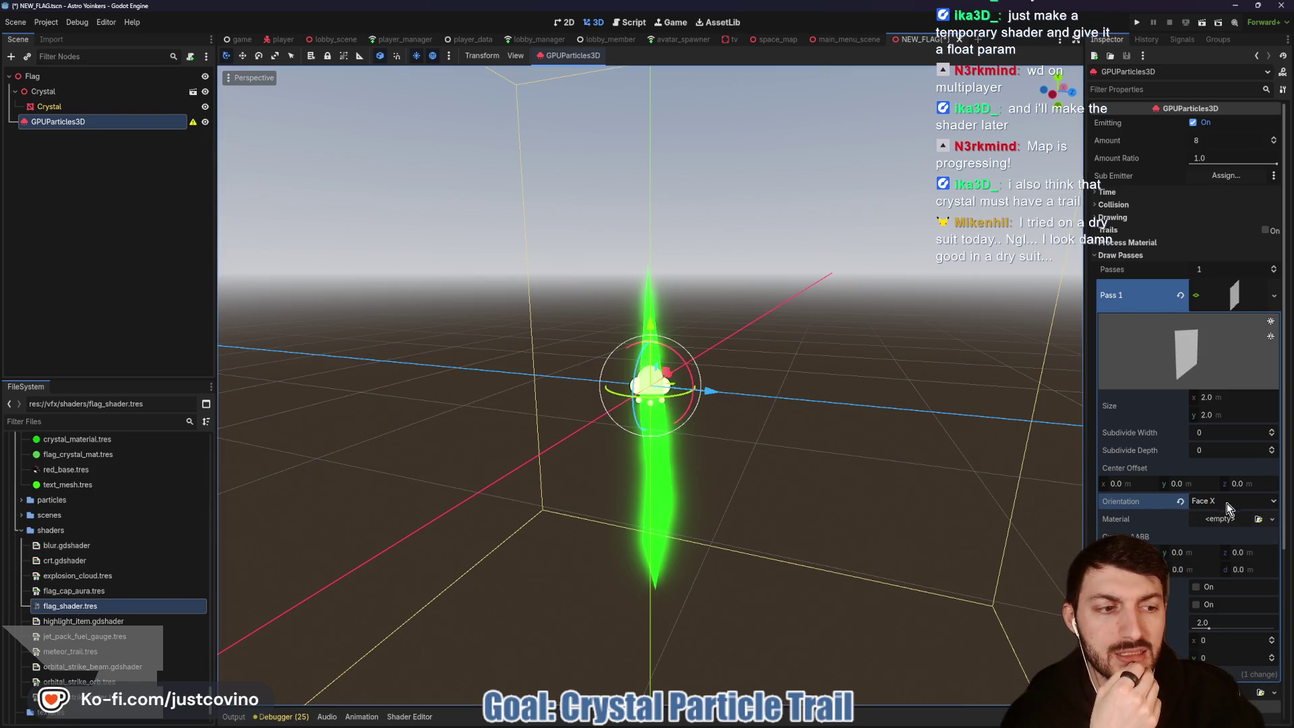
pyautogui.moveTo(928, 517)
pyautogui.mouseDown()
pyautogui.moveTo(990, 549)
pyautogui.moveTo(390, 521)
pyautogui.mouseUp()
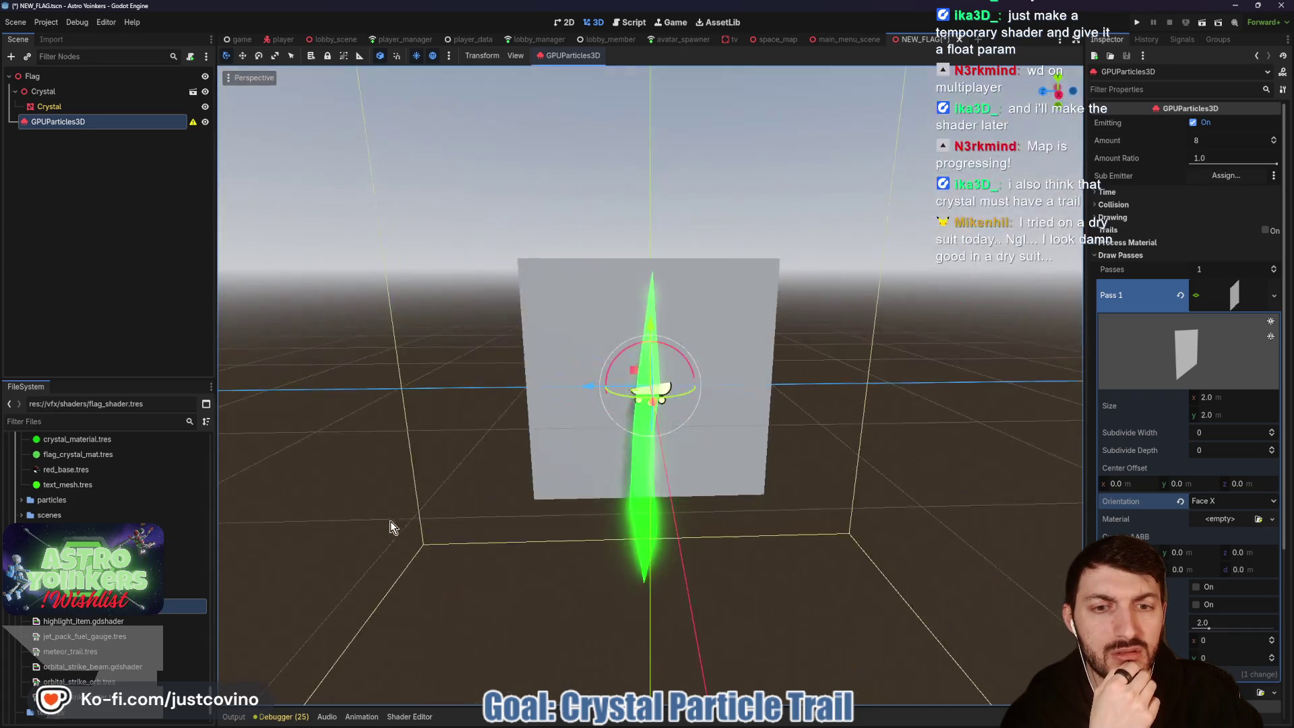
pyautogui.scroll(-2, 1146, 523)
pyautogui.click(1207, 445)
# Give the quad a new StandardMaterial3D with Alpha transparency, Add blending and Disabled culling
pyautogui.click(1243, 473)
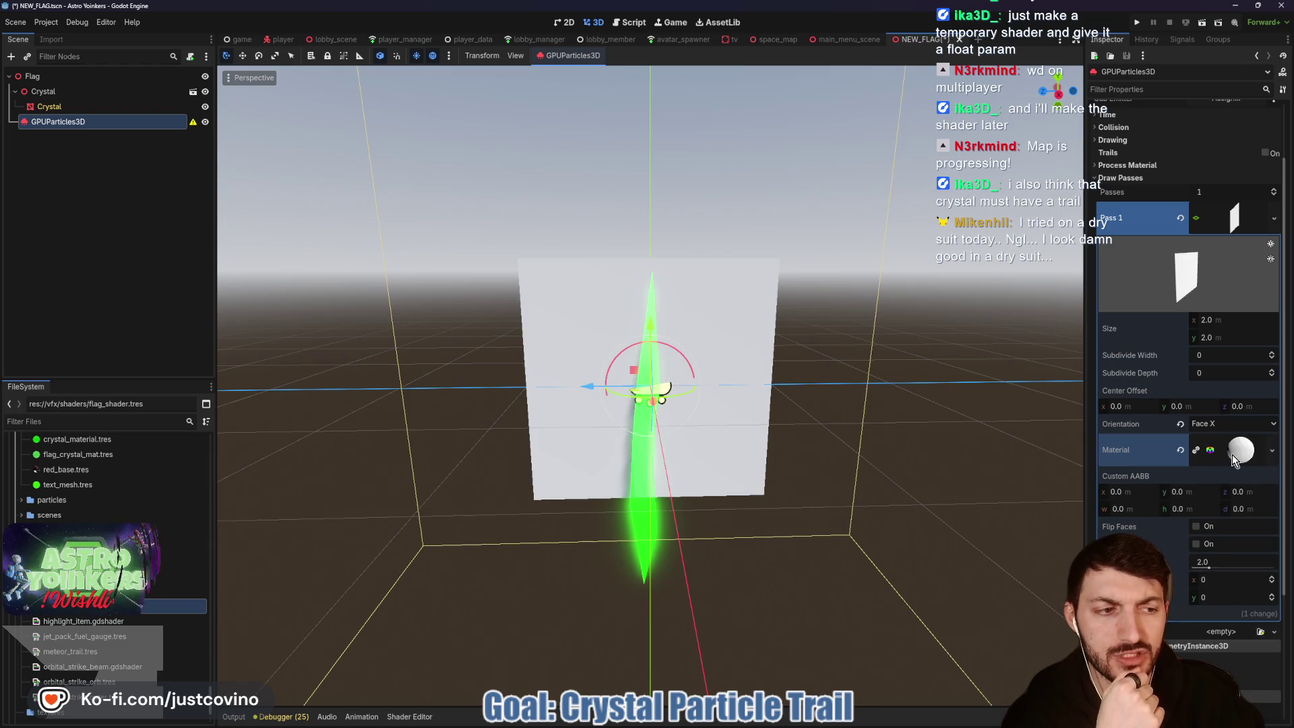
pyautogui.click(1232, 455)
pyautogui.scroll(-3, 1169, 536)
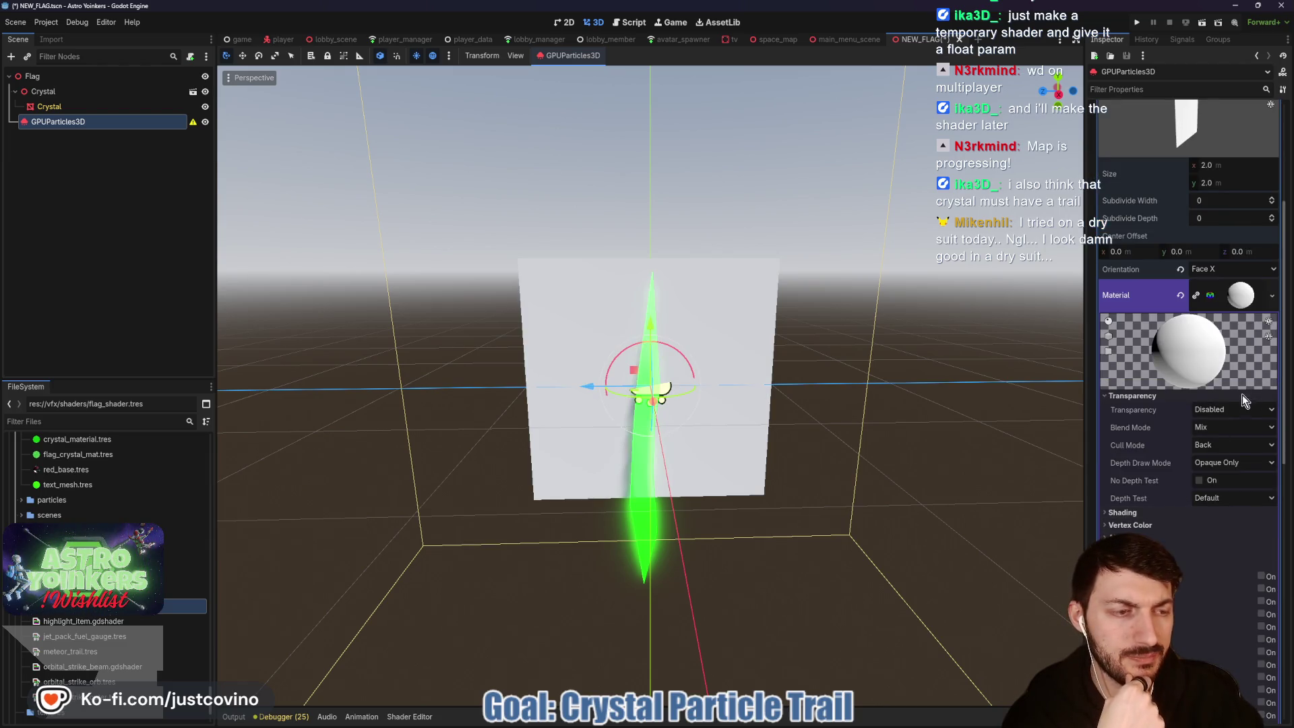
pyautogui.click(1223, 410)
pyautogui.click(1223, 438)
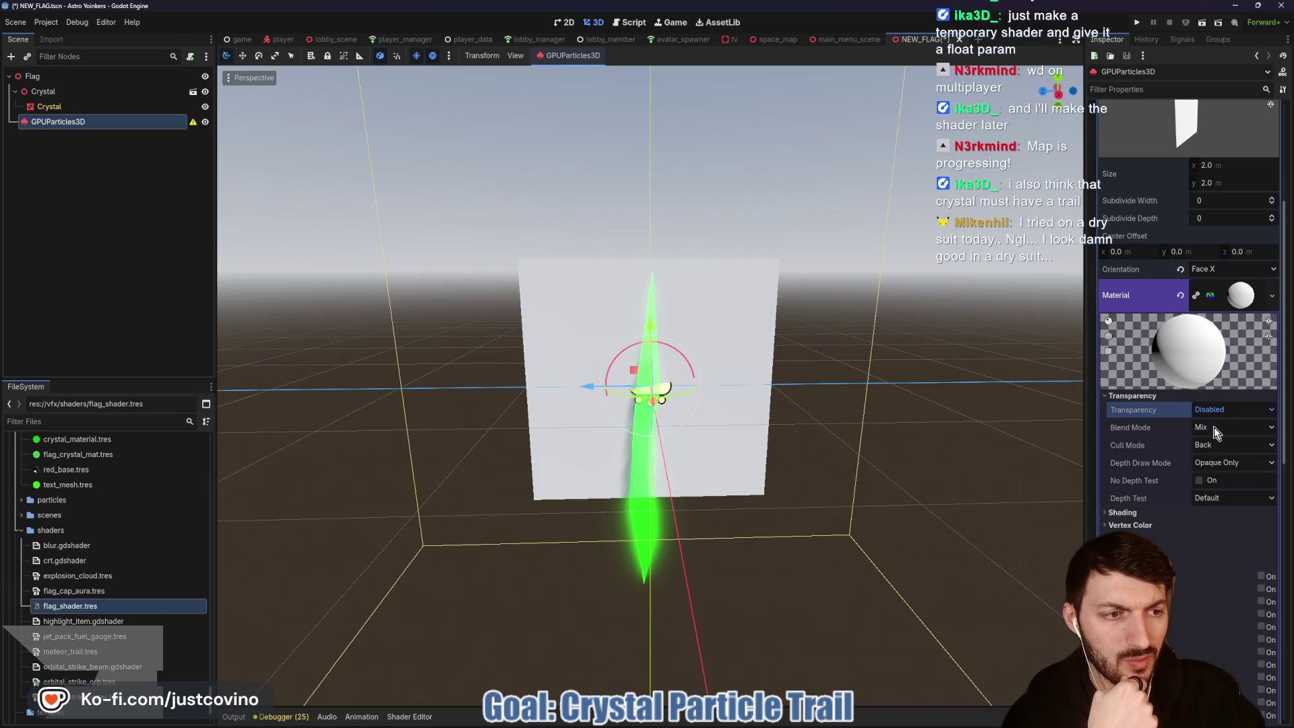
pyautogui.click(1220, 427)
pyautogui.click(1220, 457)
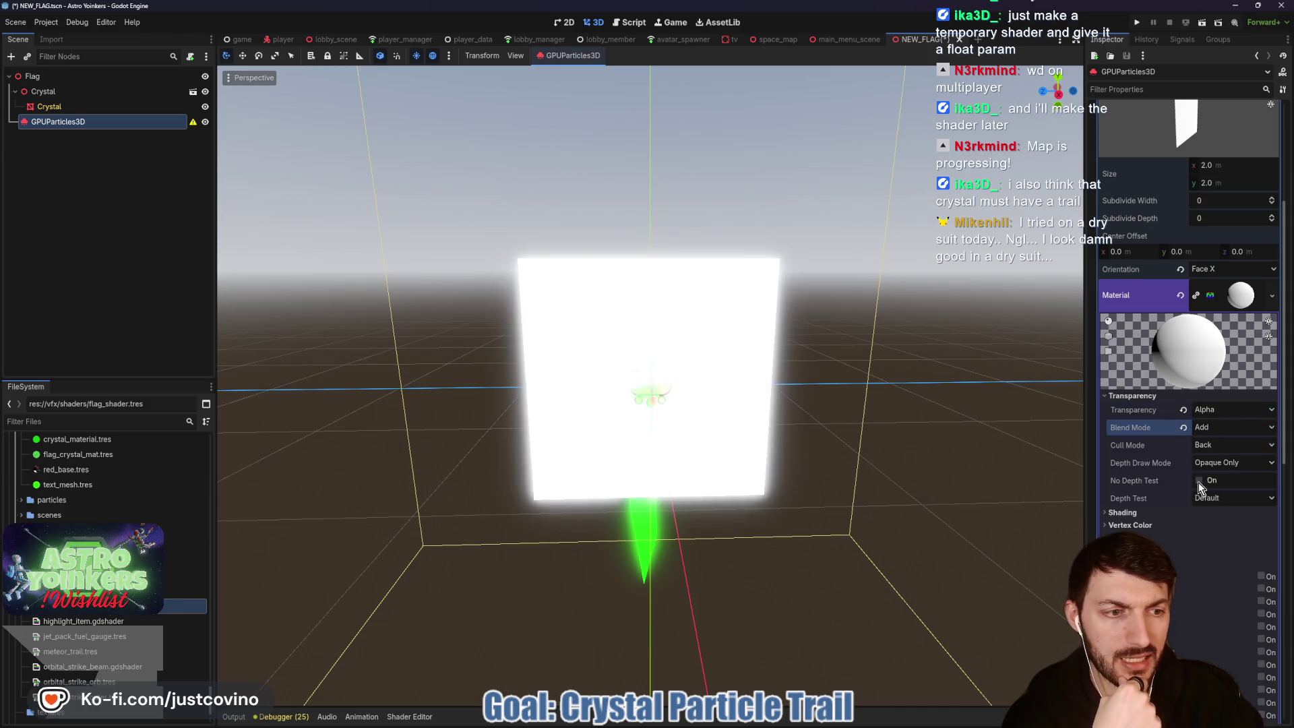
pyautogui.click(1218, 448)
# Check the quad from several angles, try Billboard Enabled then revert it, and expand Albedo
pyautogui.moveTo(890, 503)
pyautogui.mouseDown()
pyautogui.moveTo(867, 464)
pyautogui.moveTo(828, 472)
pyautogui.mouseUp()
pyautogui.moveTo(896, 479); pyautogui.dragTo(677, 467)
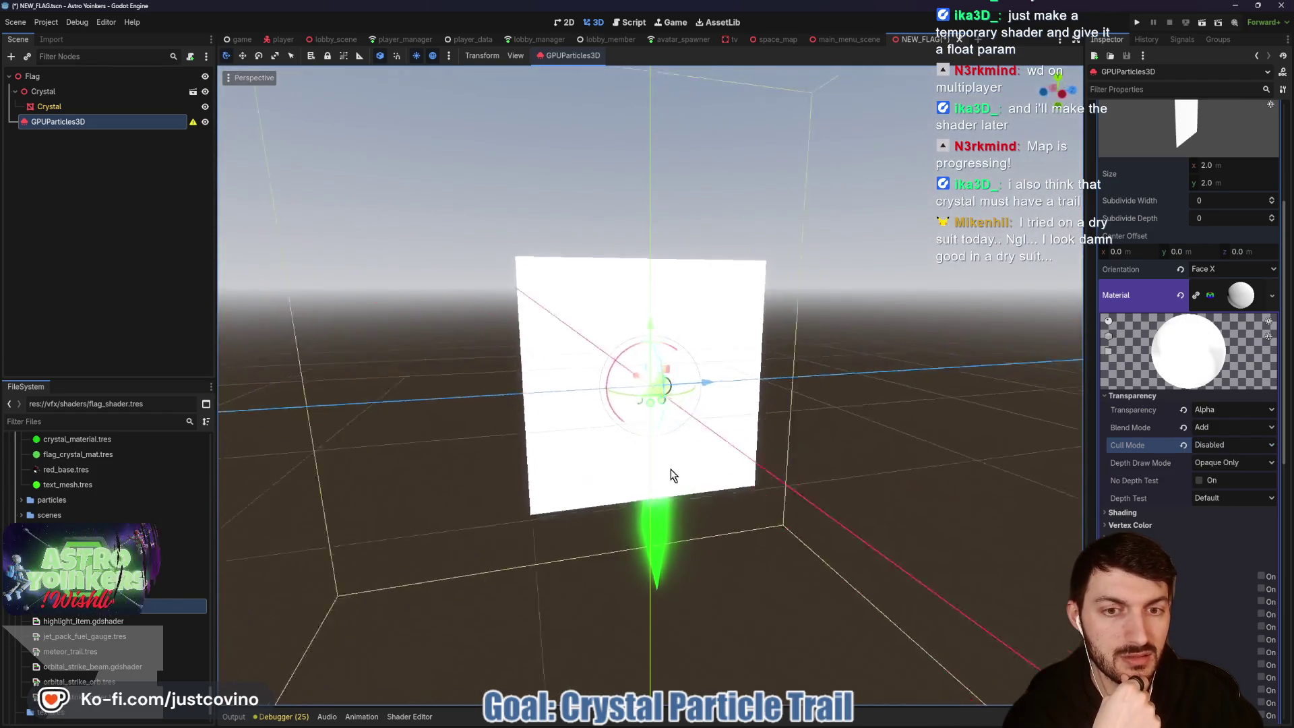
pyautogui.scroll(-5, 1160, 479)
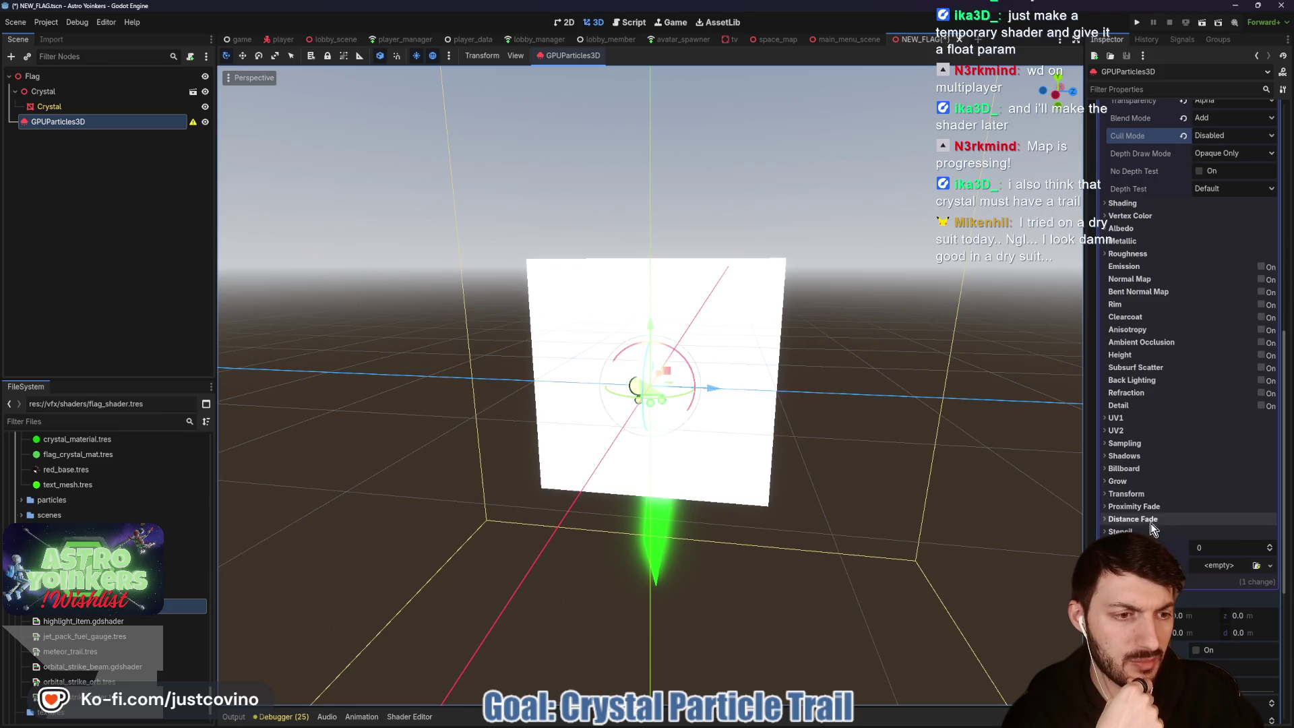
pyautogui.click(1124, 469)
pyautogui.click(1237, 483)
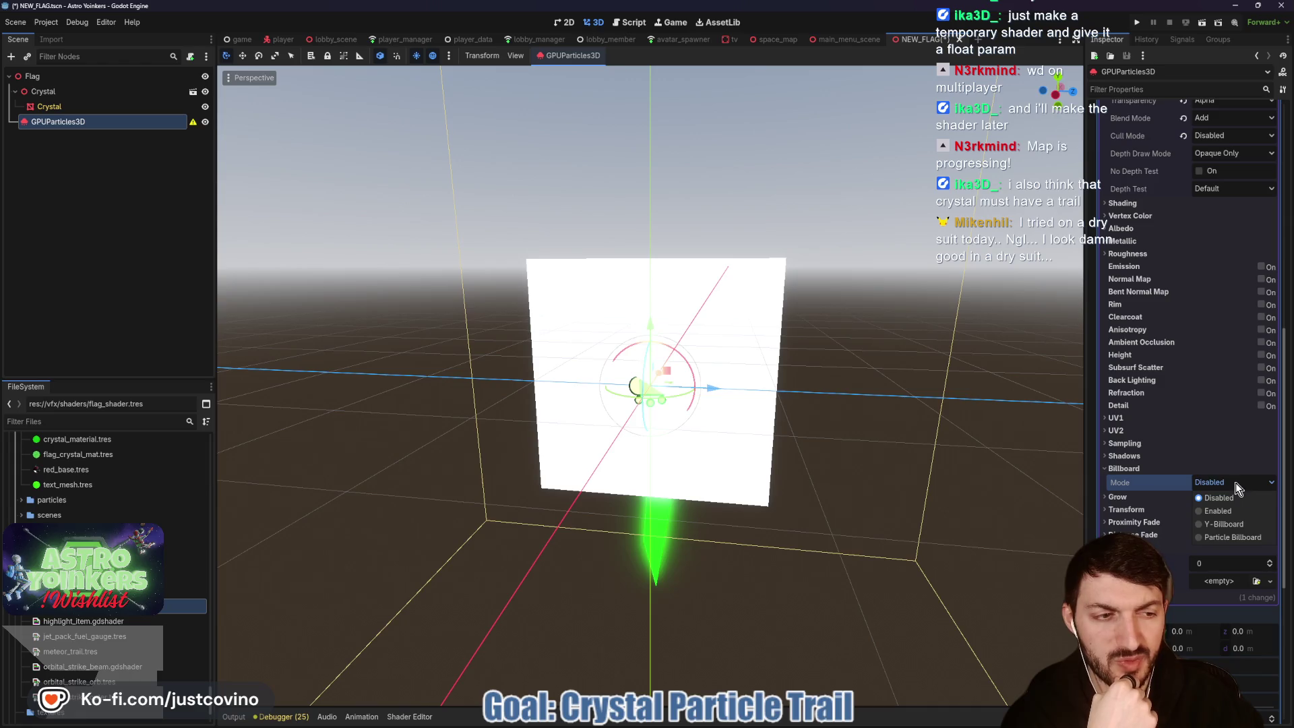
pyautogui.click(1229, 511)
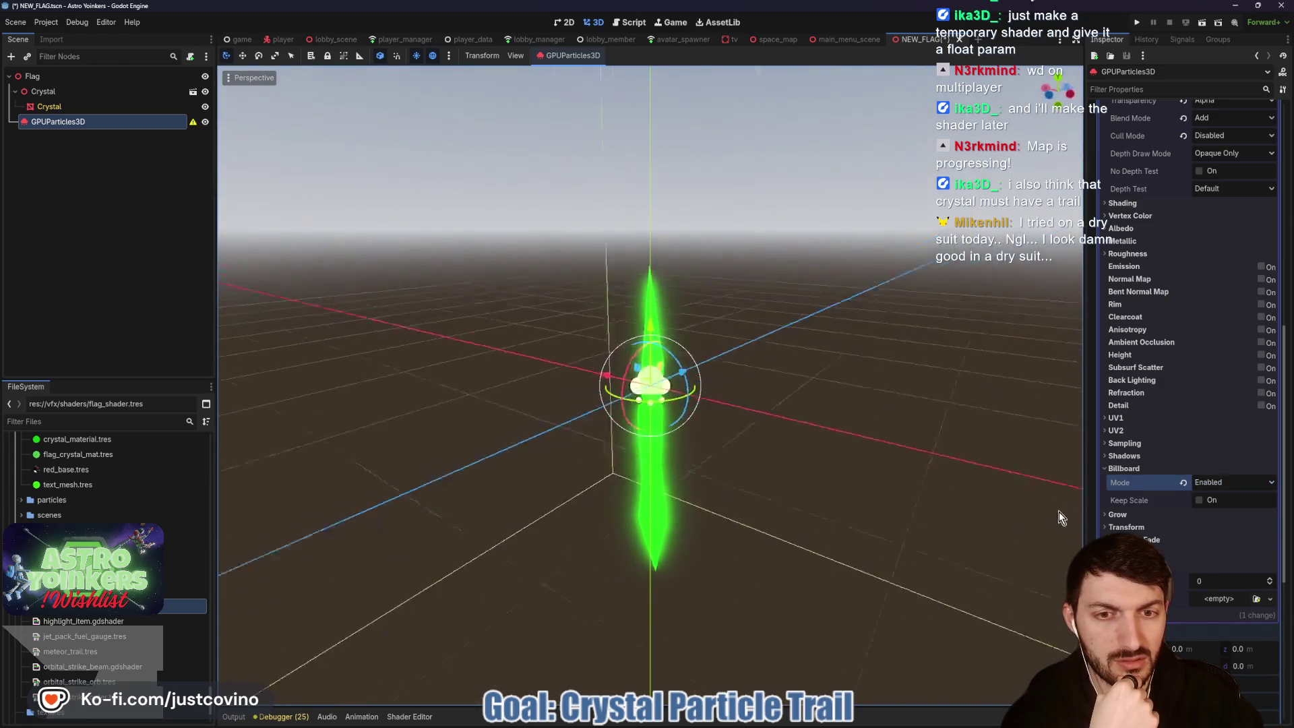
pyautogui.click(1184, 482)
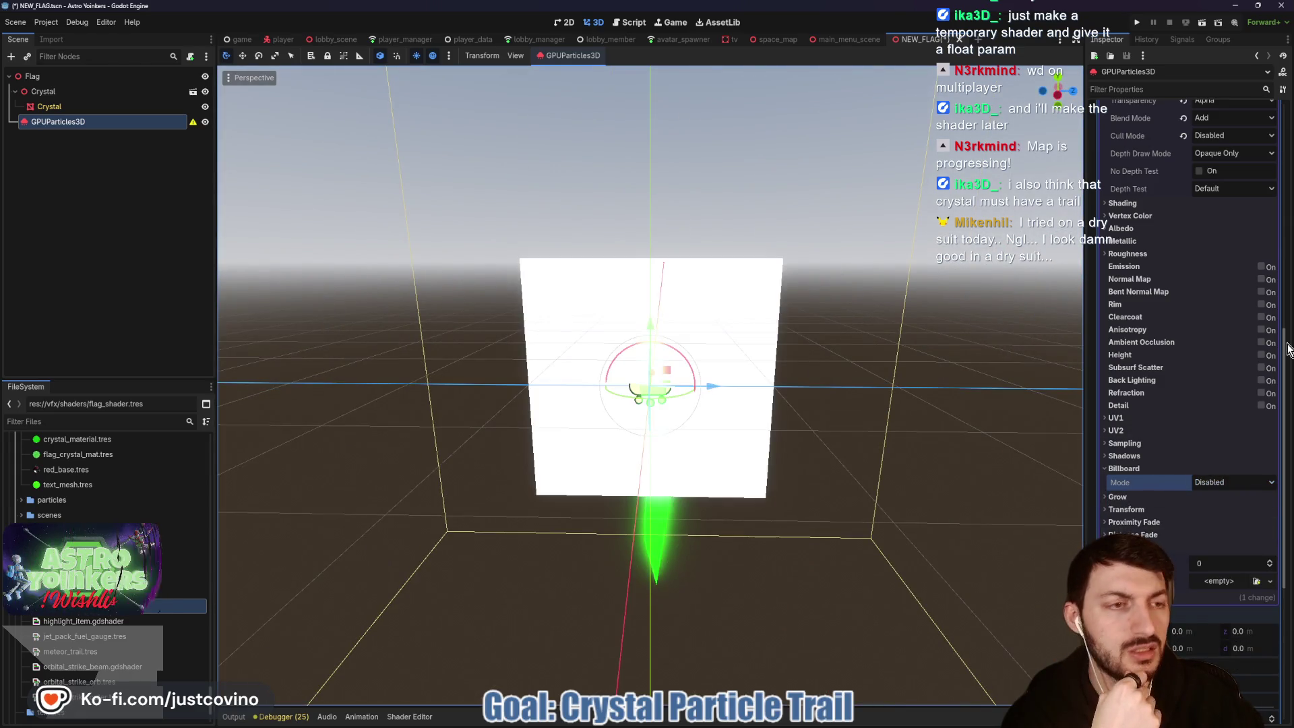
pyautogui.click(1130, 229)
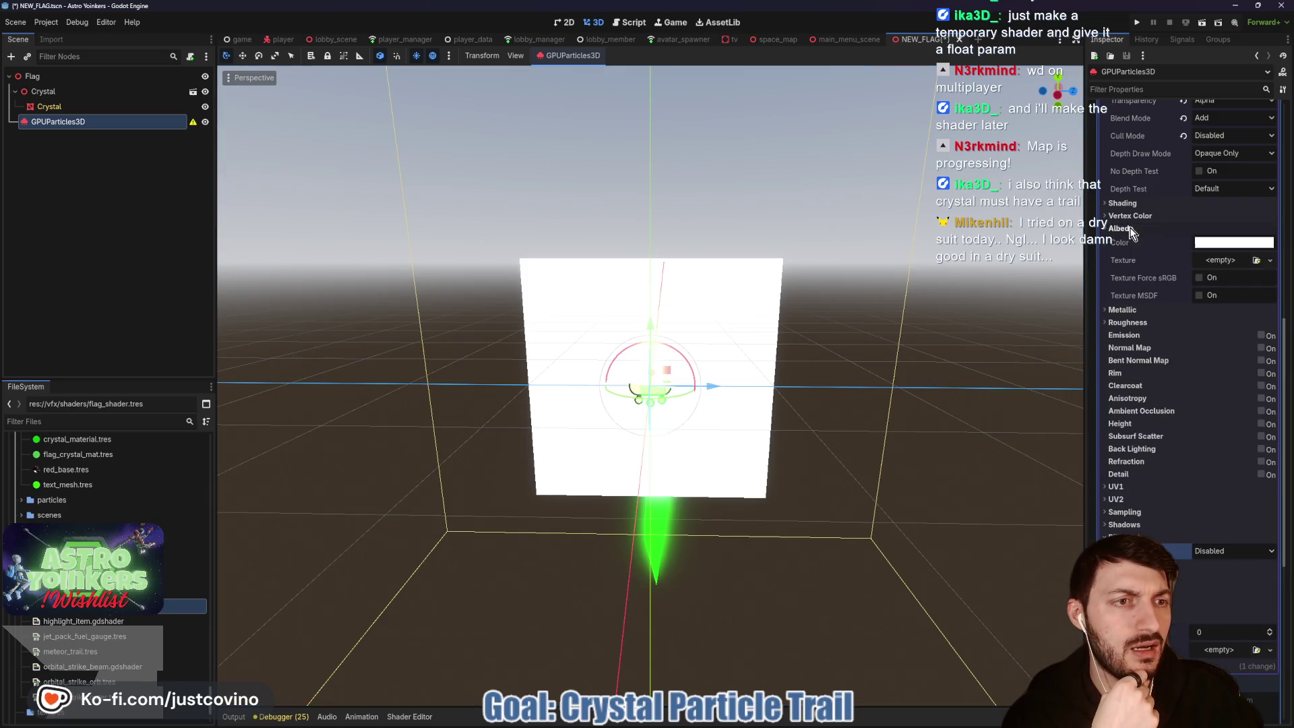
pyautogui.click(1218, 261)
# Browse the project's Texture2D list for an Albedo texture without choosing one
pyautogui.click(1226, 513)
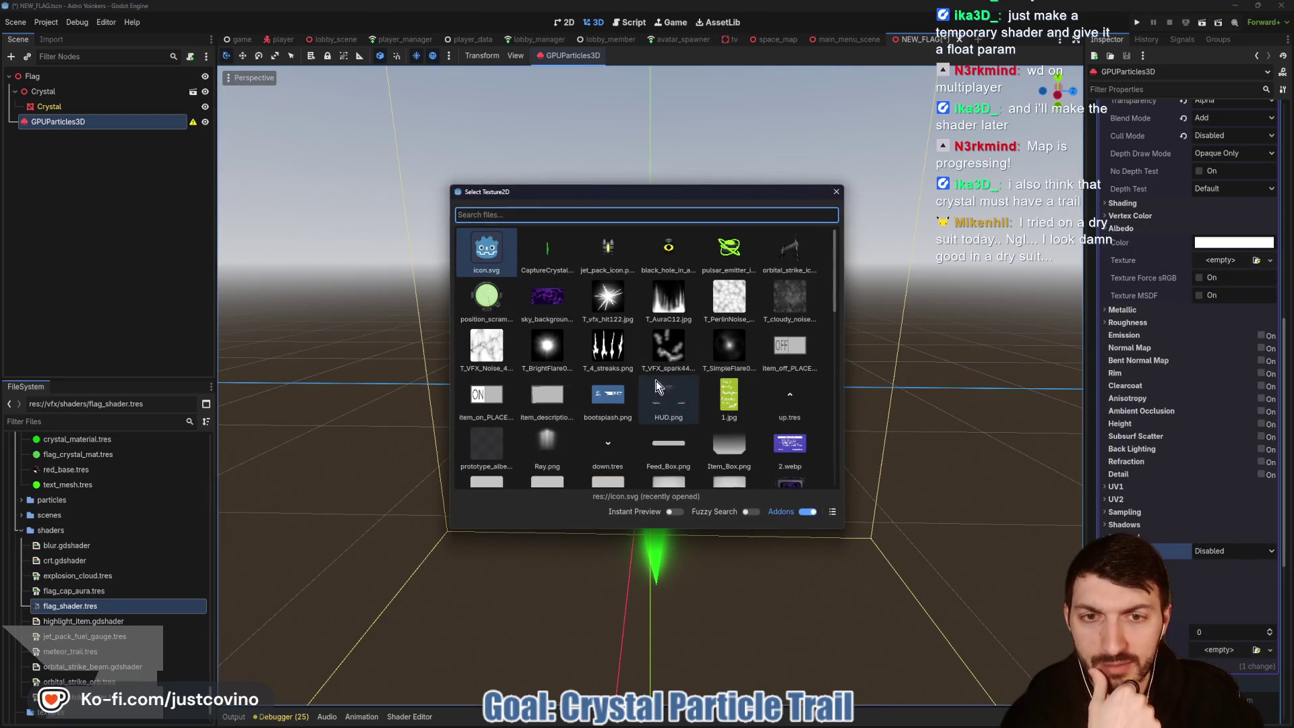
pyautogui.scroll(-4, 628, 346)
pyautogui.scroll(4, 625, 345)
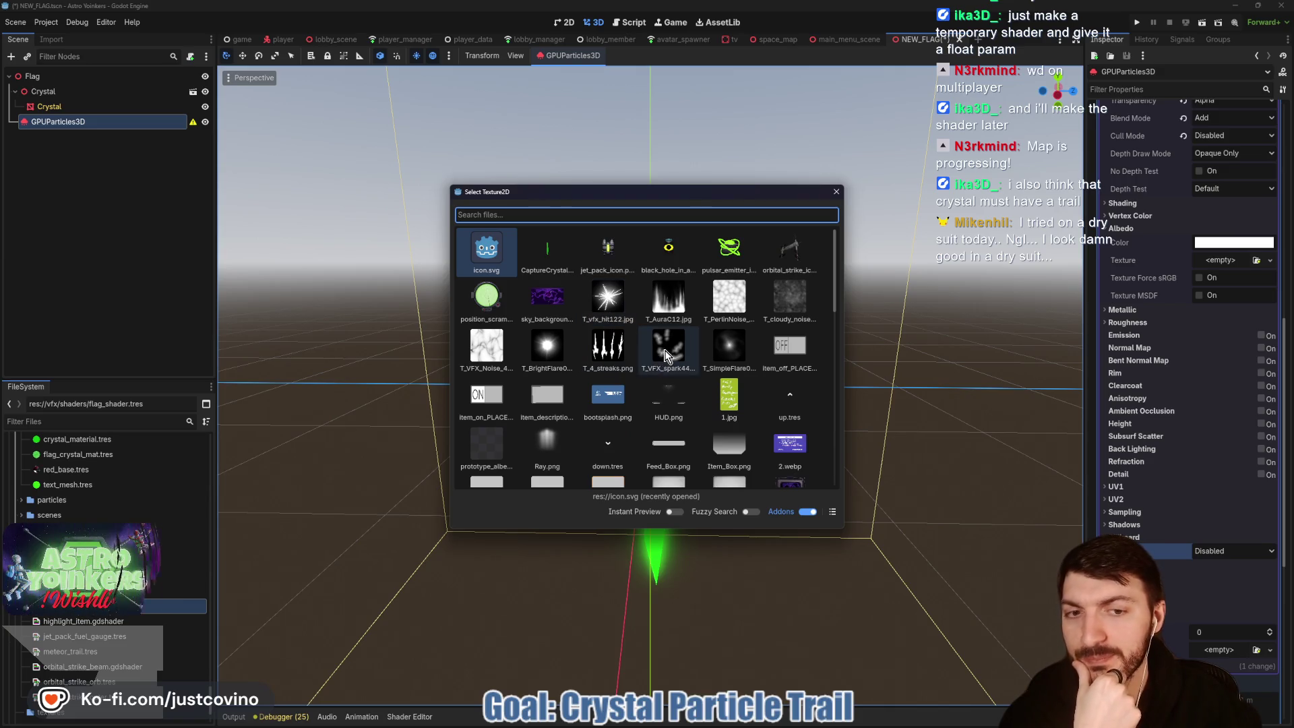
pyautogui.scroll(-3, 660, 359)
pyautogui.scroll(3, 667, 354)
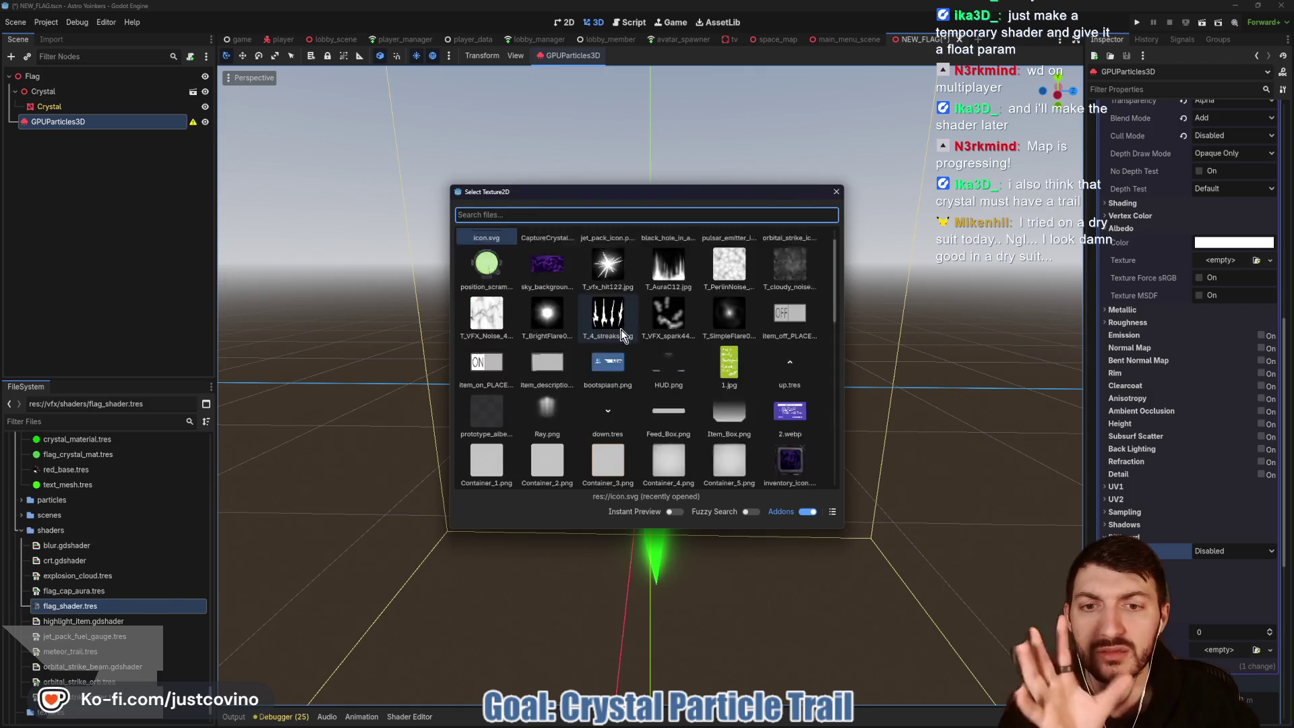
pyautogui.scroll(-4, 621, 333)
pyautogui.scroll(-10, 620, 334)
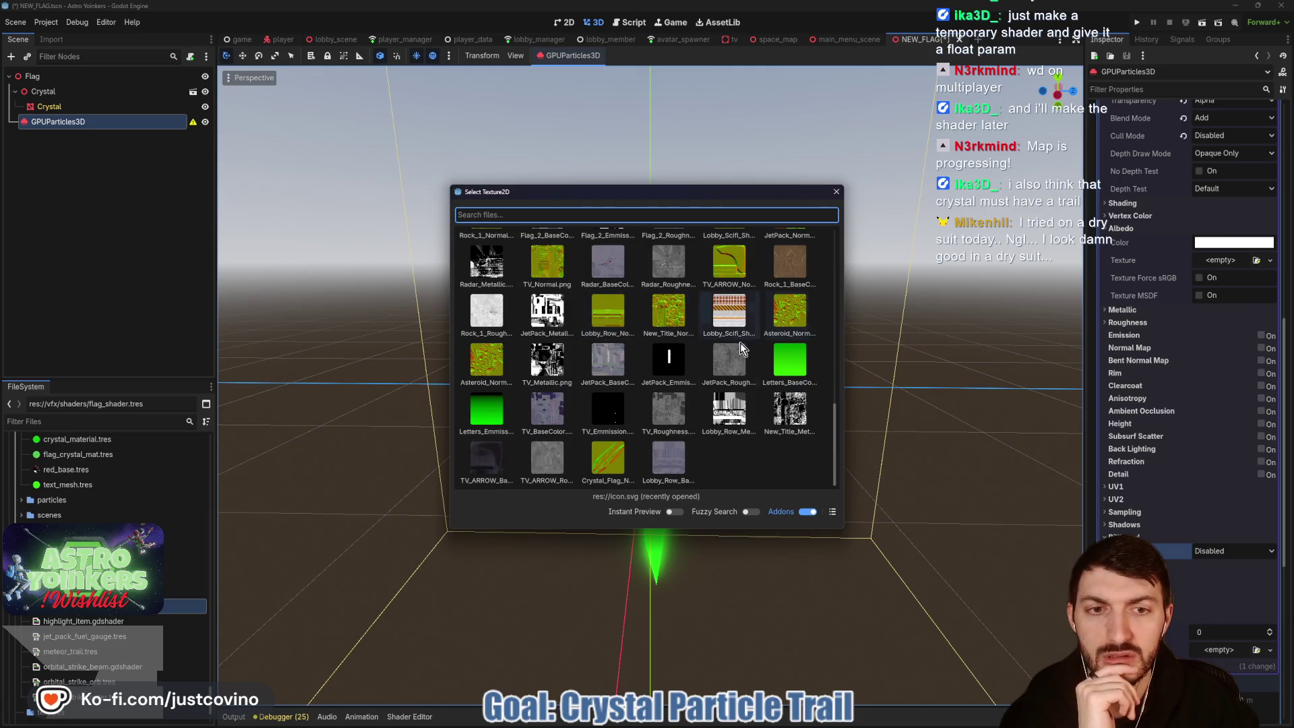
pyautogui.scroll(14, 731, 358)
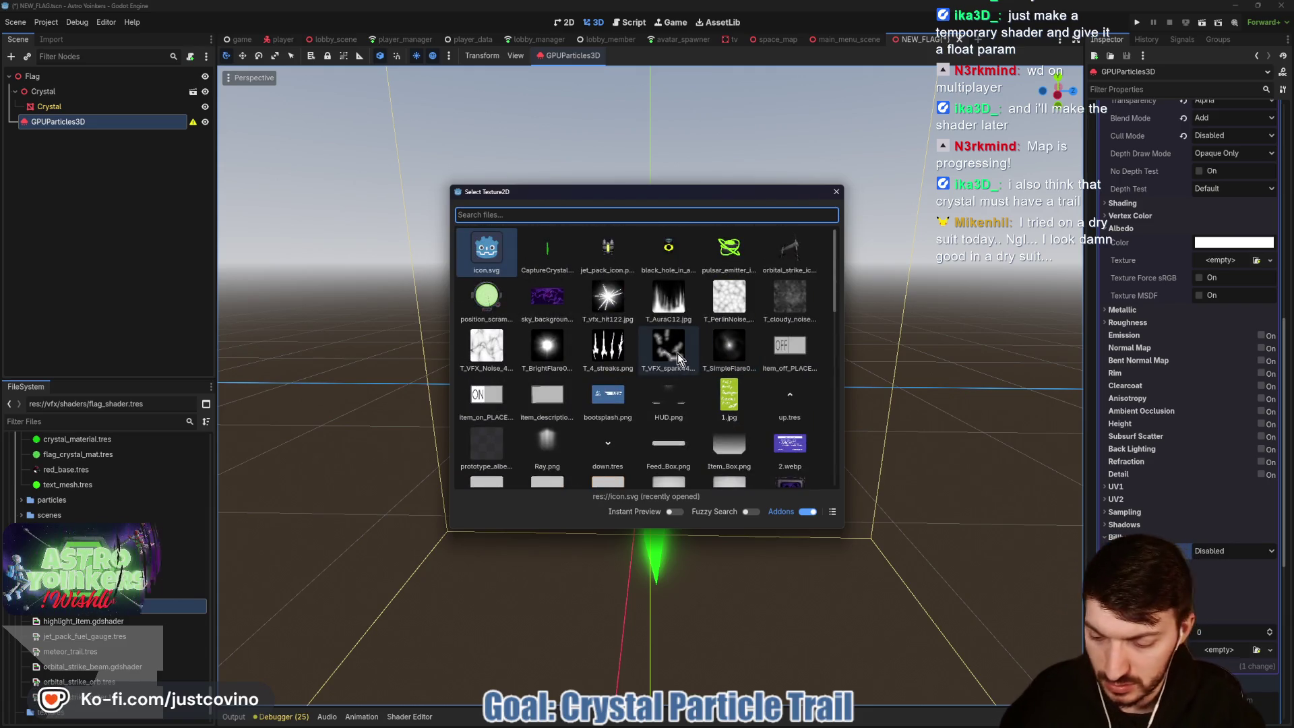
# Search the Start menu for 'snip' and launch the result
pyautogui.press('super')
pyautogui.write('snip')
pyautogui.press('Return')
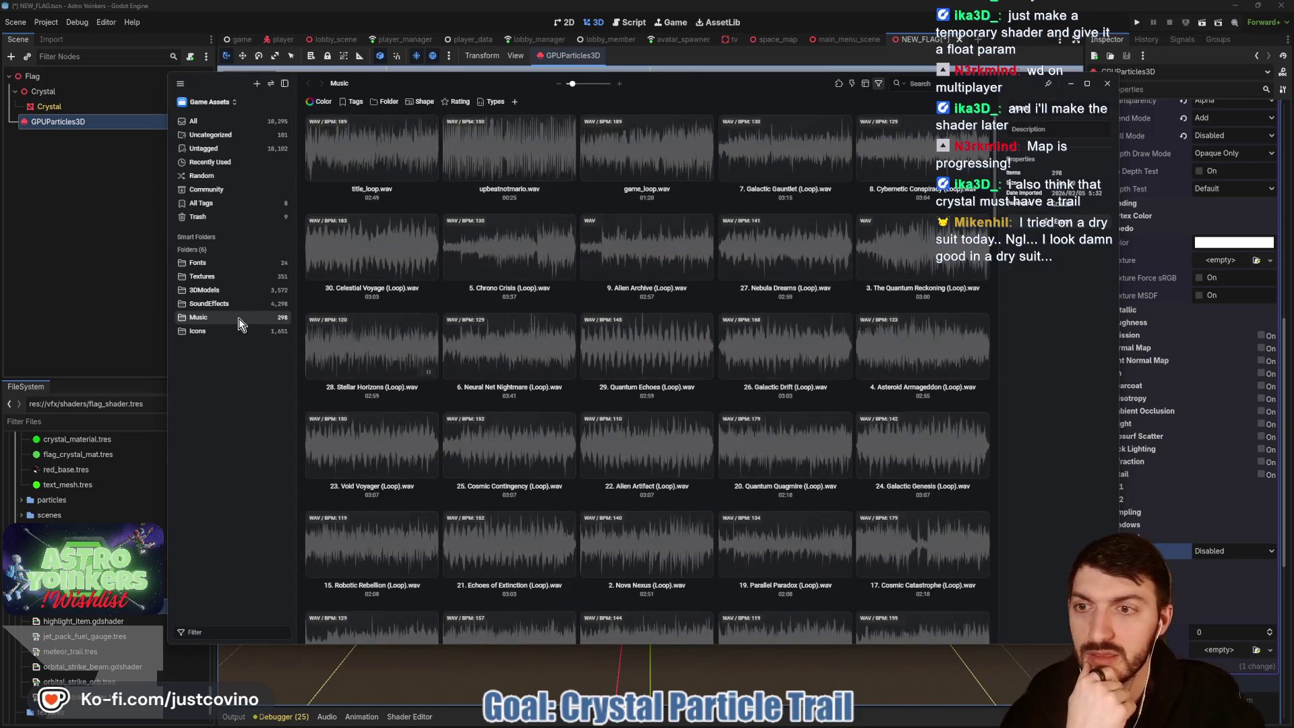
# Open Eagle's Textures folder and scroll through the T_VFX flare, noise and burst images
pyautogui.click(216, 281)
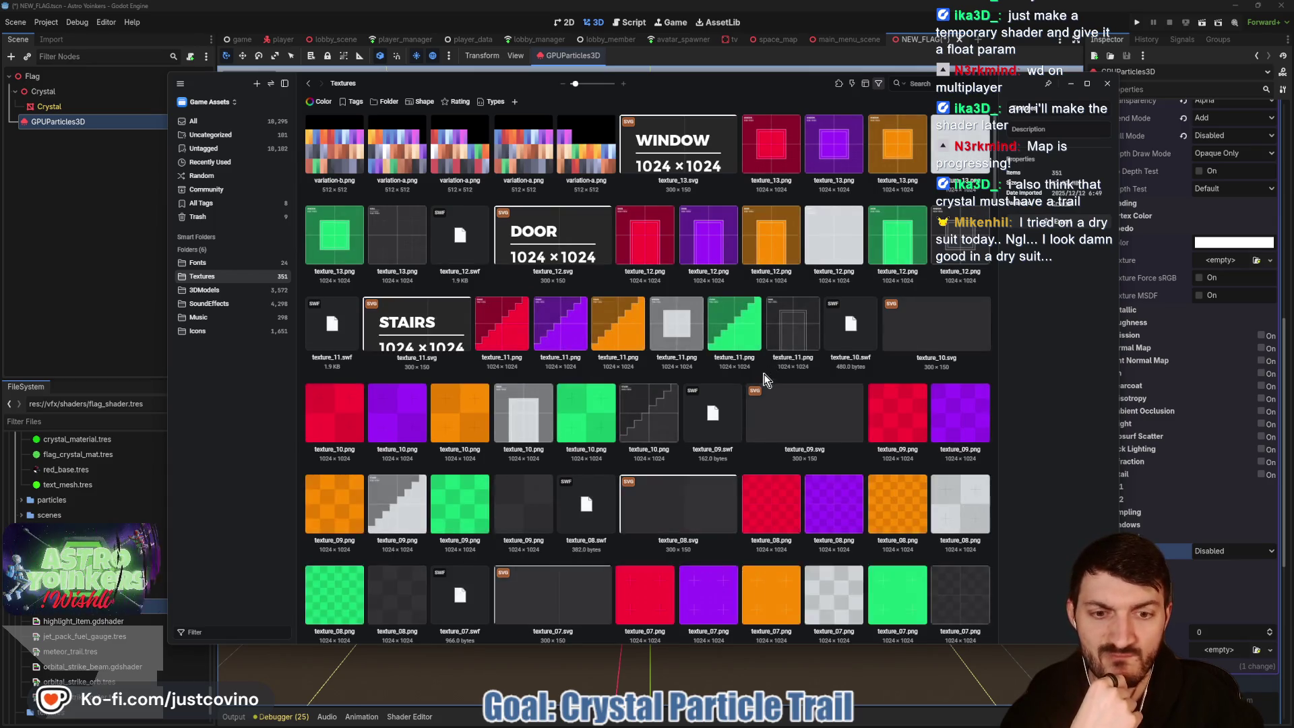
pyautogui.scroll(-3, 751, 381)
pyautogui.scroll(-8, 741, 384)
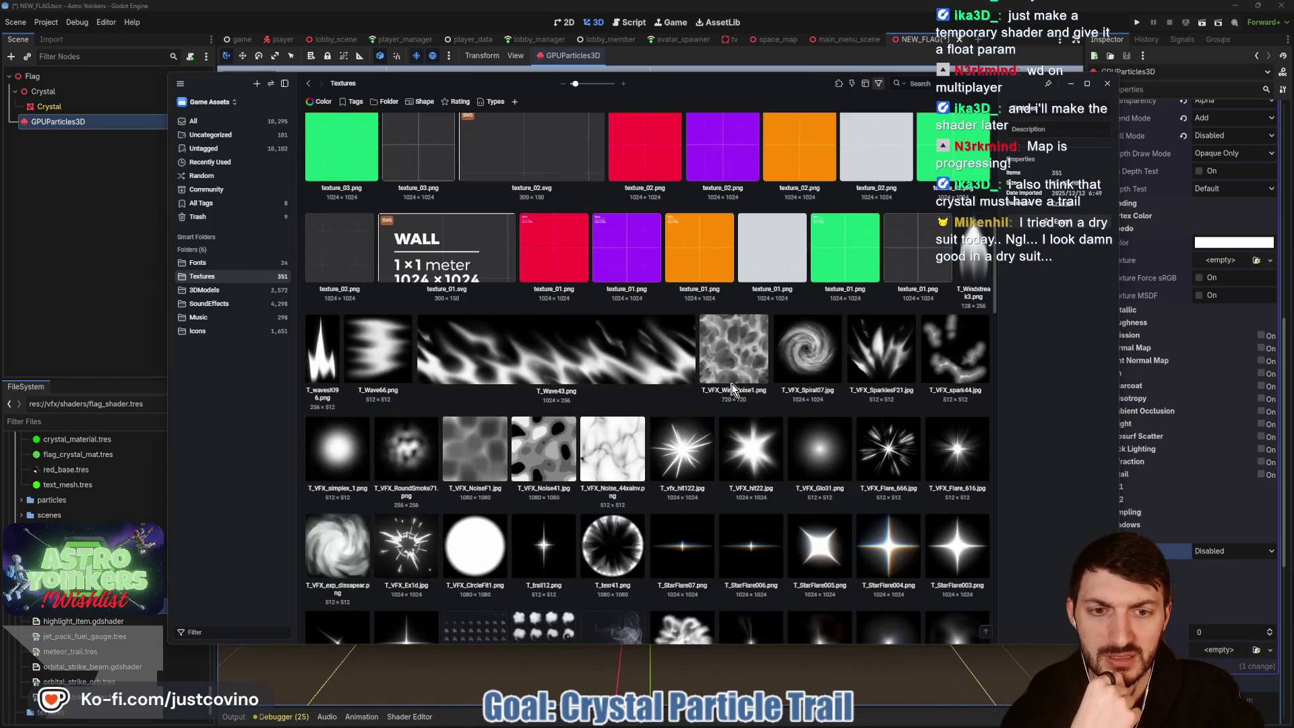
pyautogui.scroll(-2, 734, 388)
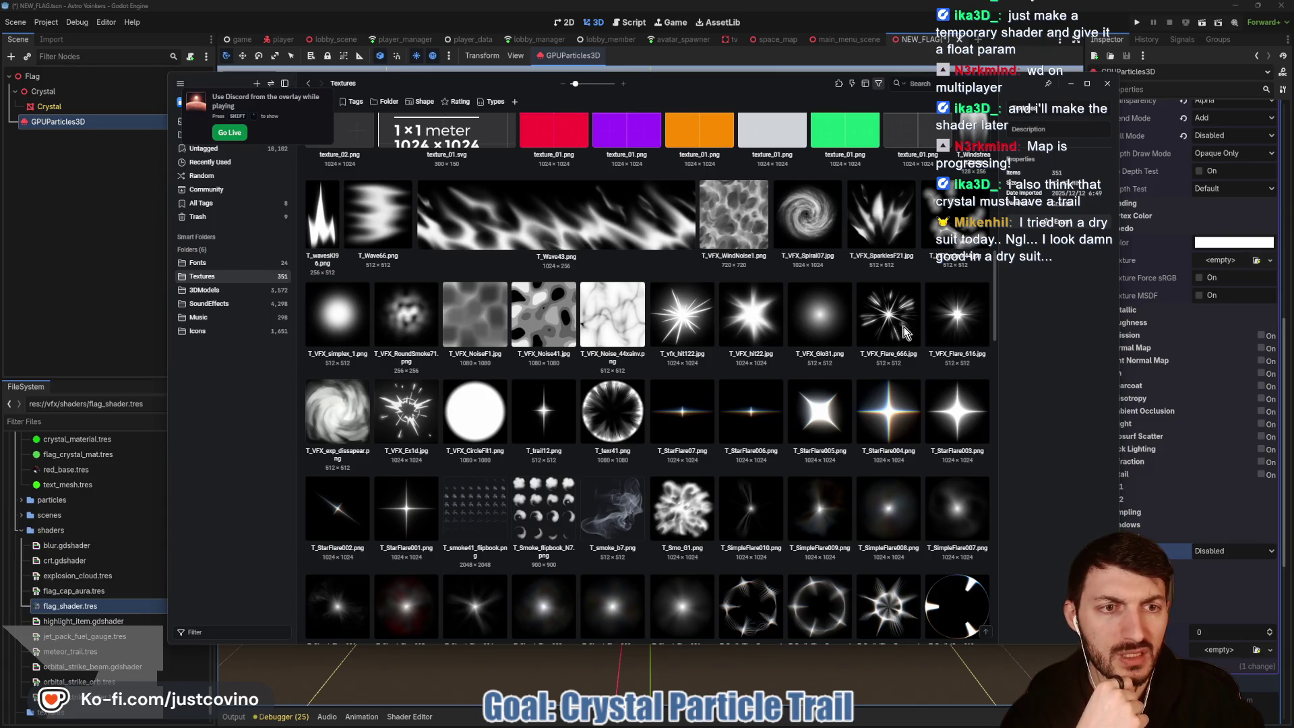
pyautogui.scroll(-5, 462, 333)
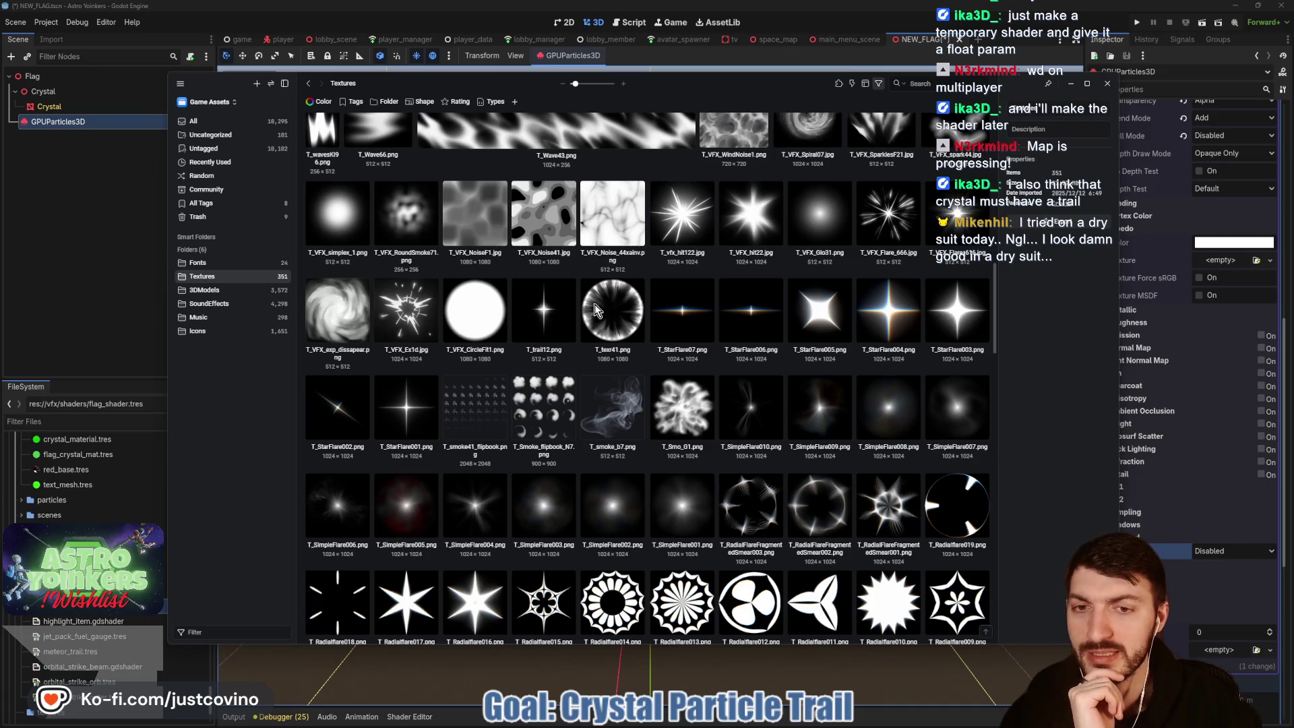
pyautogui.scroll(-3, 551, 318)
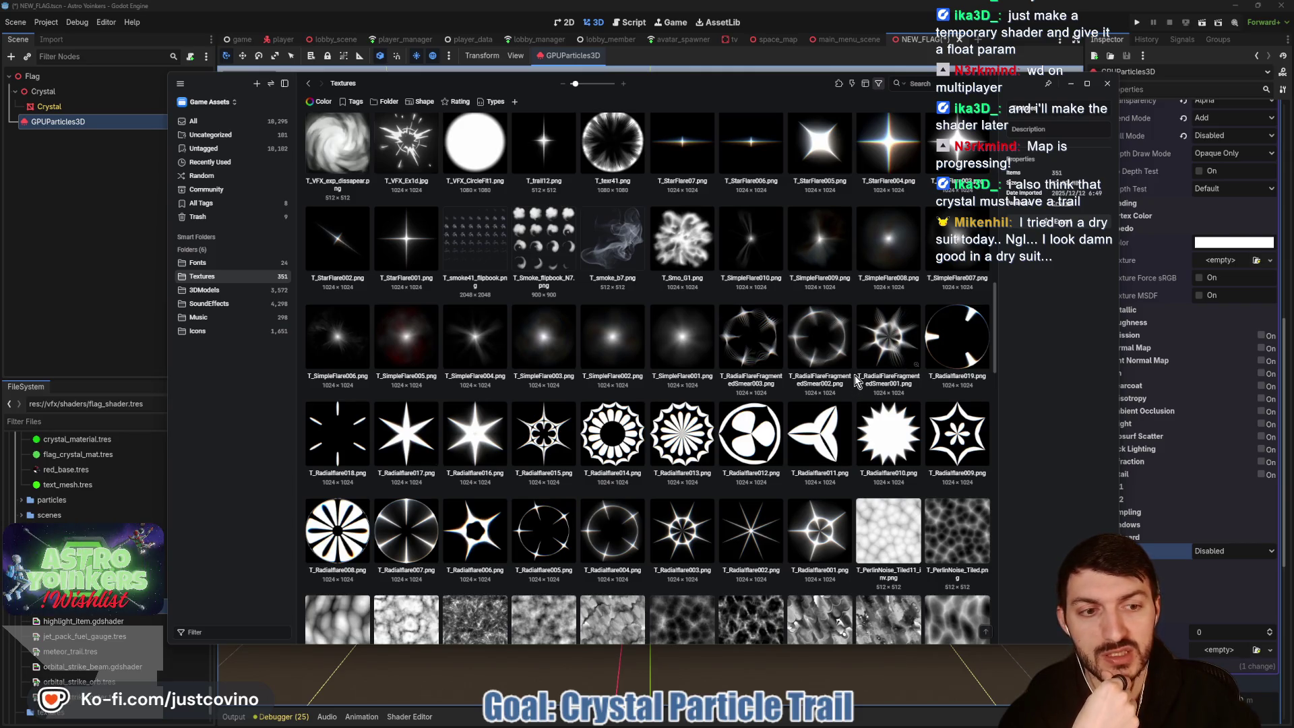
pyautogui.scroll(-5, 855, 381)
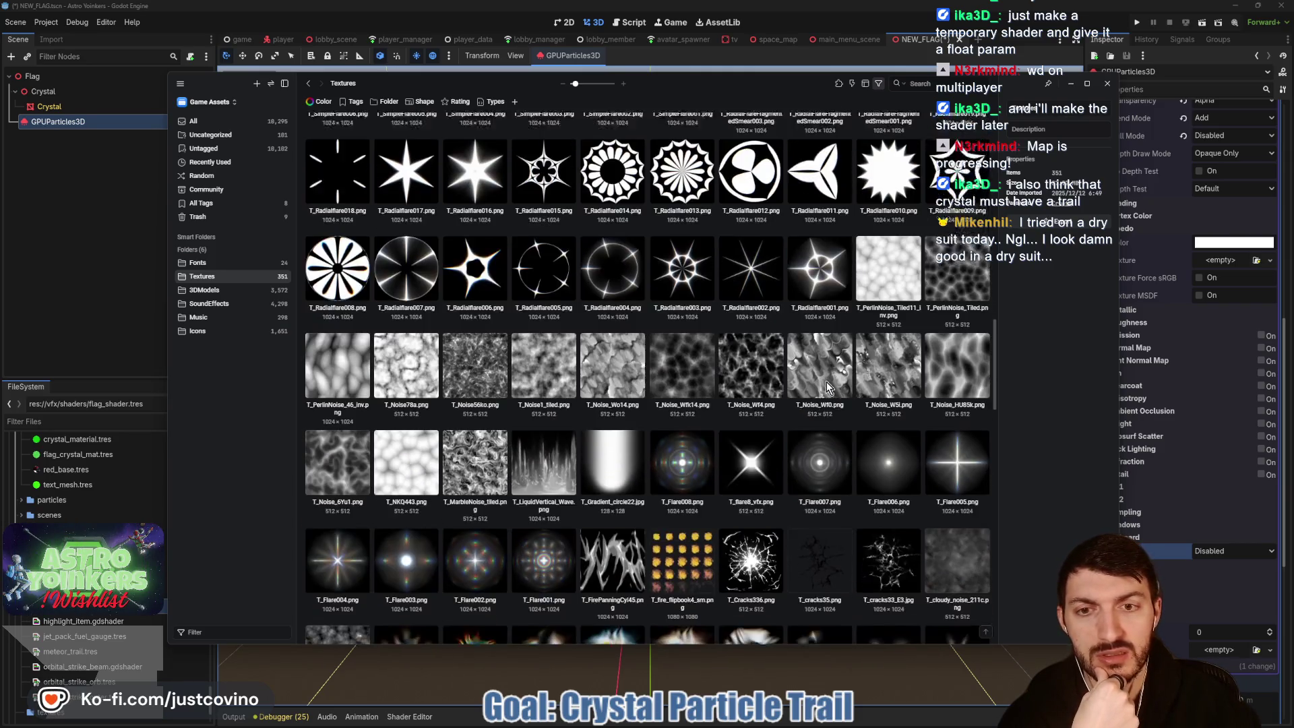
pyautogui.scroll(-2, 827, 381)
pyautogui.scroll(-5, 759, 386)
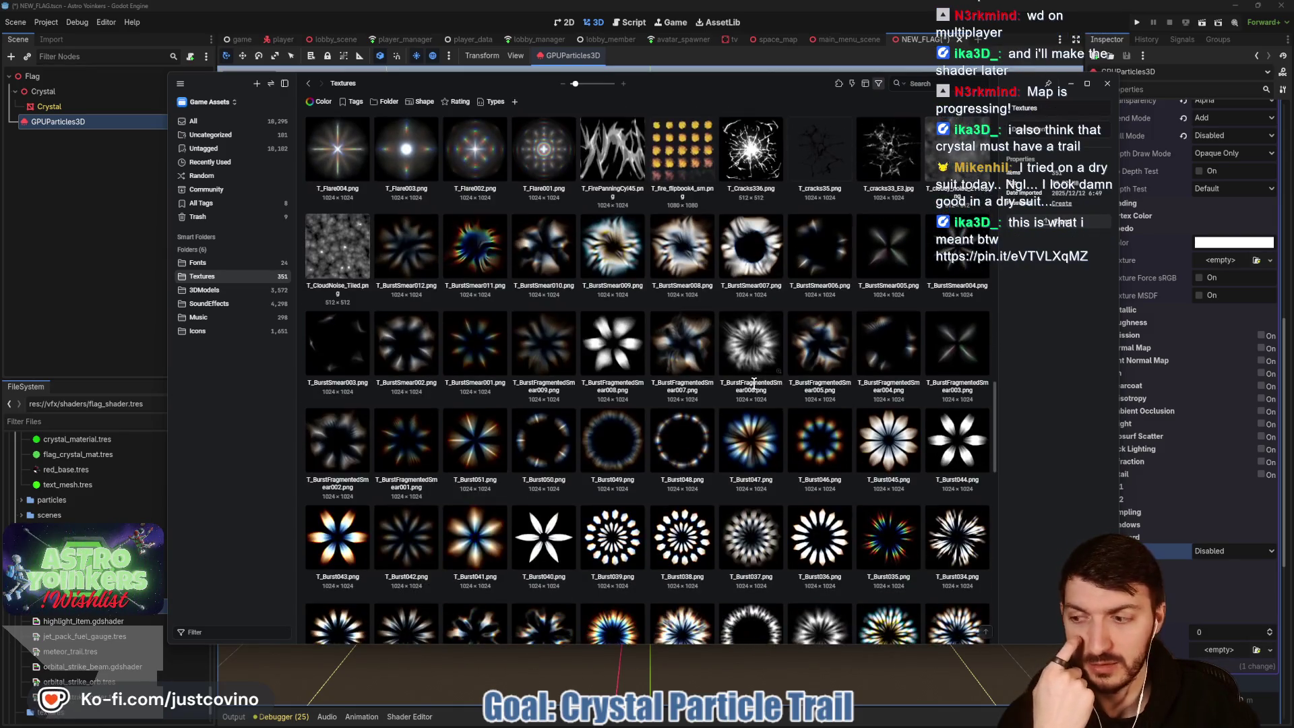
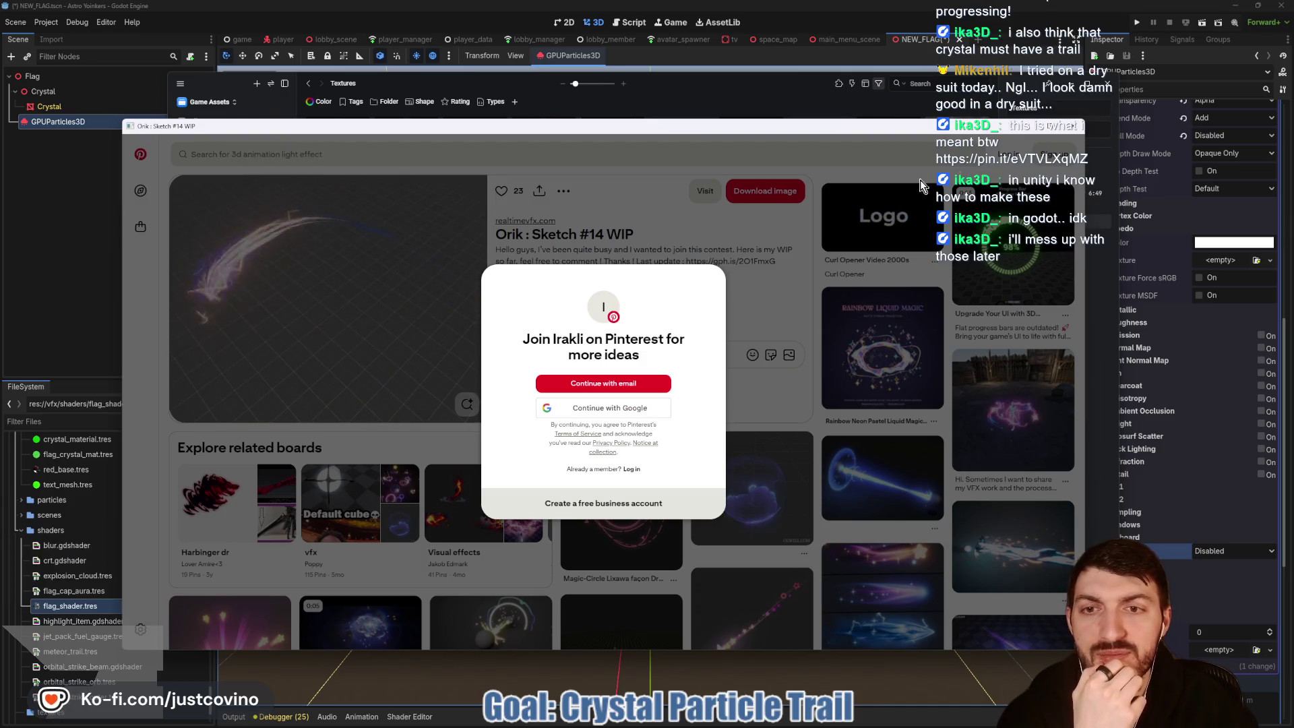
# Close the Pinterest reference page and the Eagle texture library to return to Godot
pyautogui.hotkey('ctrl', 'w')
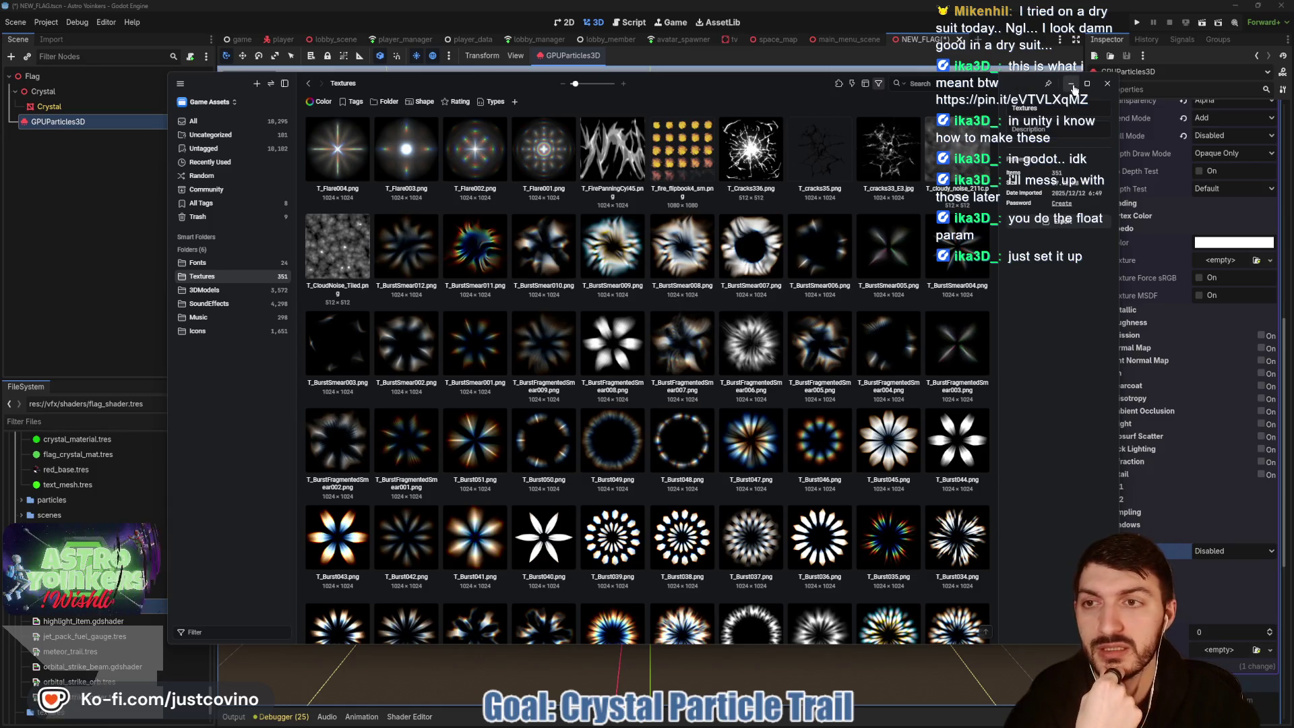
pyautogui.click(1072, 85)
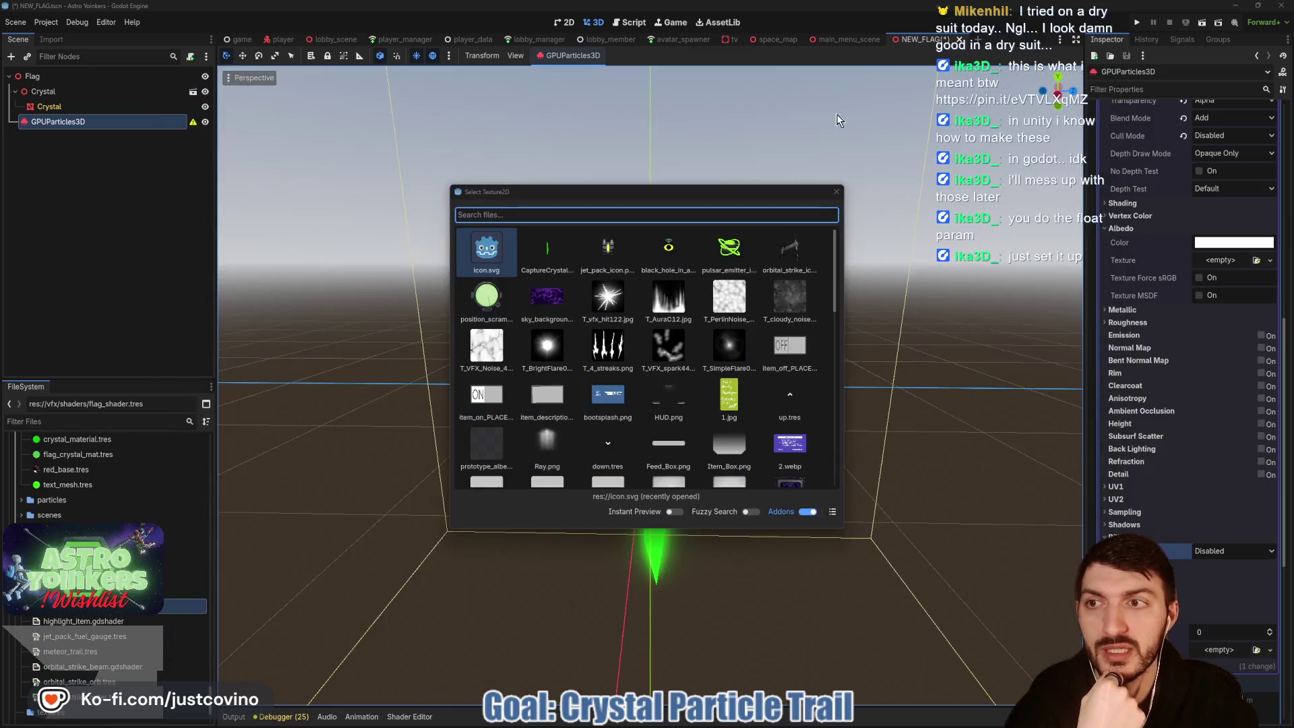
# Cancel the texture picker, delete the GPUParticles3D node from the Flag scene, and switch to the player scene
pyautogui.click(840, 194)
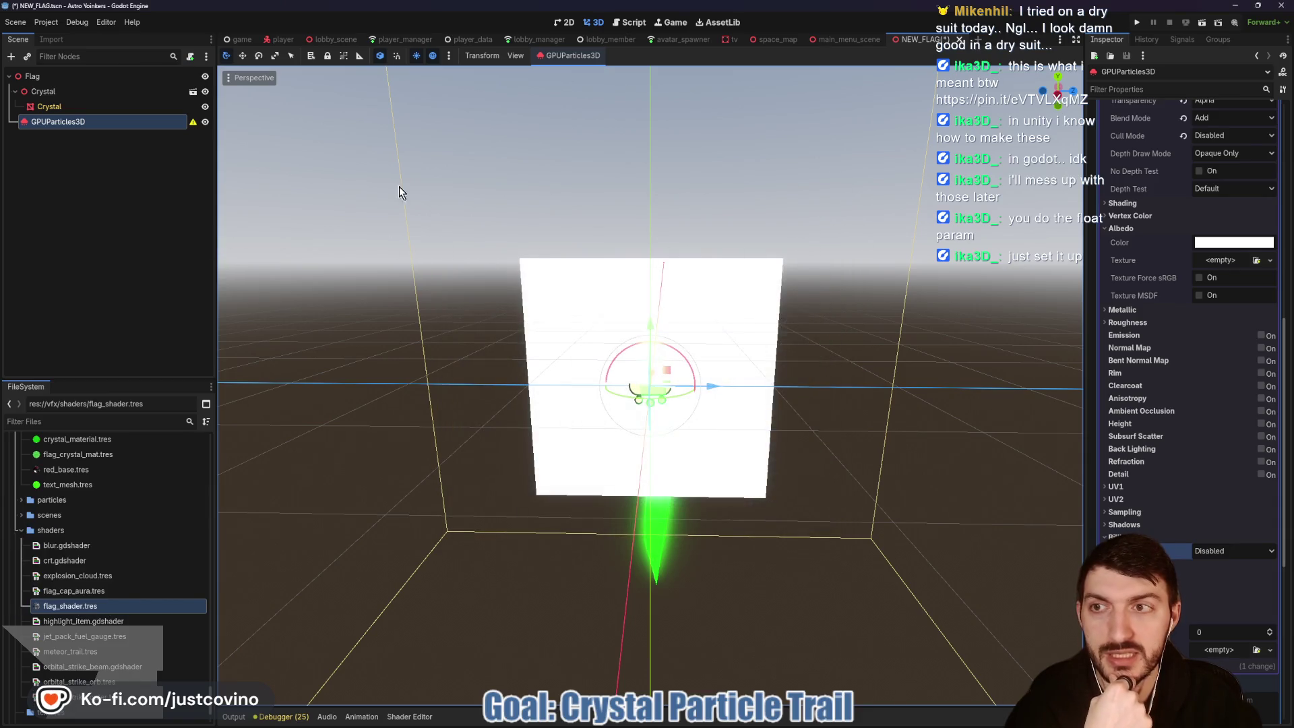
pyautogui.press('Delete')
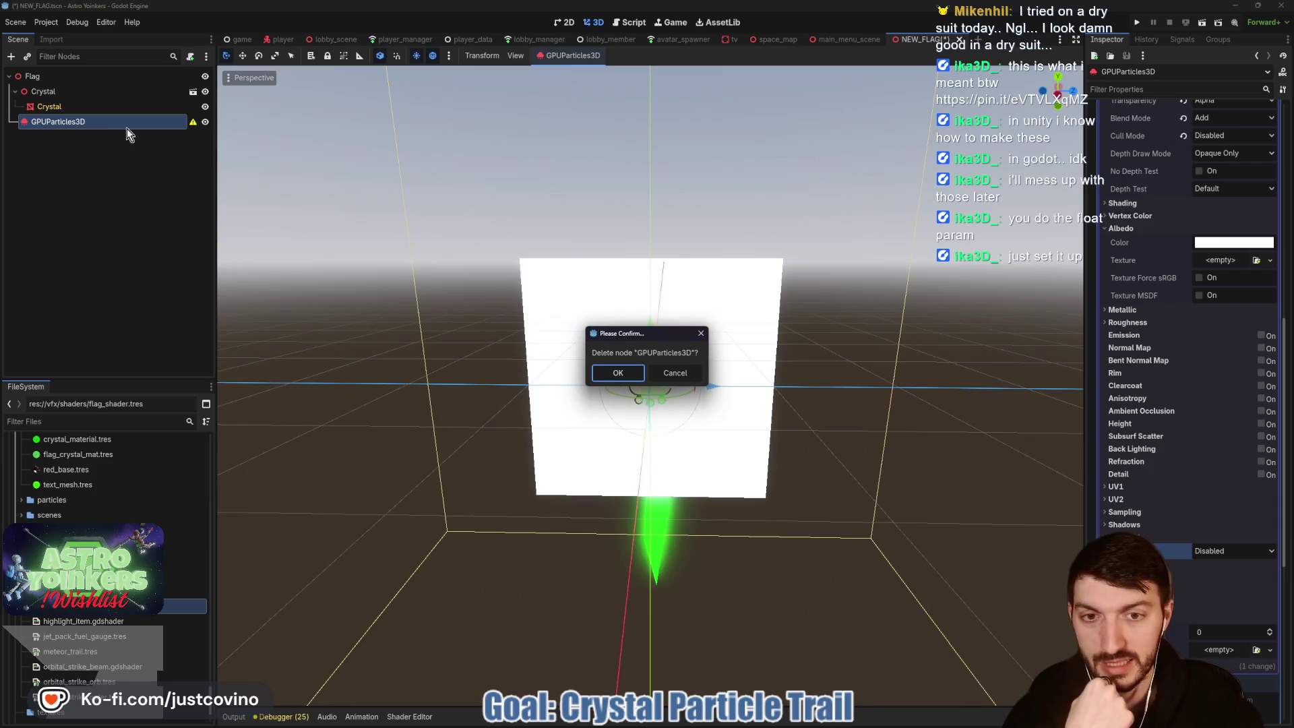
pyautogui.click(620, 373)
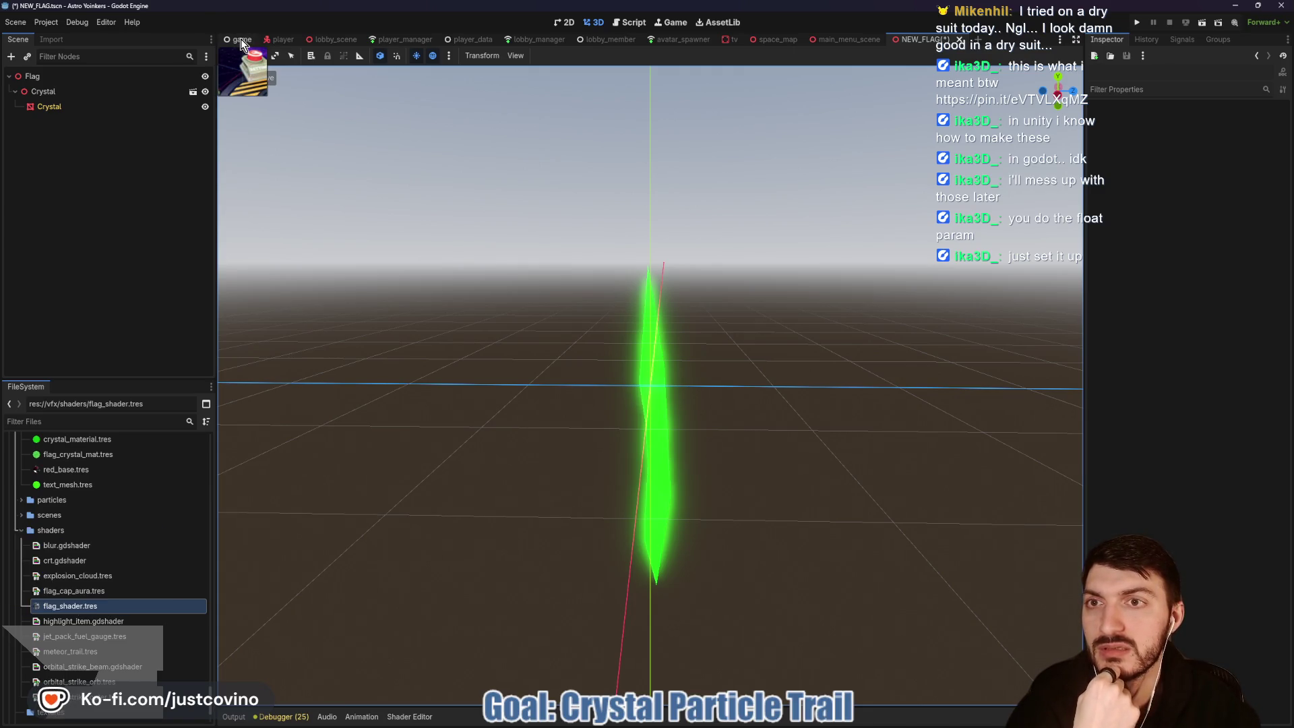
pyautogui.click(275, 40)
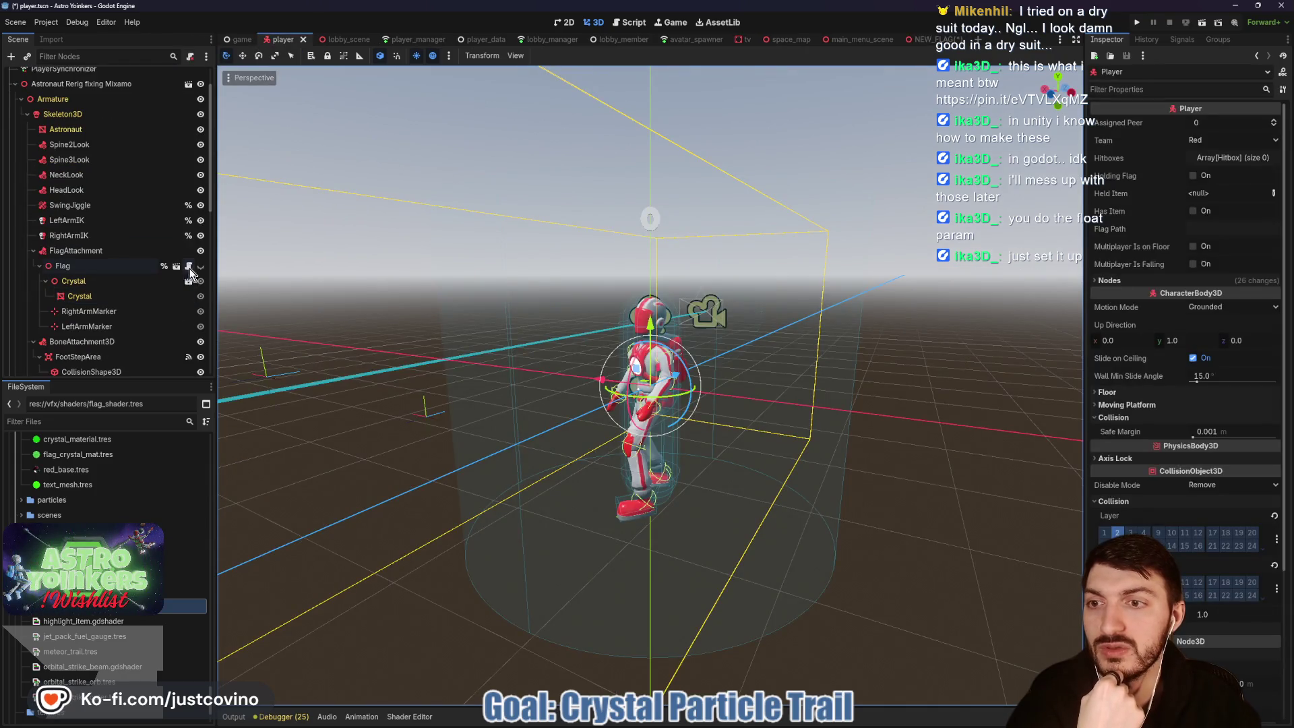
# Open player_flag.gd and delete the commented gradient lines and the commented reset_implosion_time lines
pyautogui.click(189, 267)
pyautogui.moveTo(772, 429); pyautogui.dragTo(410, 314)
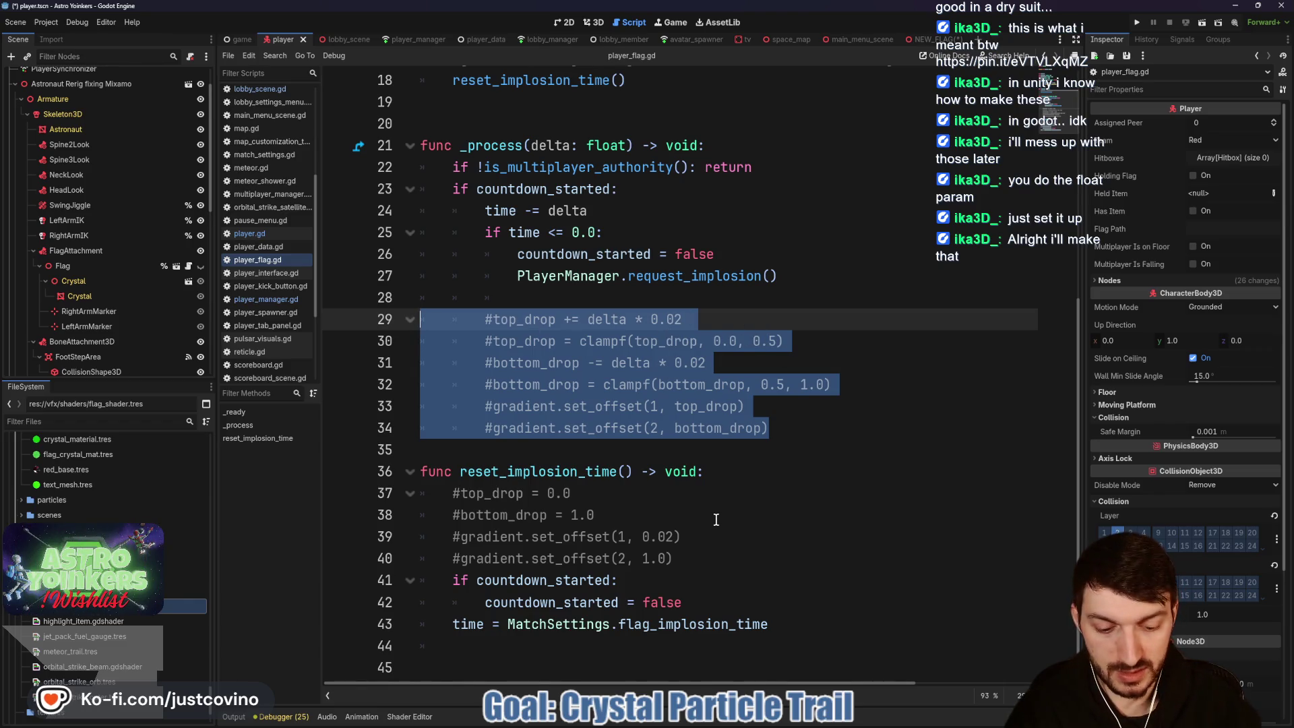
pyautogui.press('BackSpace')
pyautogui.moveTo(698, 450); pyautogui.dragTo(422, 384)
pyautogui.press('BackSpace')
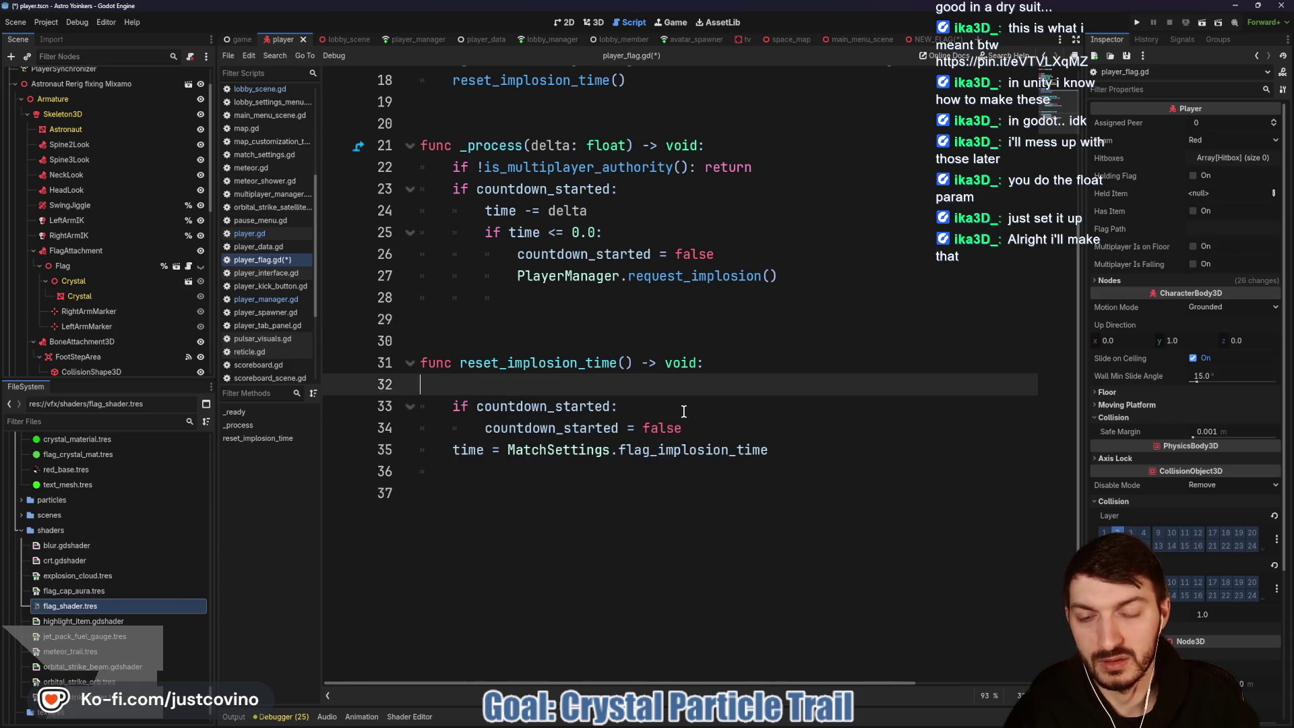
# Remove the commented gradient line in _ready and the gradient, top_drop and bottom_drop variables, then save
pyautogui.scroll(6, 672, 409)
pyautogui.moveTo(454, 428); pyautogui.dragTo(1037, 428)
pyautogui.press('BackSpace')
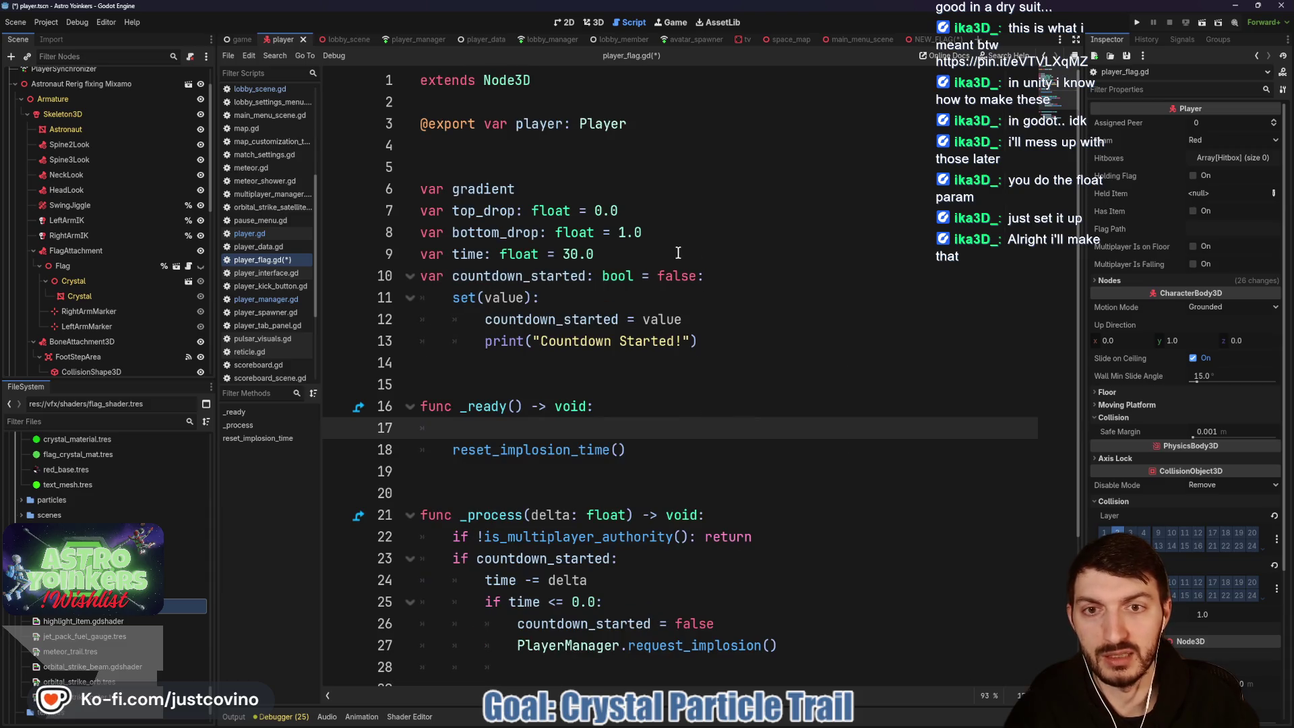
pyautogui.moveTo(643, 232)
pyautogui.mouseDown()
pyautogui.moveTo(435, 222)
pyautogui.moveTo(420, 189)
pyautogui.mouseUp()
pyautogui.press('BackSpace')
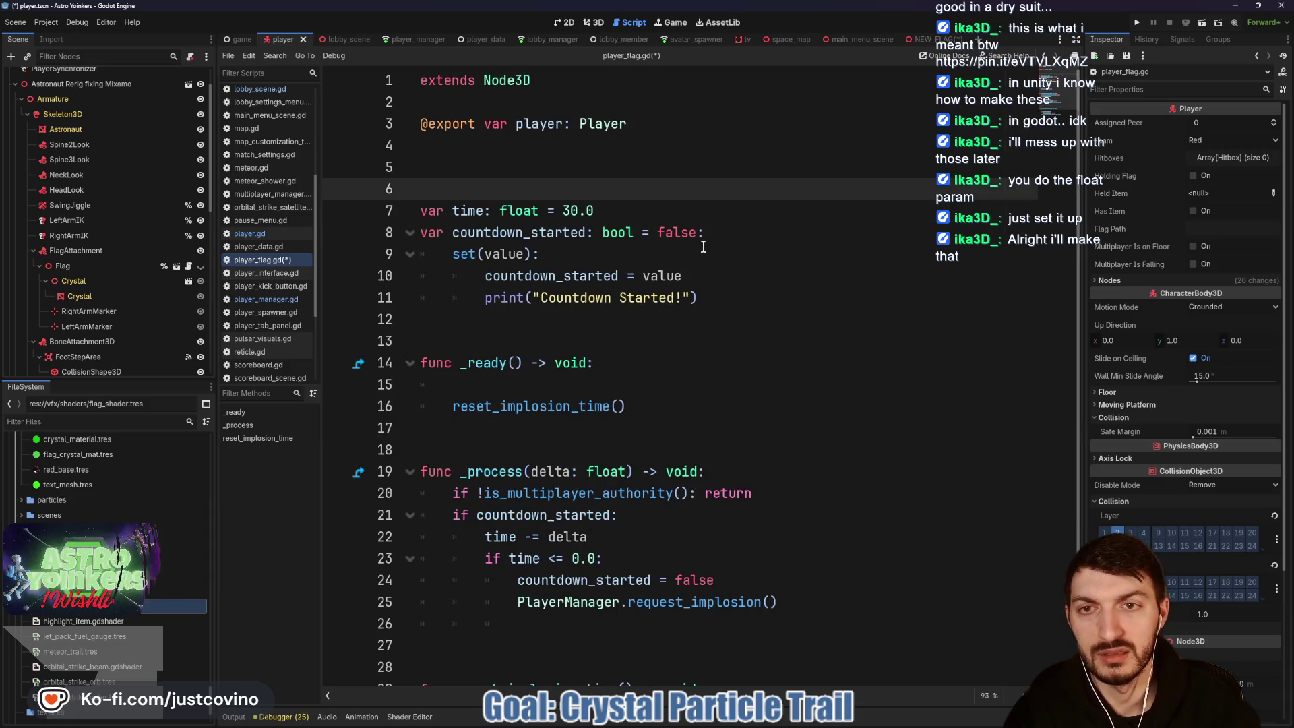
pyautogui.press('BackSpace')
pyautogui.press('BackSpace')
pyautogui.scroll(-2, 653, 431)
pyautogui.click(595, 480)
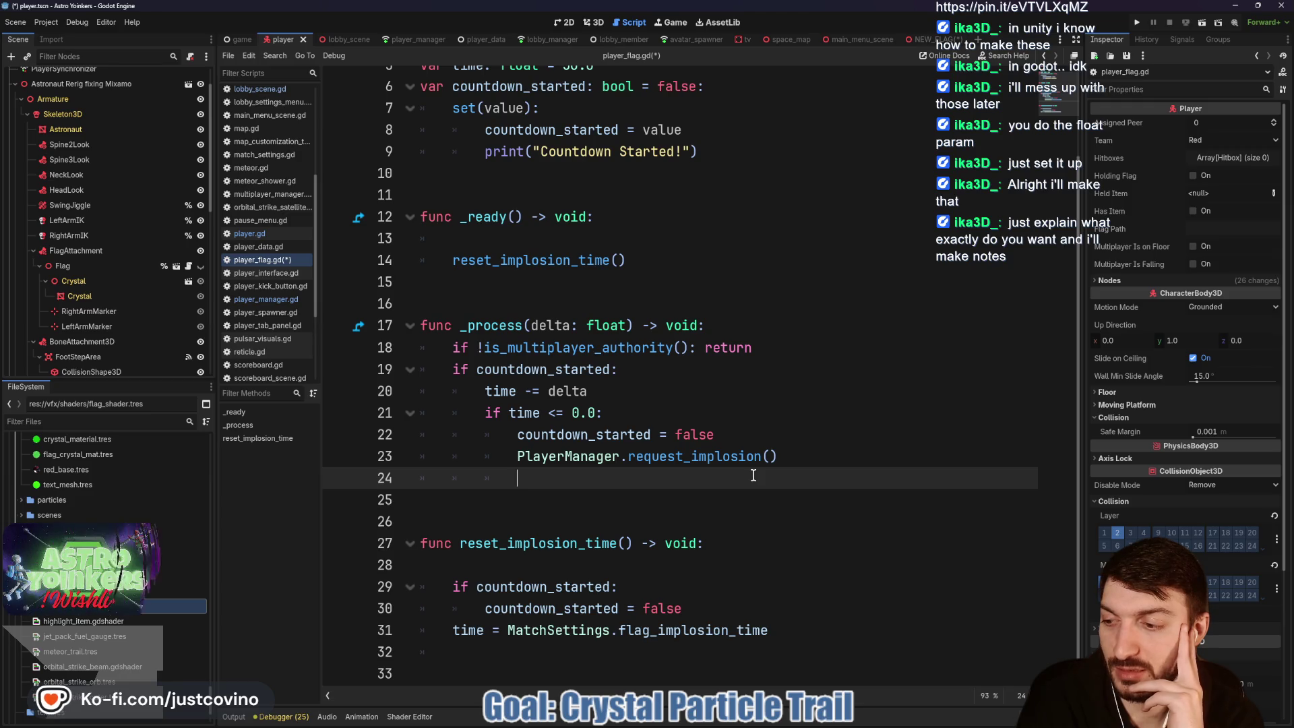
pyautogui.hotkey('ctrl', 's')
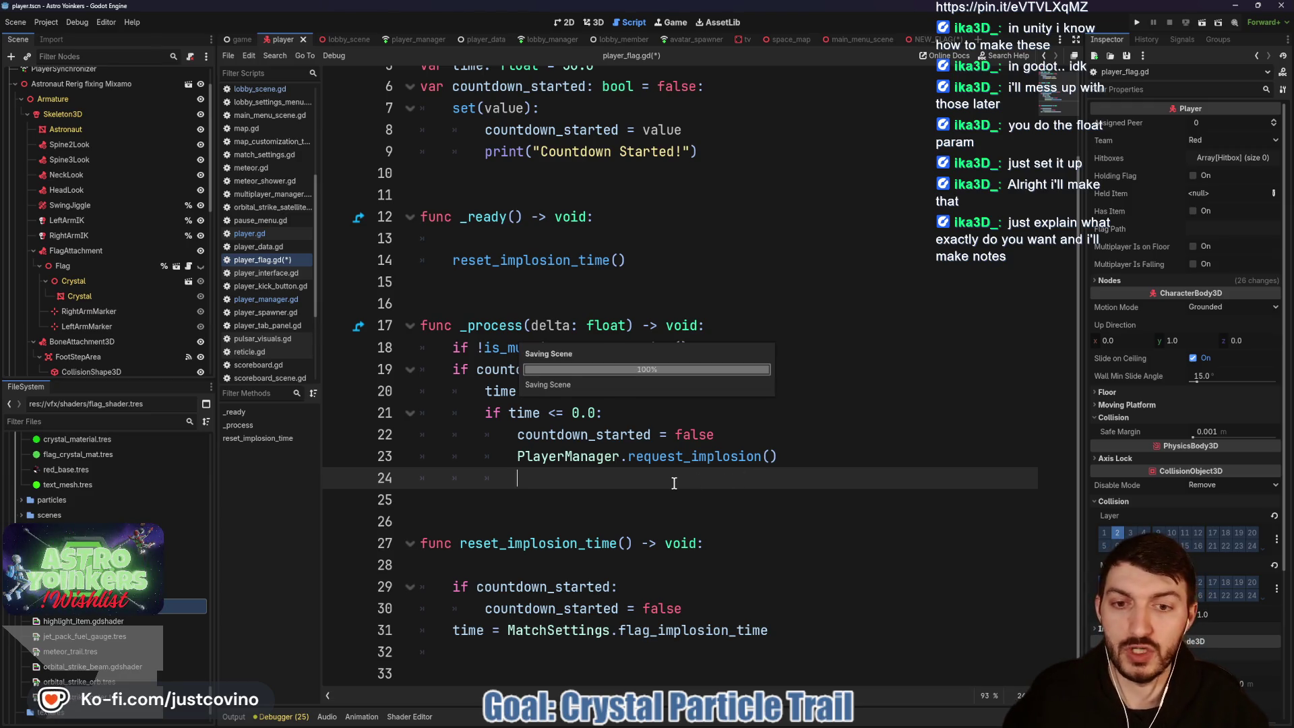
# Show NEW_FLAG in the 3D view, orbit and zoom around the green crystal, then close the scene
pyautogui.click(937, 39)
pyautogui.click(589, 20)
pyautogui.moveTo(707, 321)
pyautogui.mouseDown()
pyautogui.moveTo(719, 330)
pyautogui.moveTo(607, 310)
pyautogui.moveTo(608, 334)
pyautogui.mouseUp()
pyautogui.scroll(2, 742, 362)
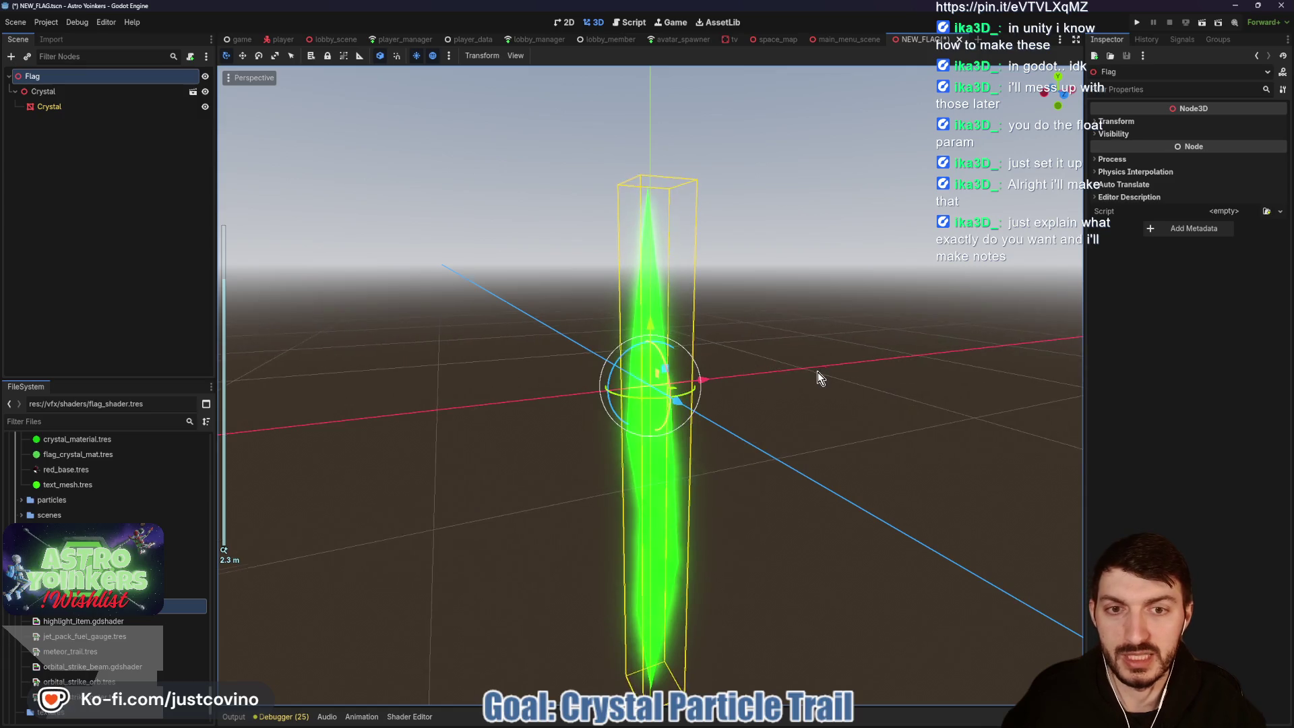
pyautogui.moveTo(819, 372); pyautogui.dragTo(795, 367)
pyautogui.scroll(-1, 795, 369)
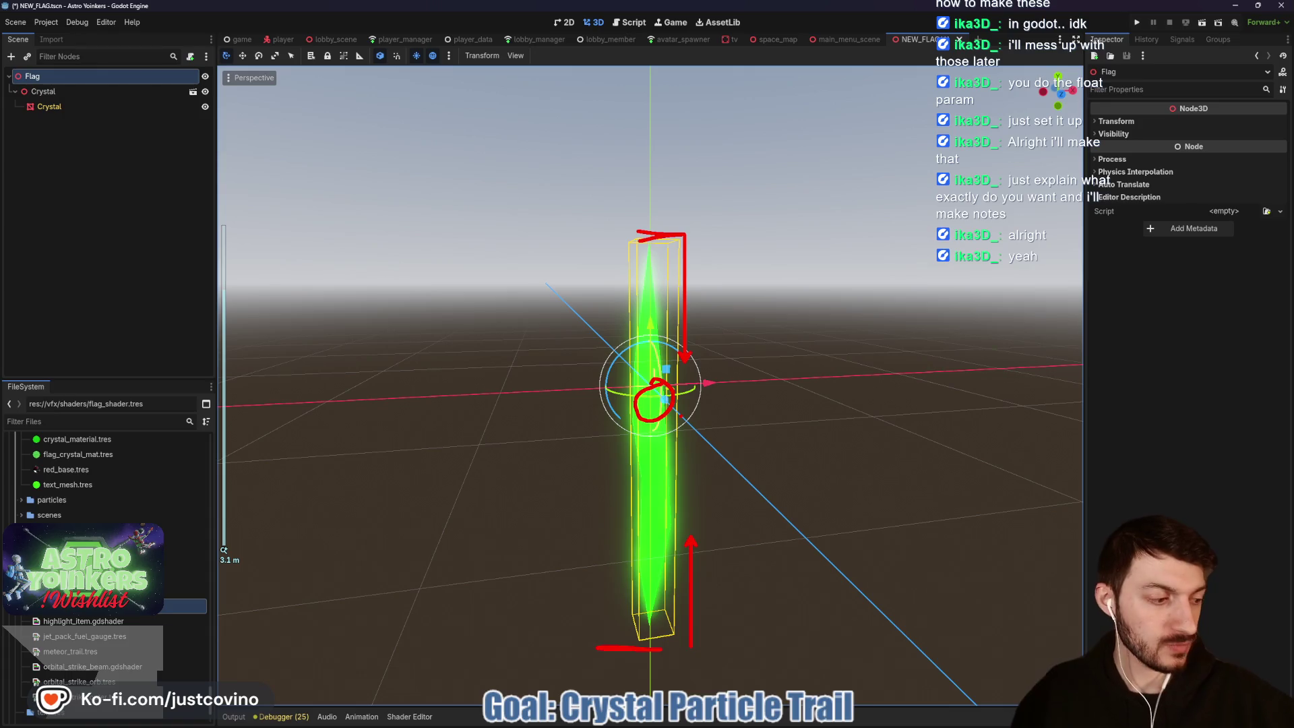
pyautogui.press('Escape')
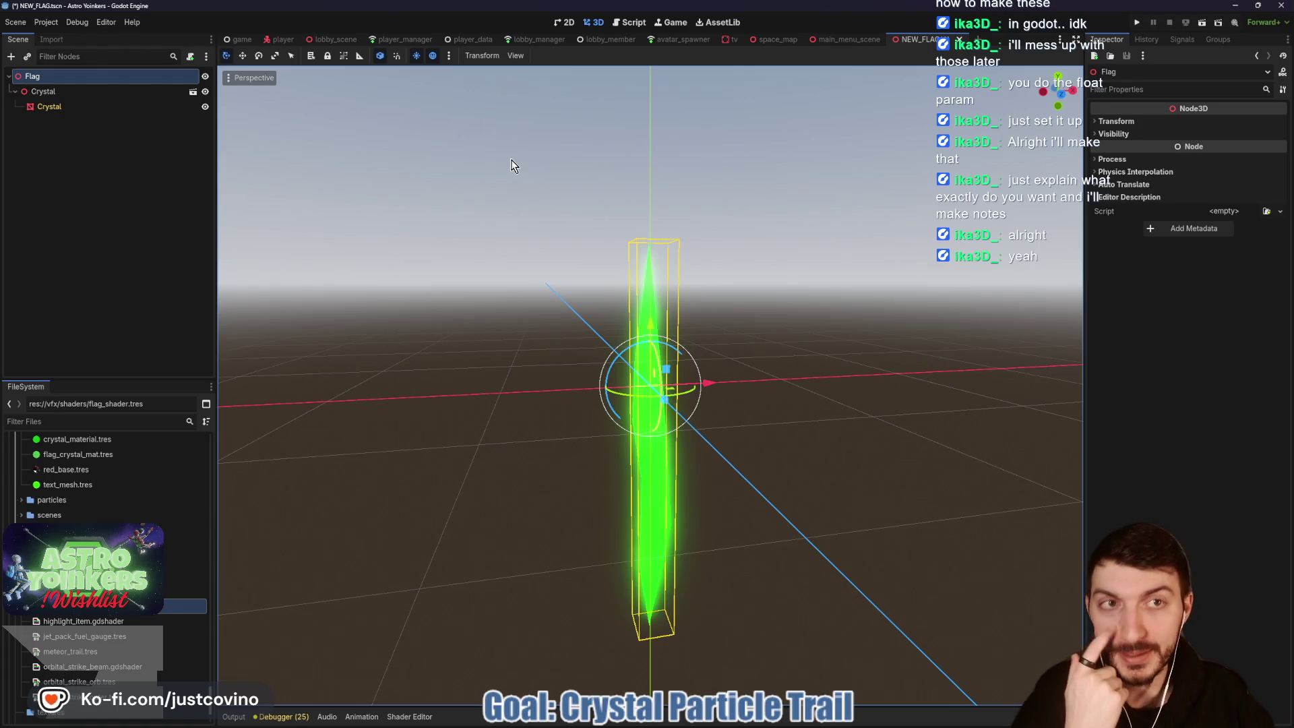
pyautogui.click(959, 39)
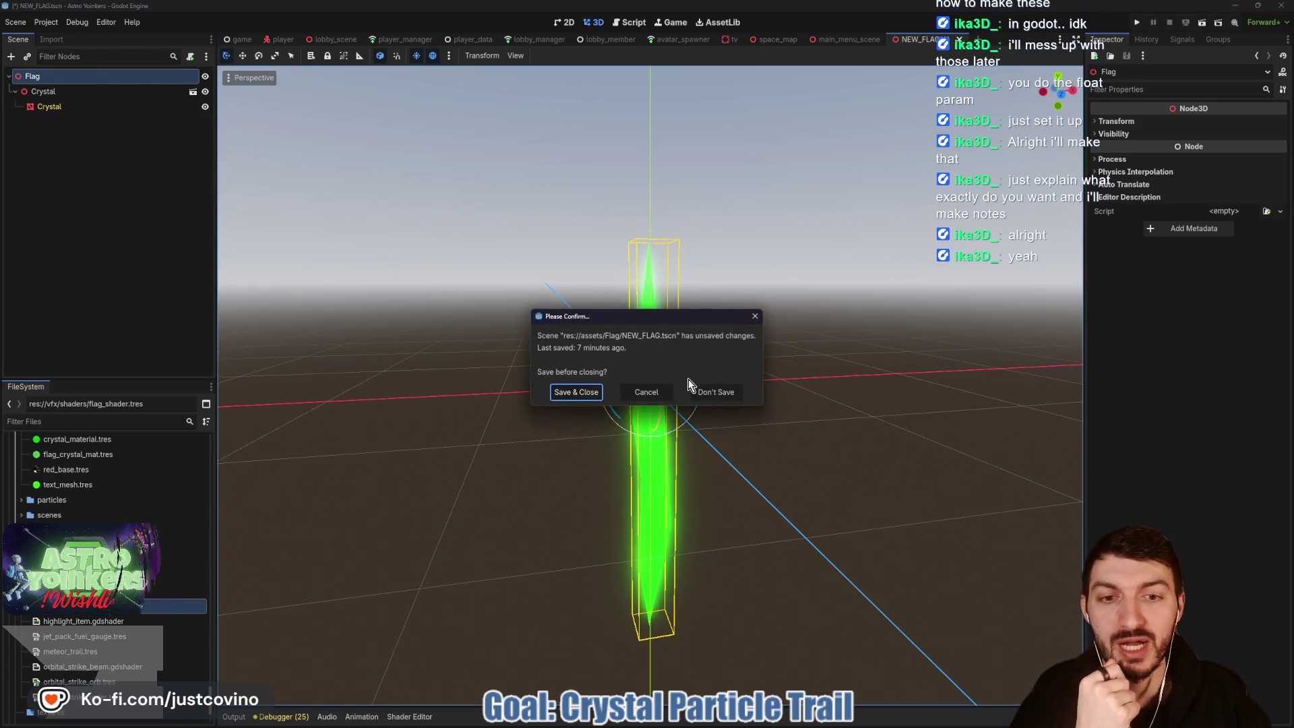
# Discard NEW_FLAG's unsaved changes and switch to the player_manager scene
pyautogui.click(721, 394)
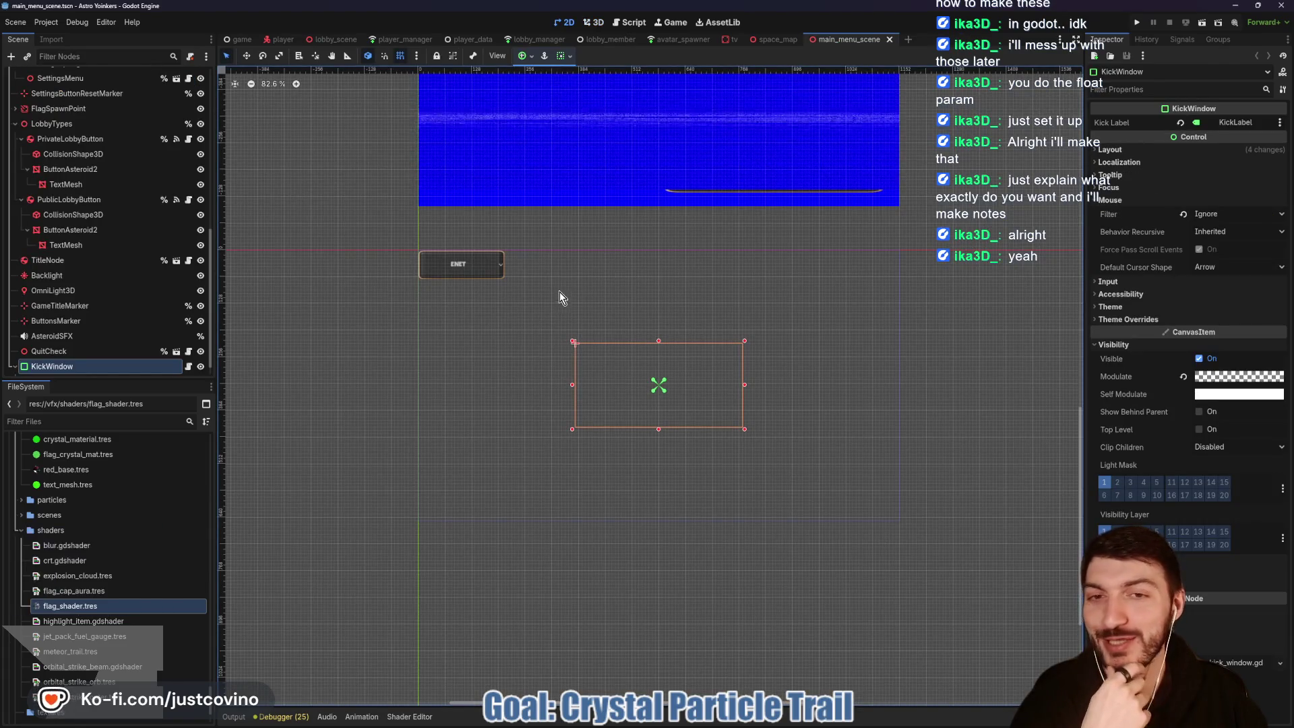
pyautogui.scroll(3, 539, 283)
pyautogui.scroll(-2, 539, 290)
pyautogui.scroll(1, 563, 297)
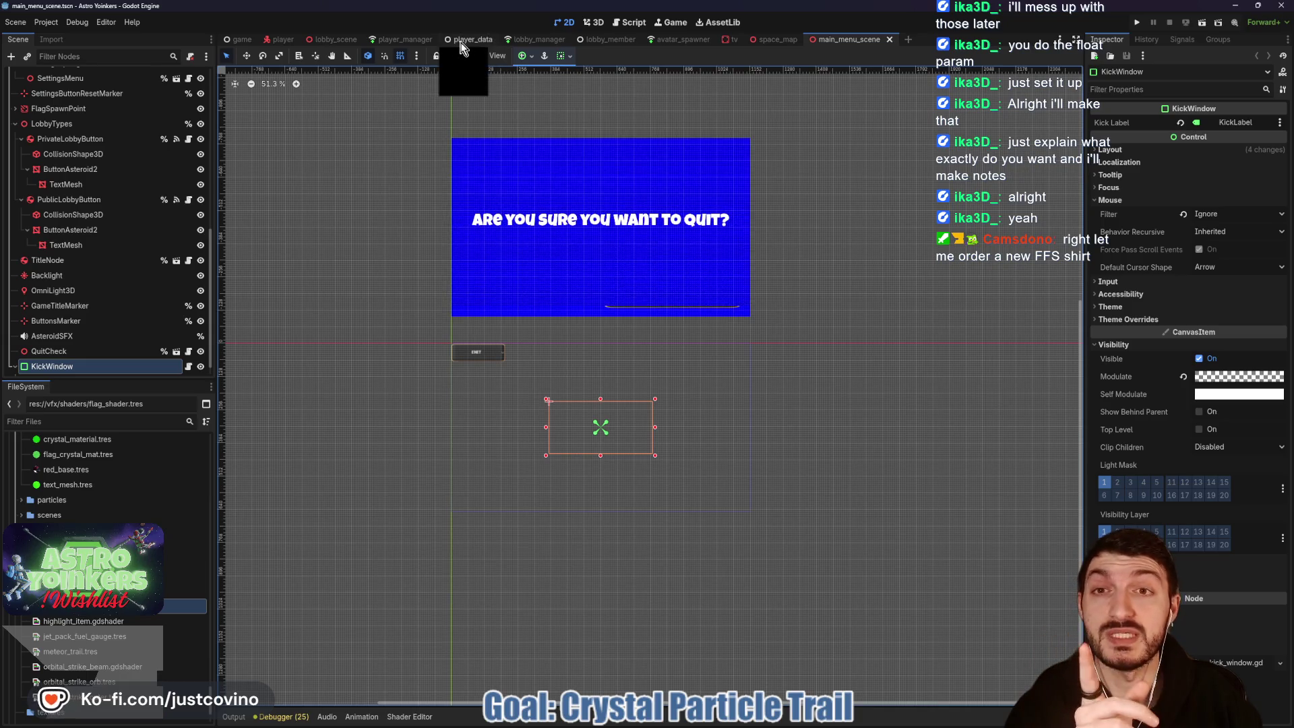
pyautogui.click(403, 40)
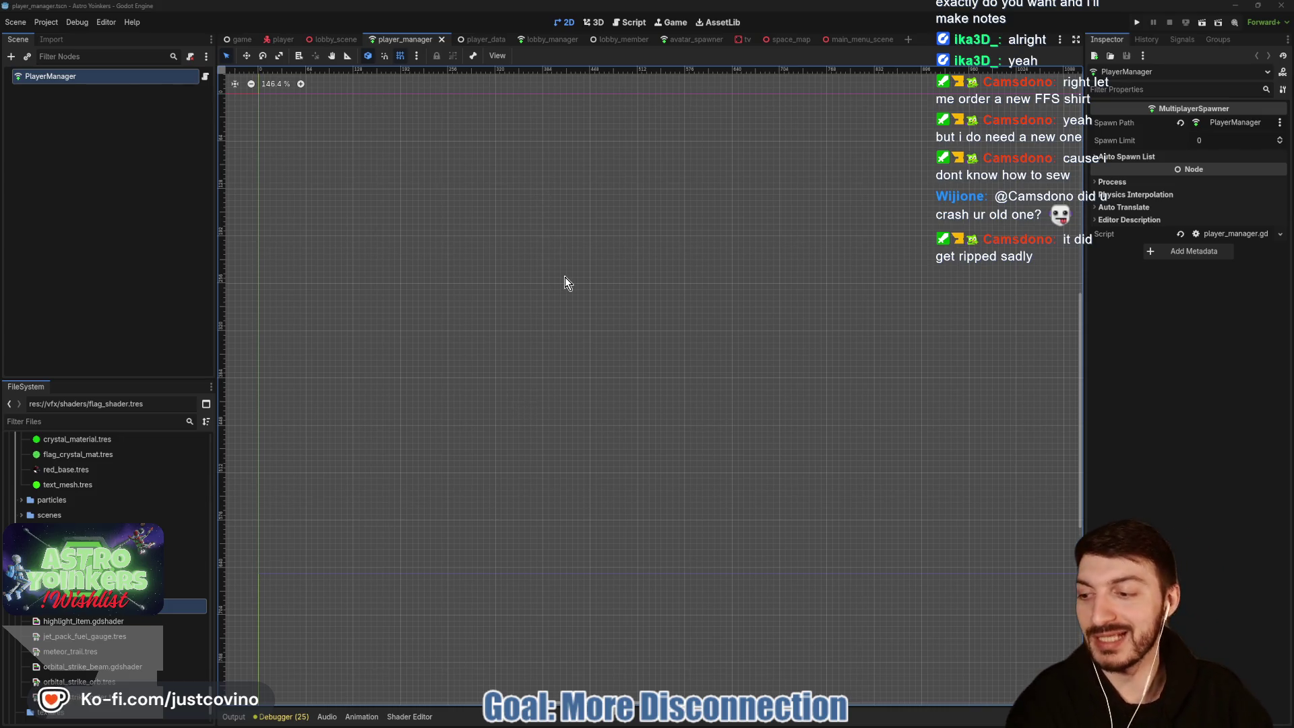
# Open player_manager.gd and add a blank line after line 185 near handle_implosion_request
pyautogui.click(205, 77)
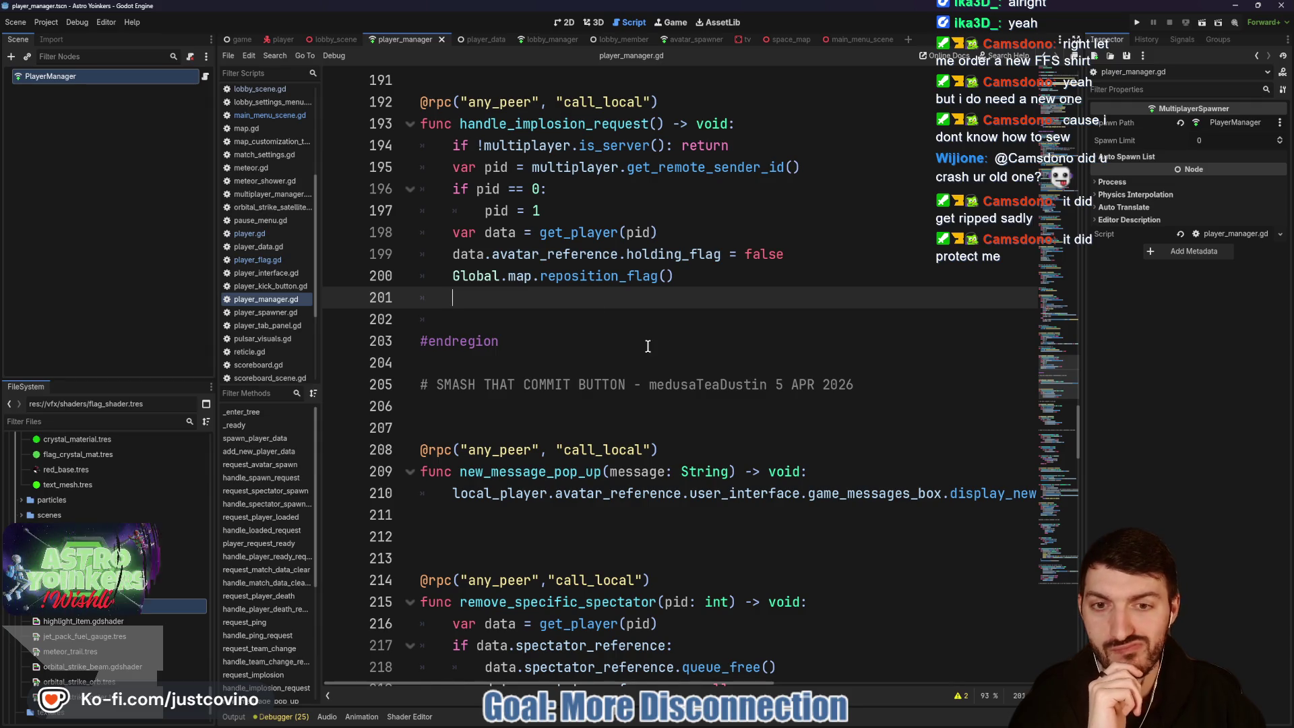
pyautogui.scroll(3, 649, 343)
pyautogui.scroll(2, 645, 342)
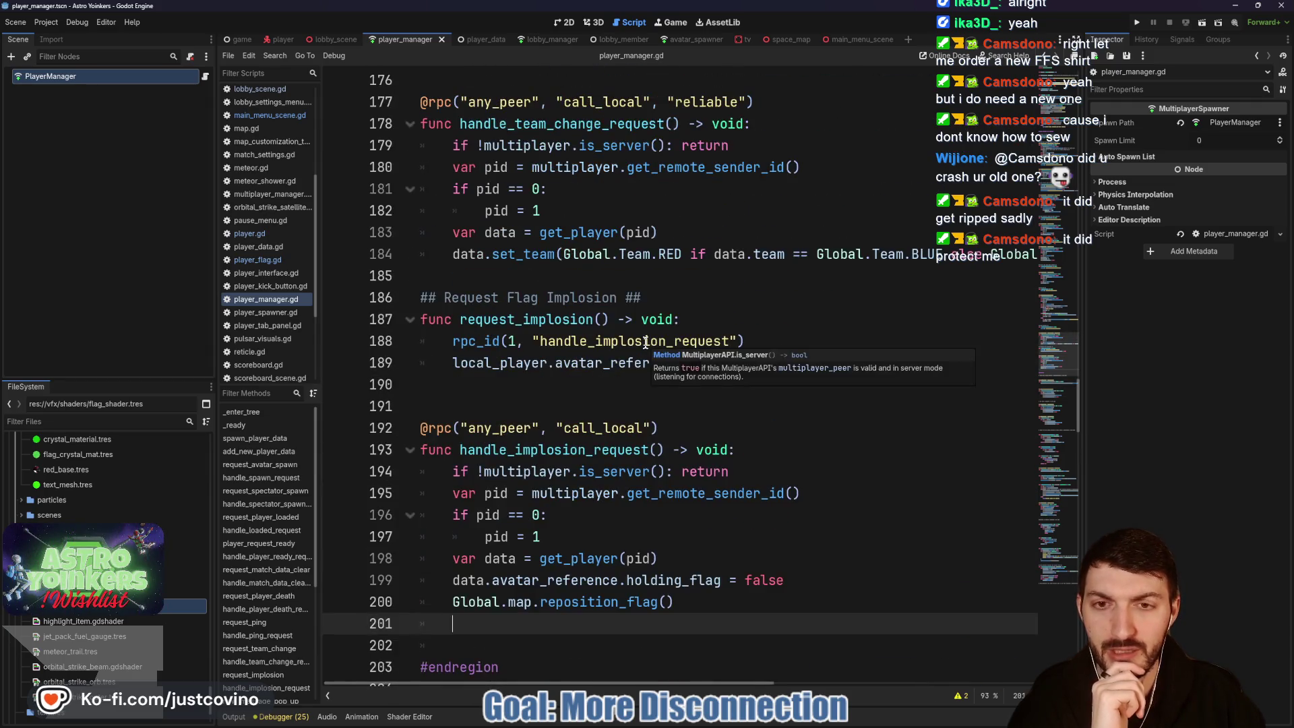
pyautogui.click(583, 449)
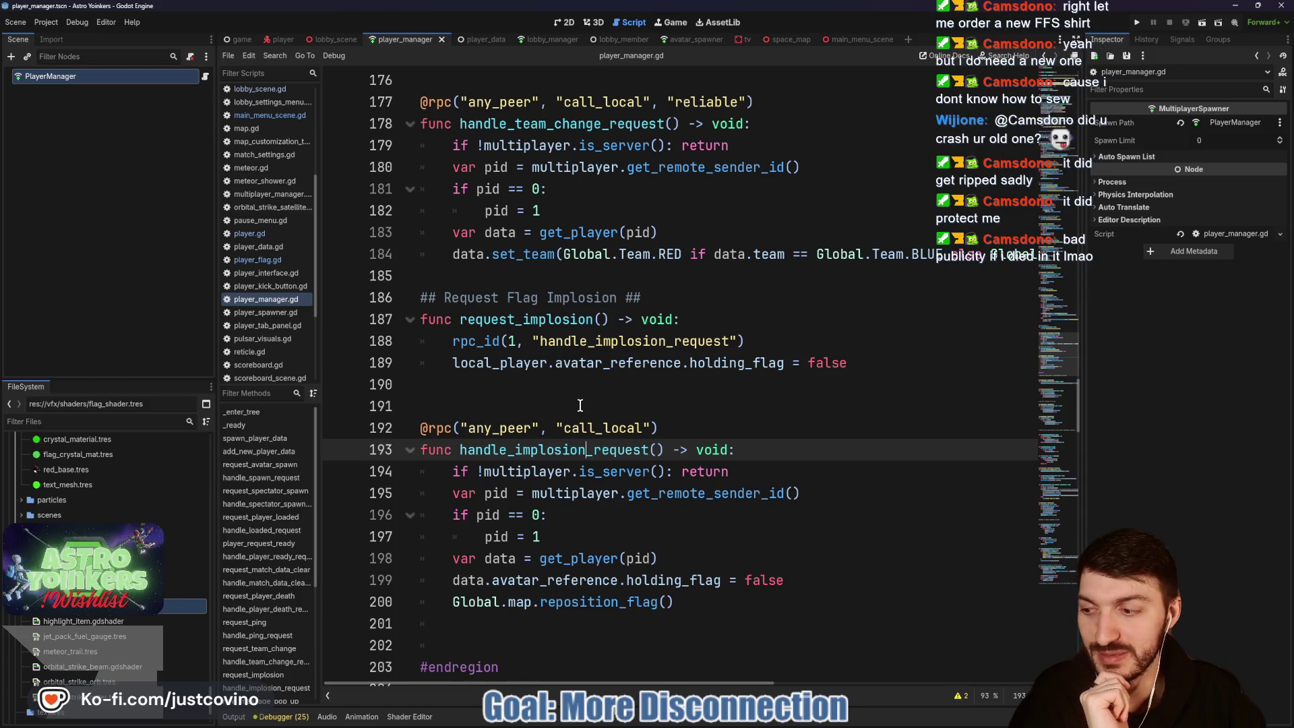
pyautogui.scroll(2, 586, 414)
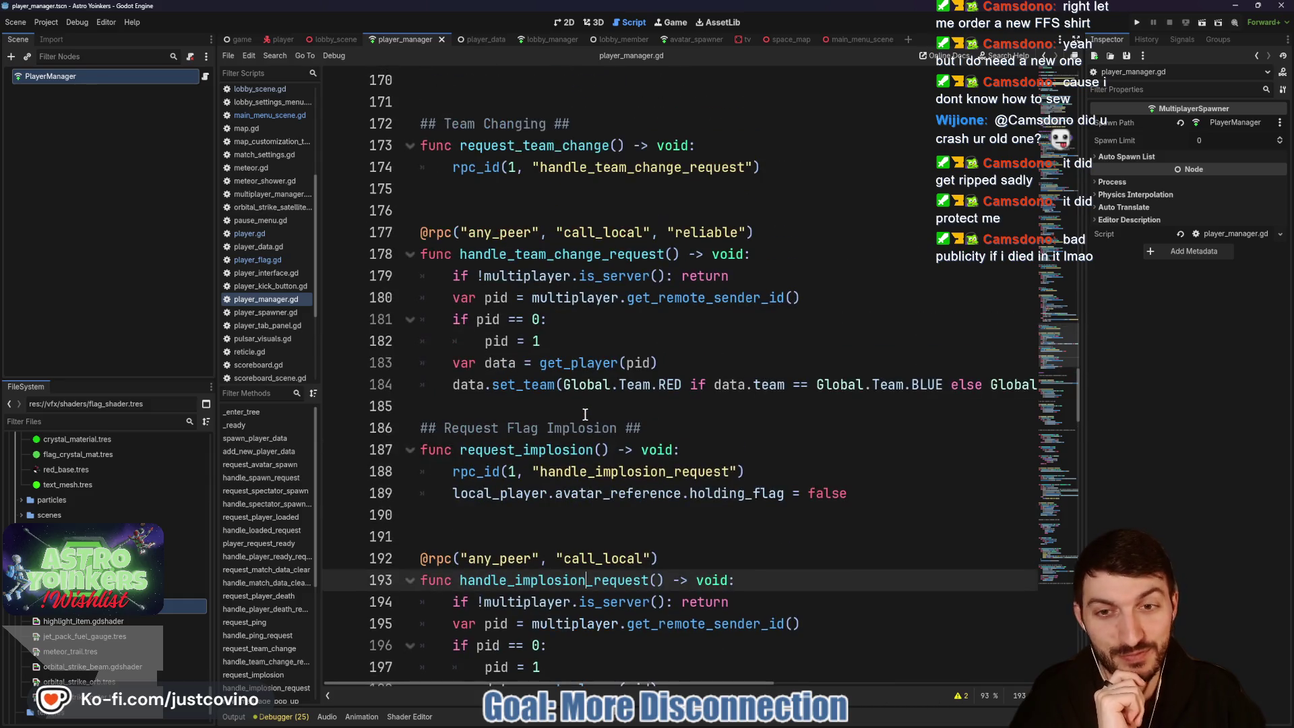
pyautogui.click(573, 412)
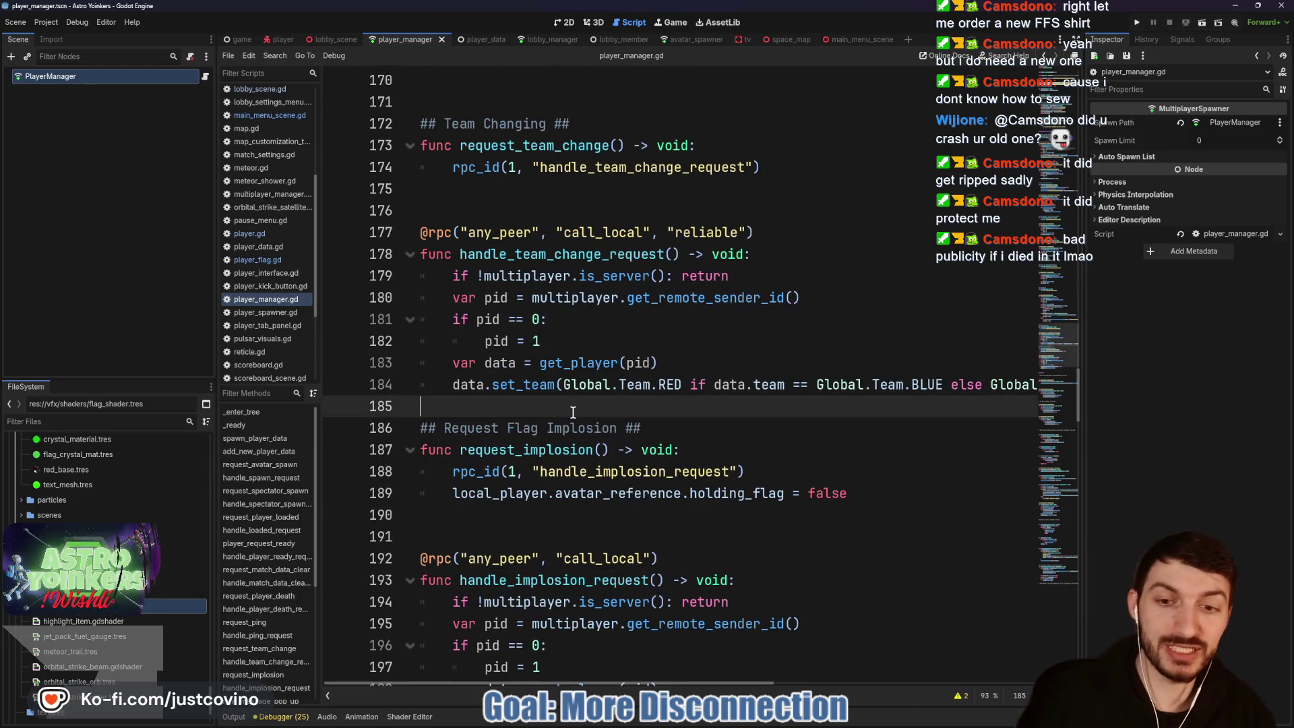
pyautogui.press('Return')
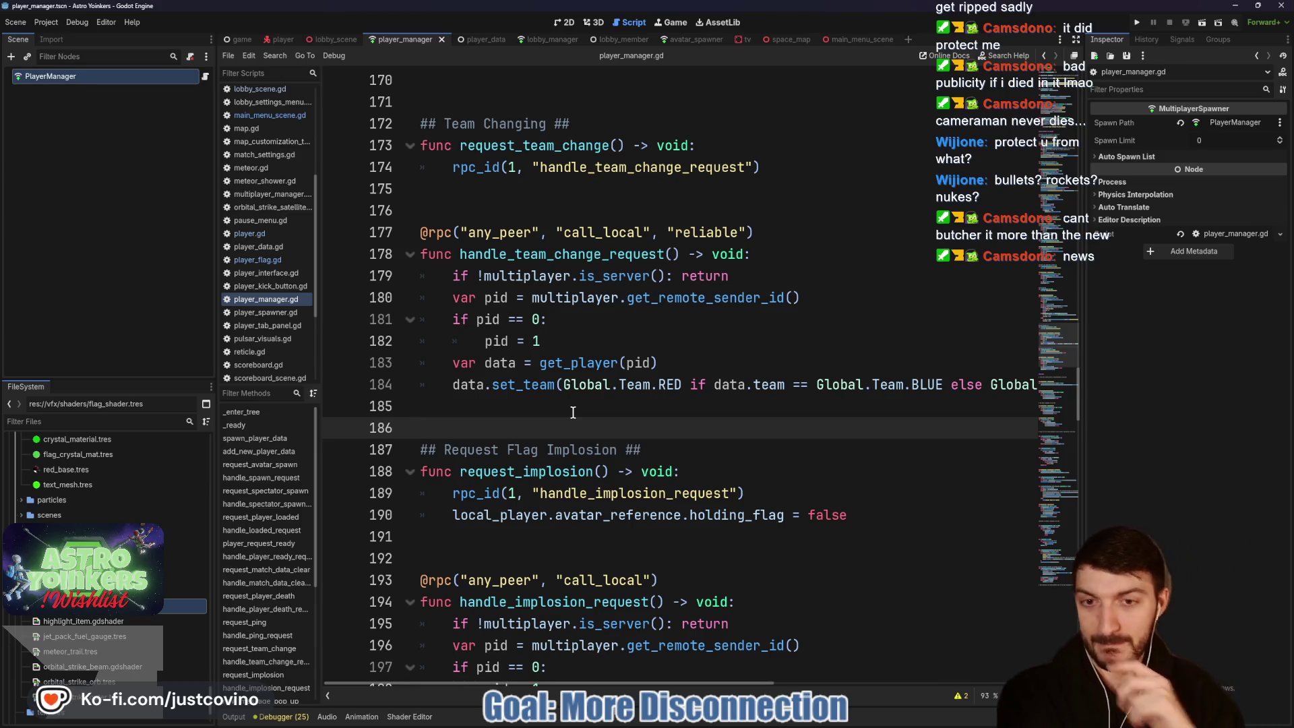
# Review the death and ping request handlers up to line 146, then open lobby_manager.gd
pyautogui.click(573, 412)
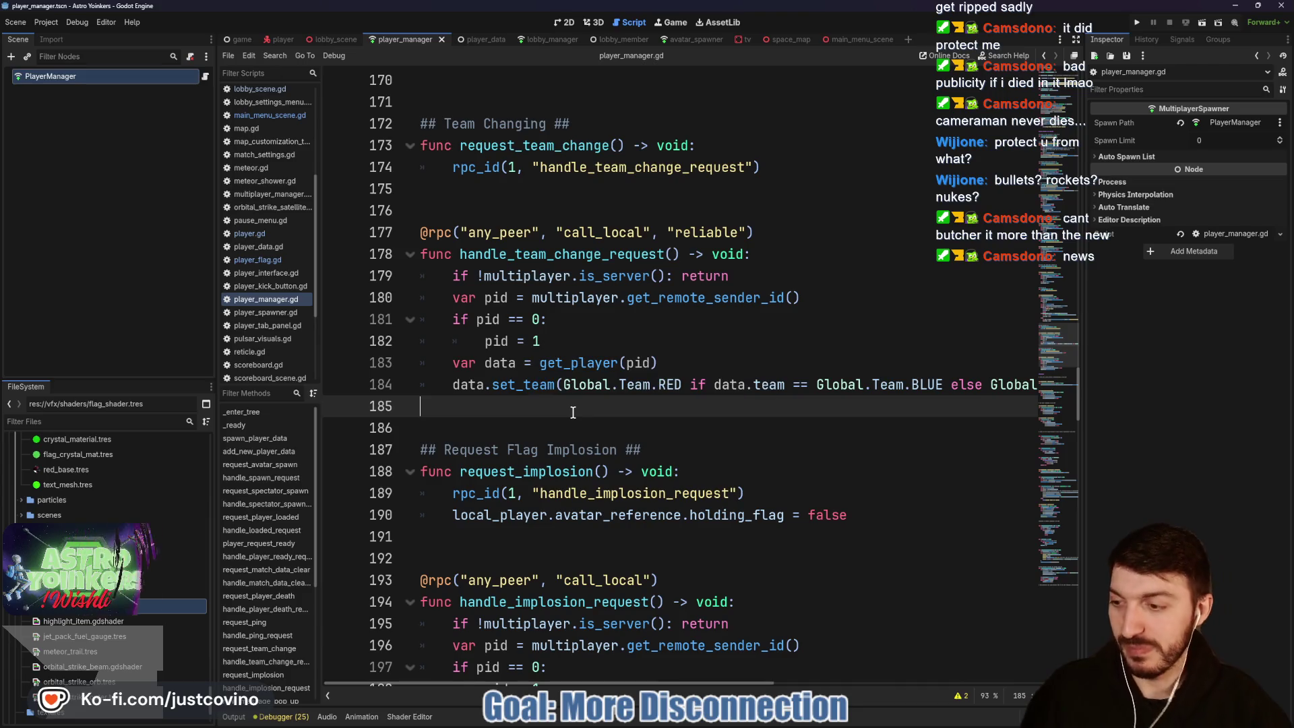
pyautogui.scroll(8, 573, 412)
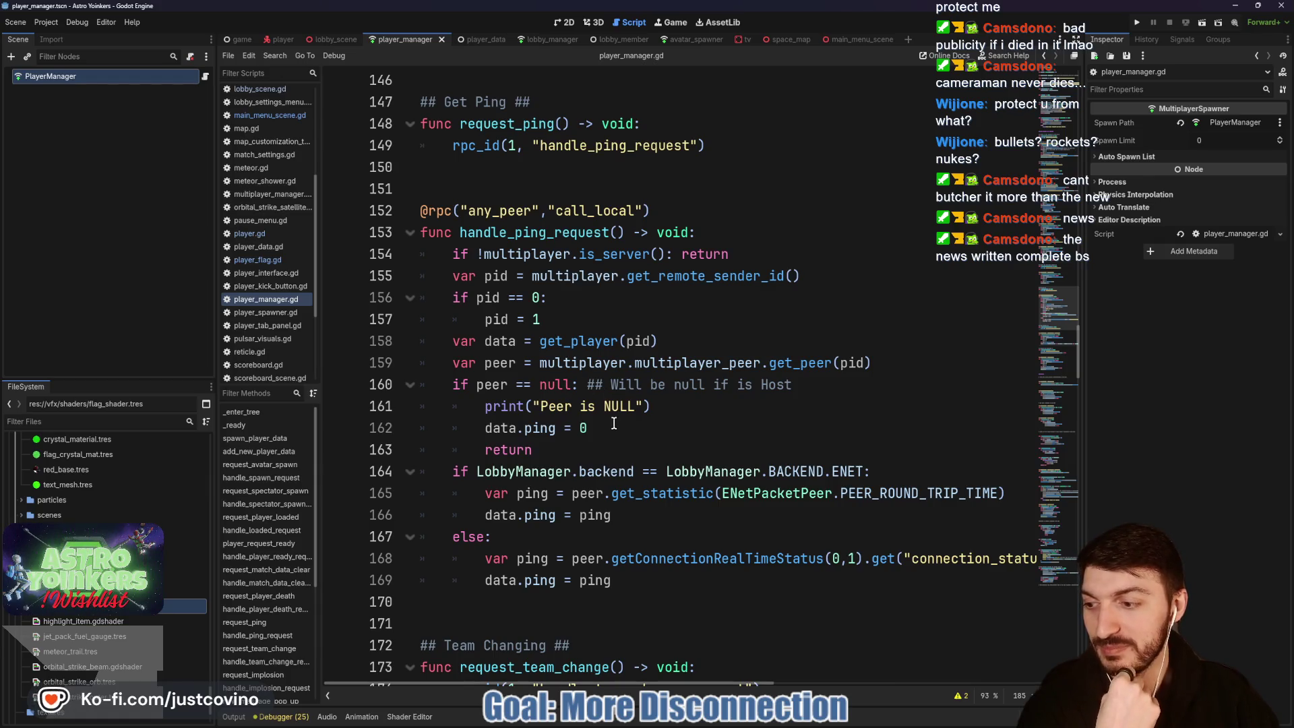
pyautogui.scroll(1, 603, 326)
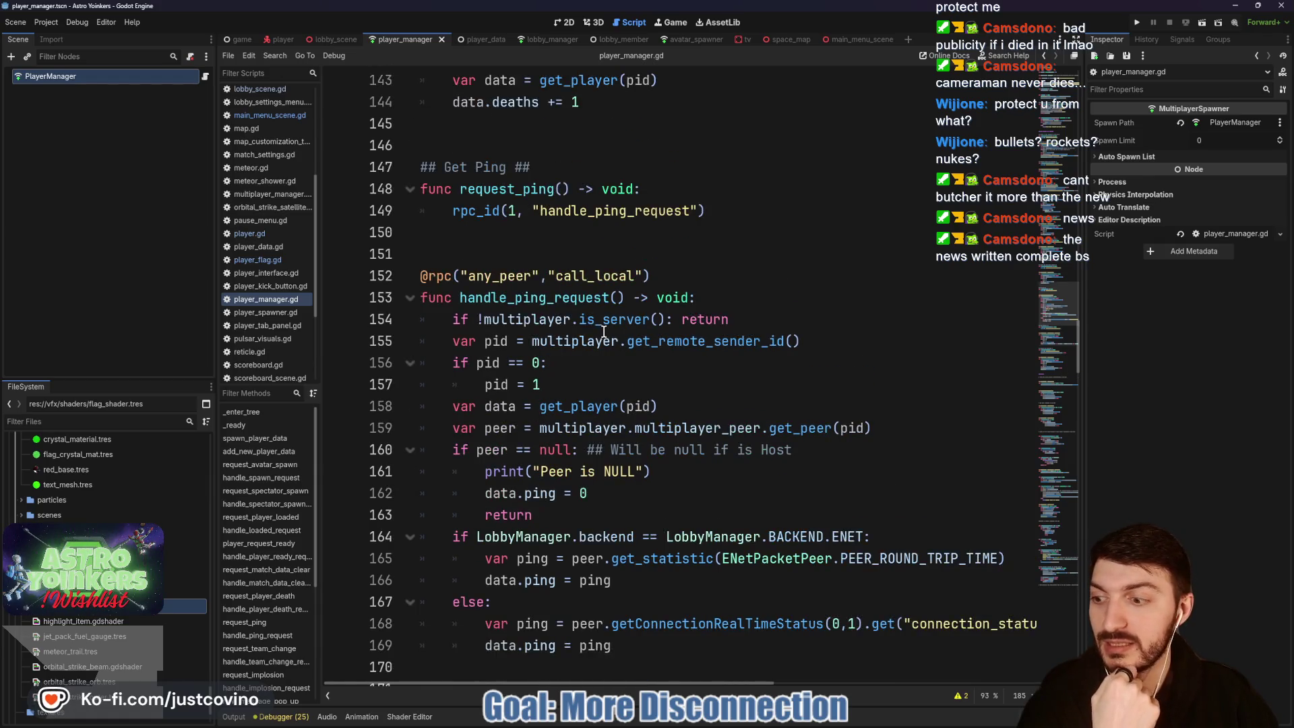
pyautogui.moveTo(573, 345)
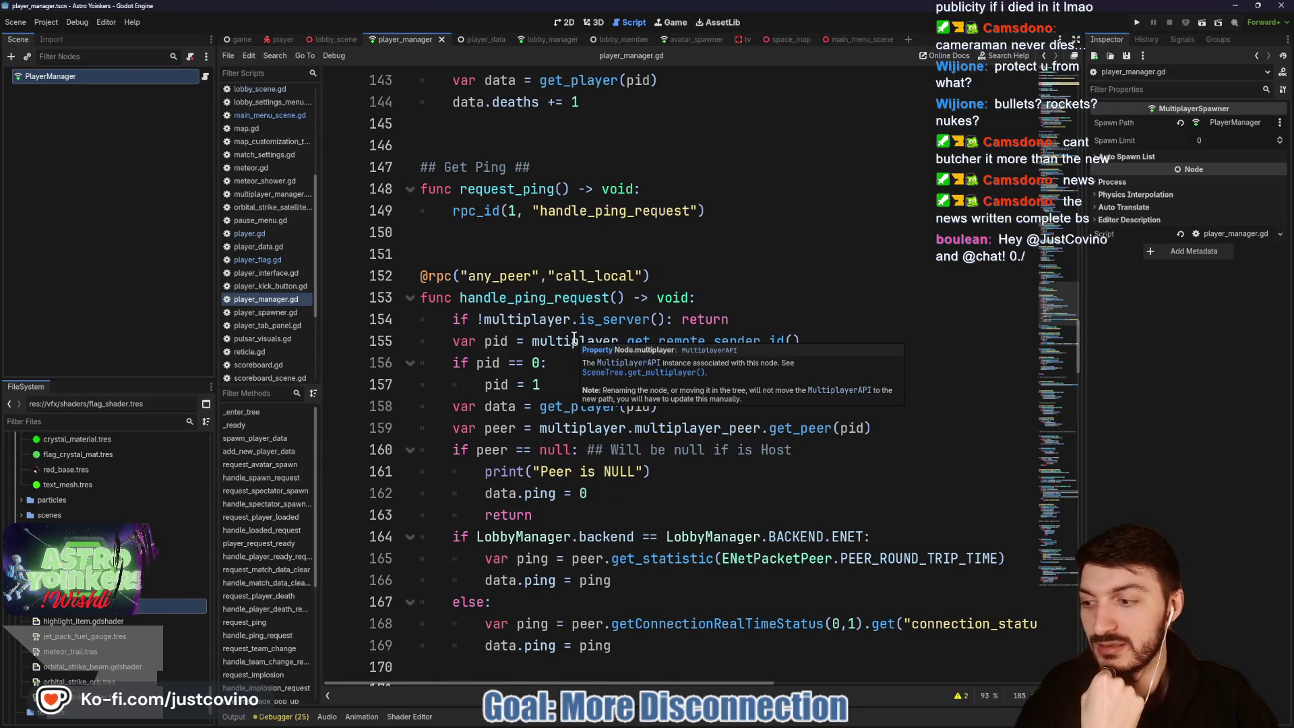
pyautogui.scroll(1, 598, 375)
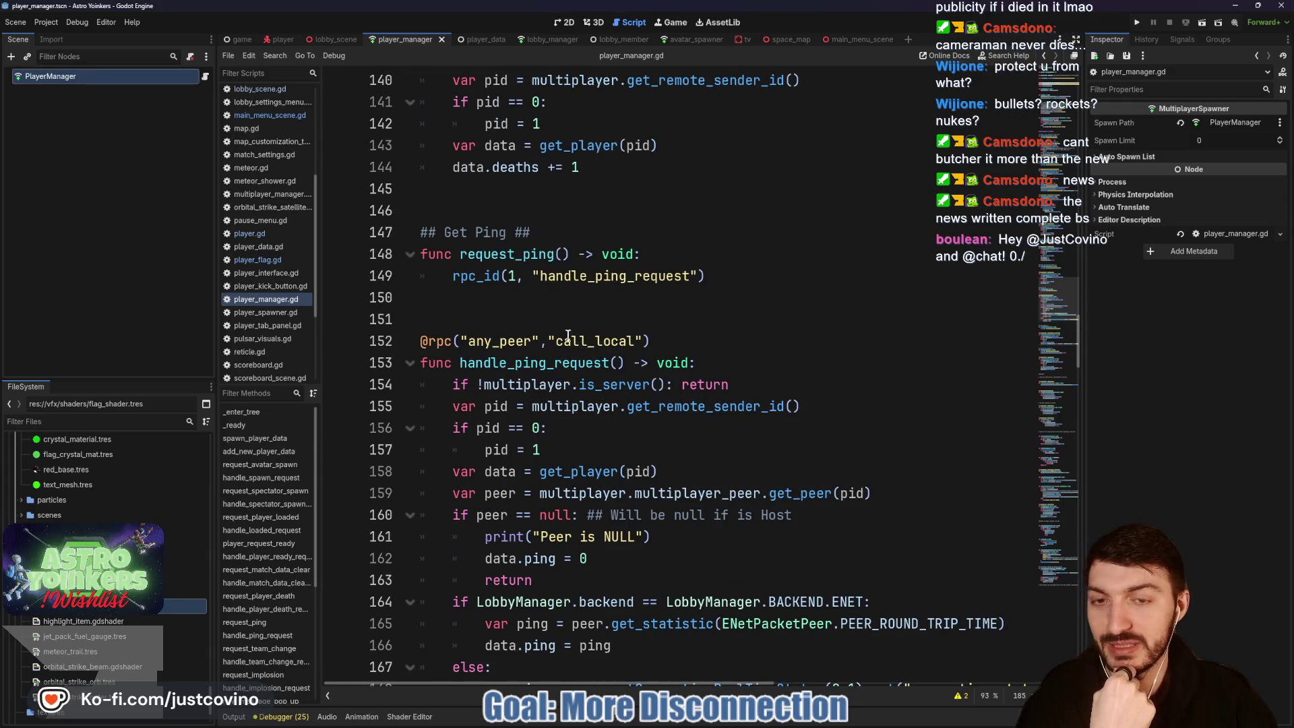
pyautogui.scroll(2, 574, 337)
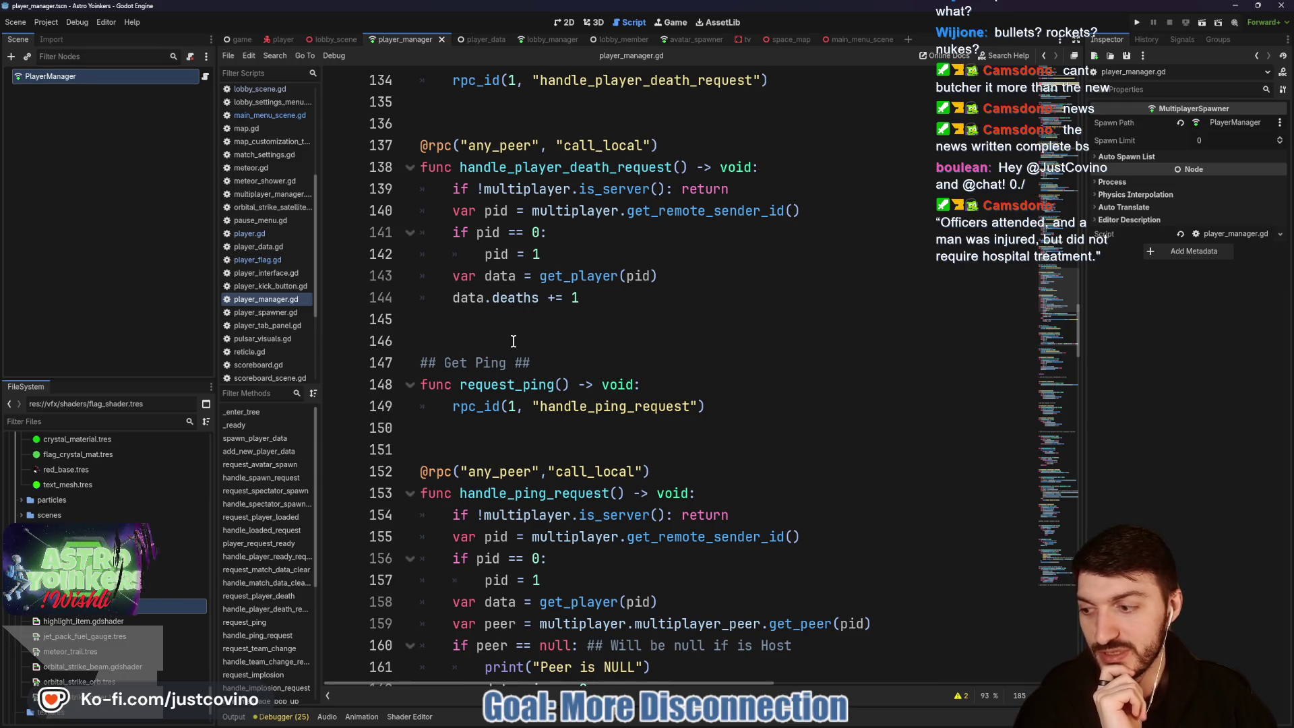
pyautogui.click(545, 337)
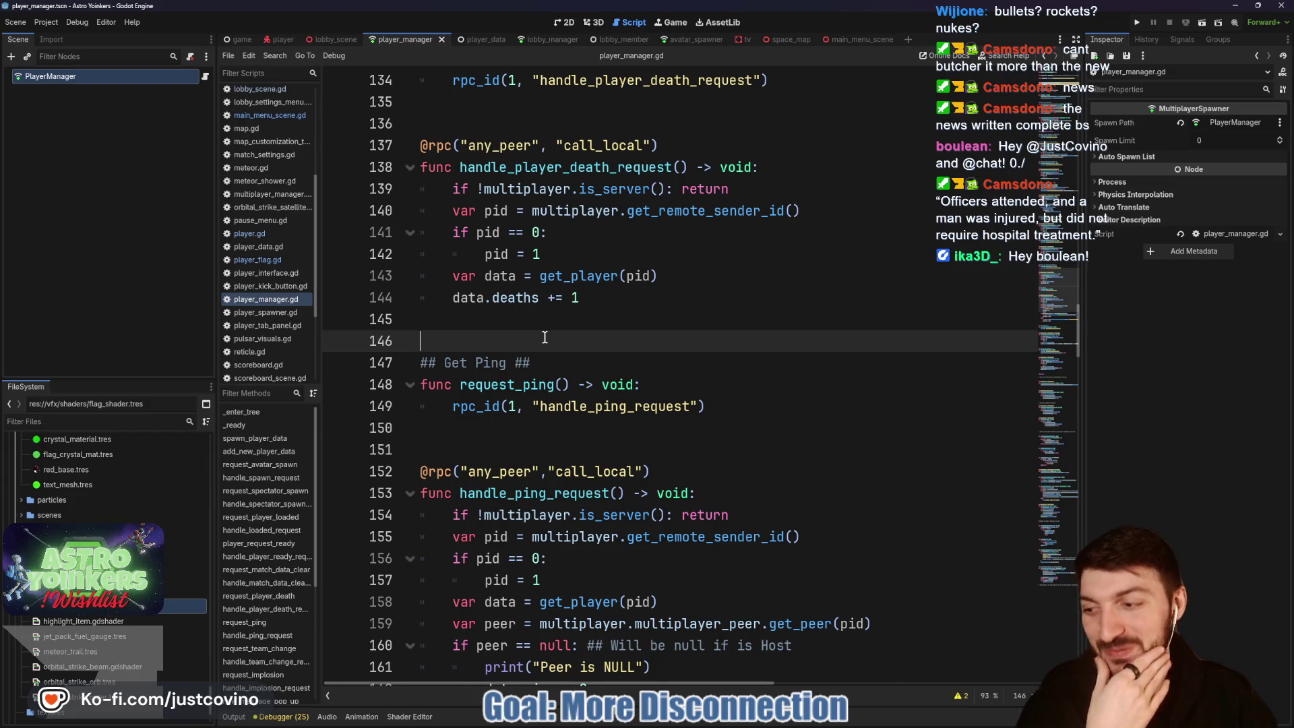
pyautogui.scroll(1, 531, 337)
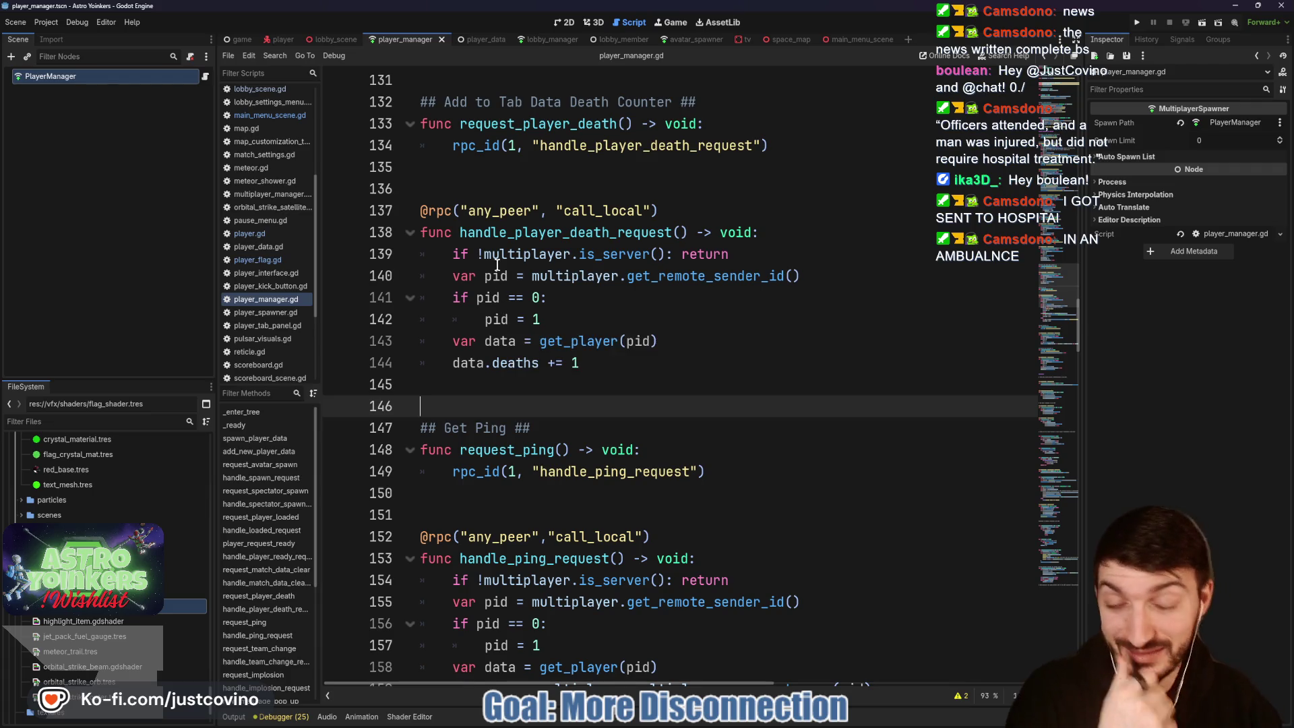
pyautogui.scroll(7, 534, 306)
pyautogui.scroll(5, 534, 307)
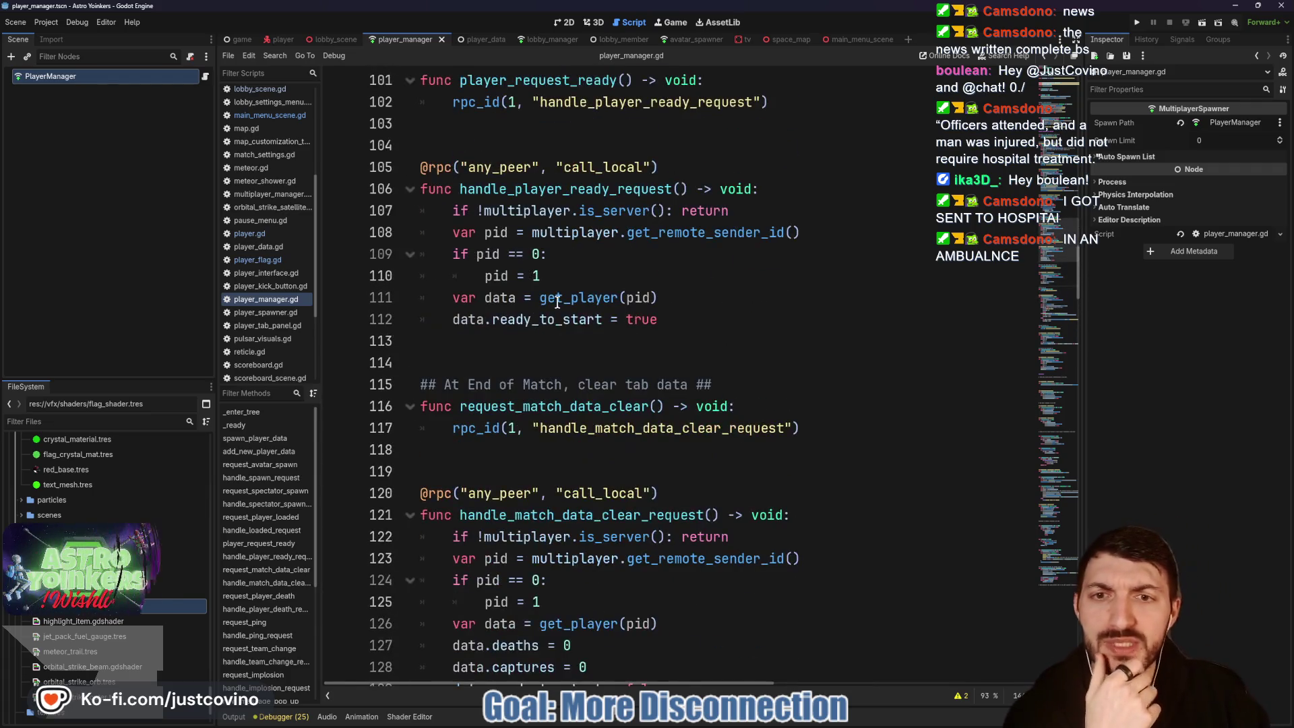
pyautogui.click(548, 41)
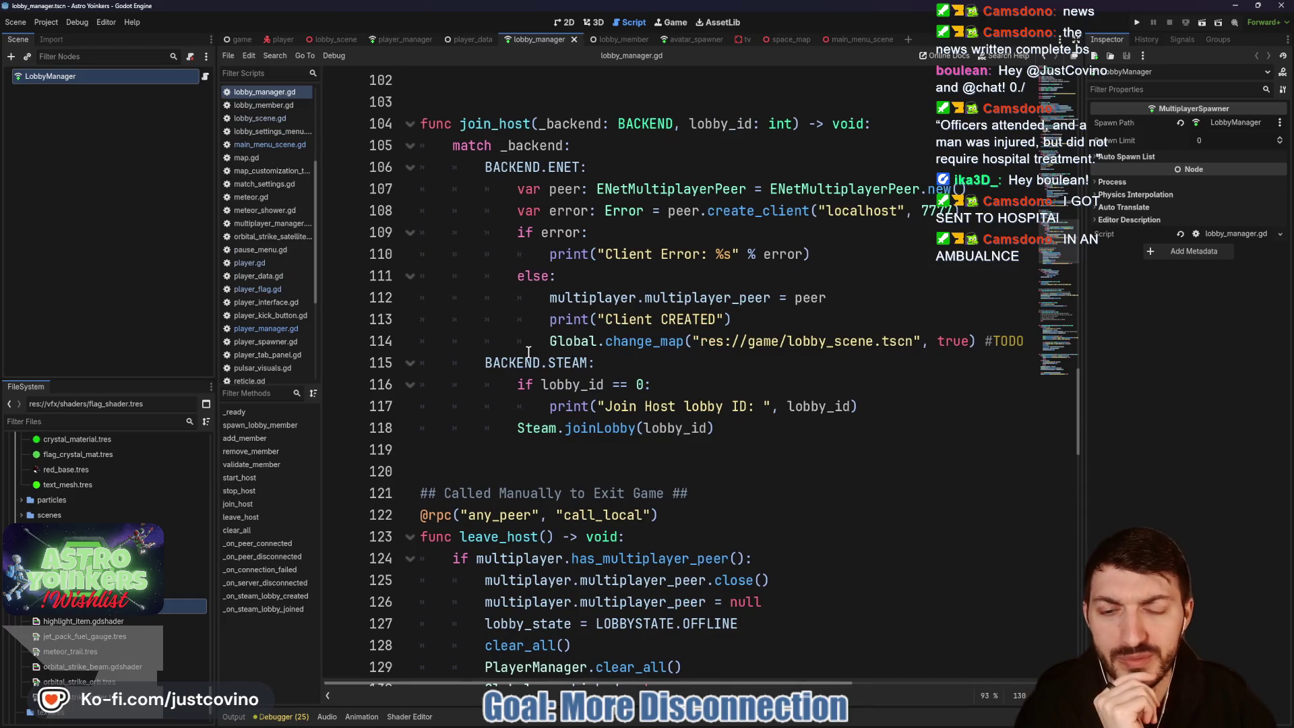
# Delete the indented empty line 132 between leave_host and clear_all in lobby_manager.gd
pyautogui.scroll(-4, 530, 346)
pyautogui.moveTo(484, 472); pyautogui.dragTo(413, 476)
pyautogui.press('BackSpace')
pyautogui.press('BackSpace')
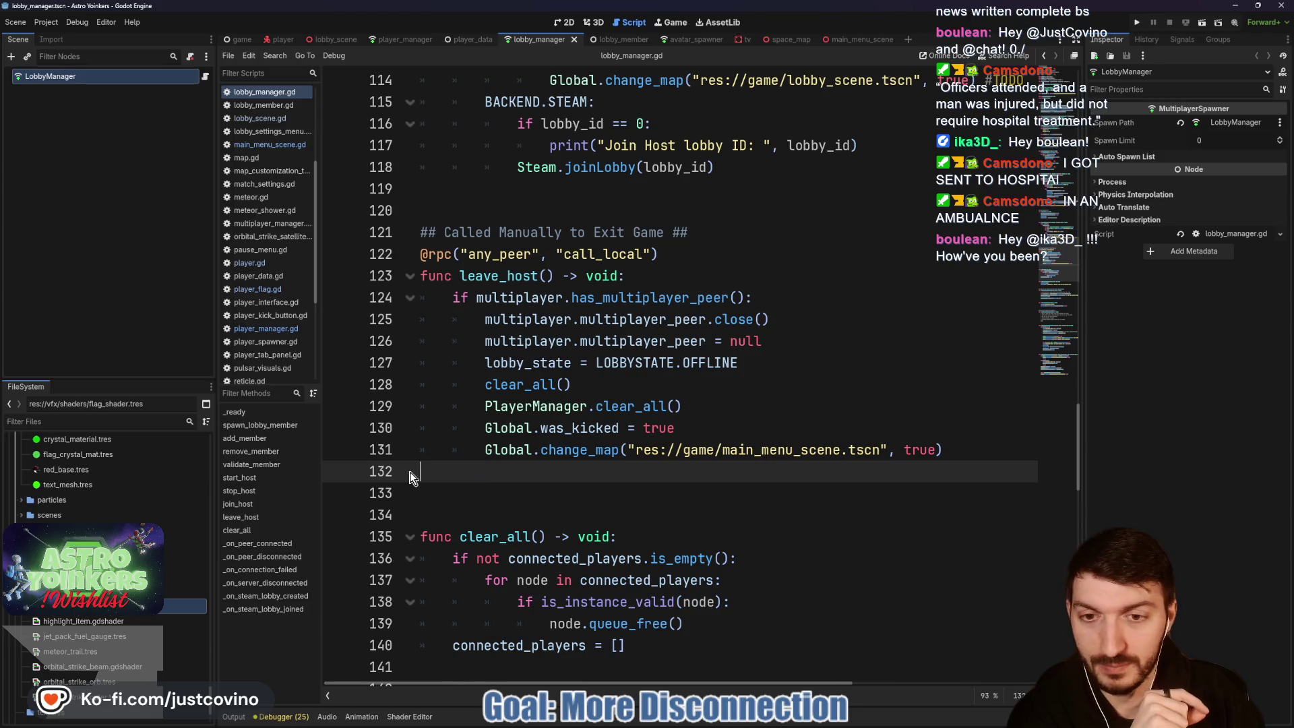
pyautogui.click(487, 475)
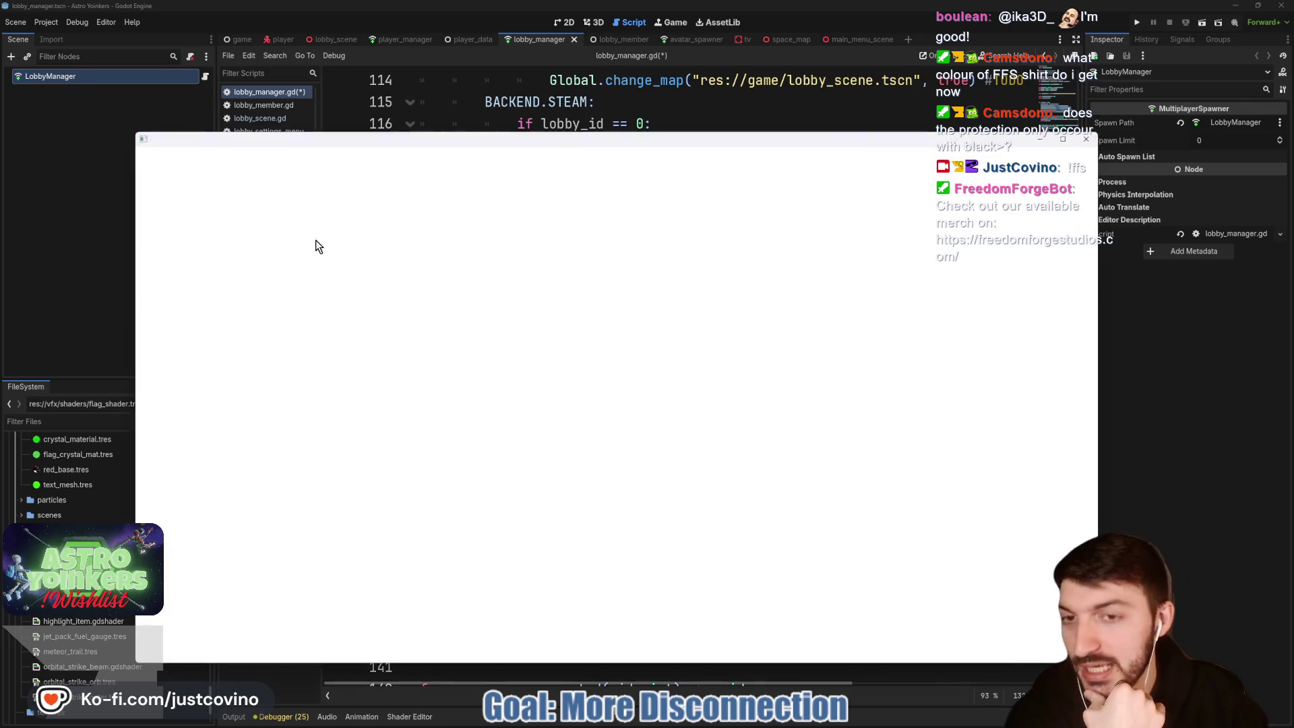
# Scroll to Team Merch and open the FFS T-Shirt product page
pyautogui.scroll(-3, 709, 313)
pyautogui.scroll(-2, 711, 313)
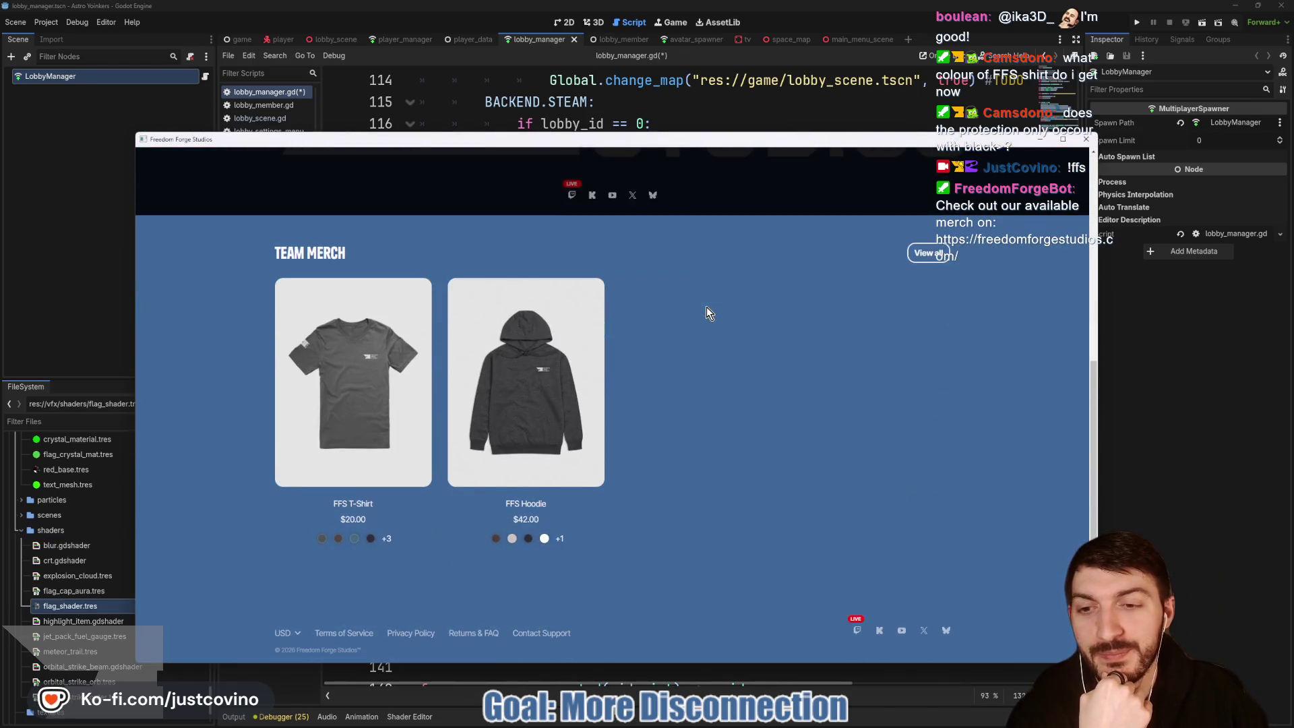
pyautogui.click(332, 368)
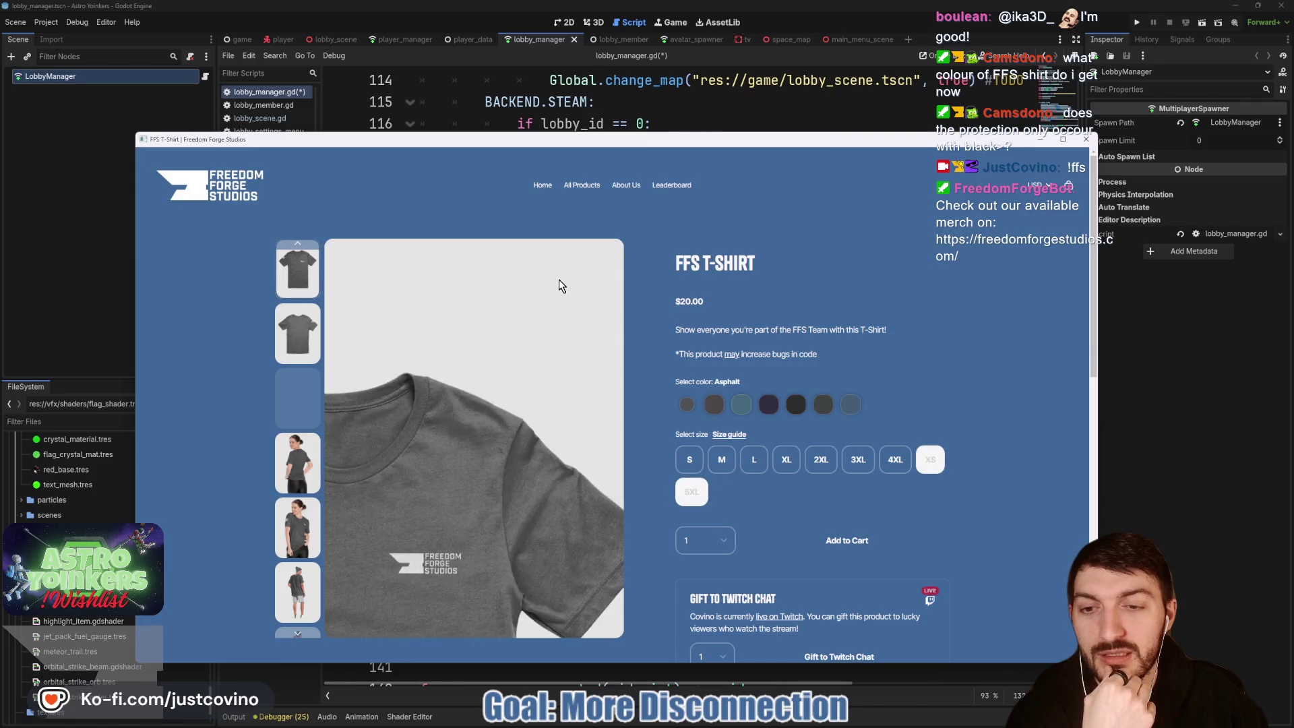
pyautogui.scroll(-2, 694, 242)
pyautogui.scroll(1, 741, 260)
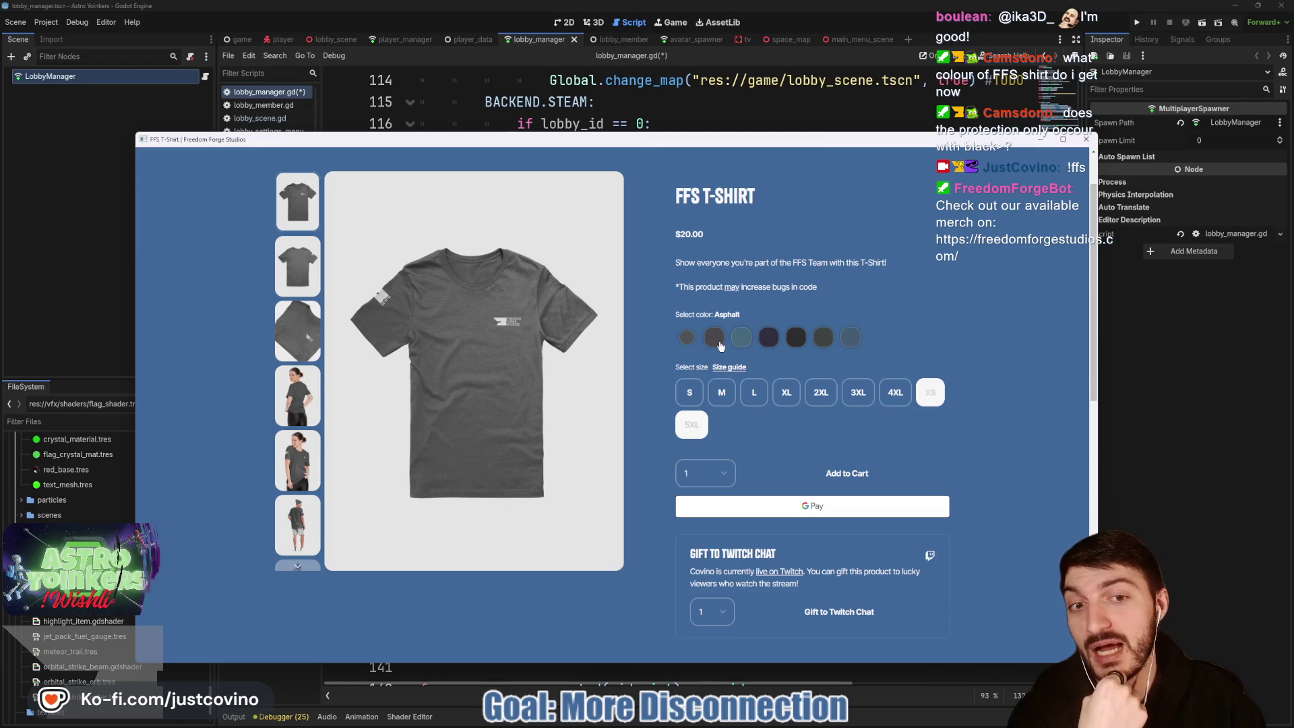
# Preview the shirt in Black Heather, Navy, Heather Deep Teal, Asphalt and Steel Blue, then close the store
pyautogui.click(809, 343)
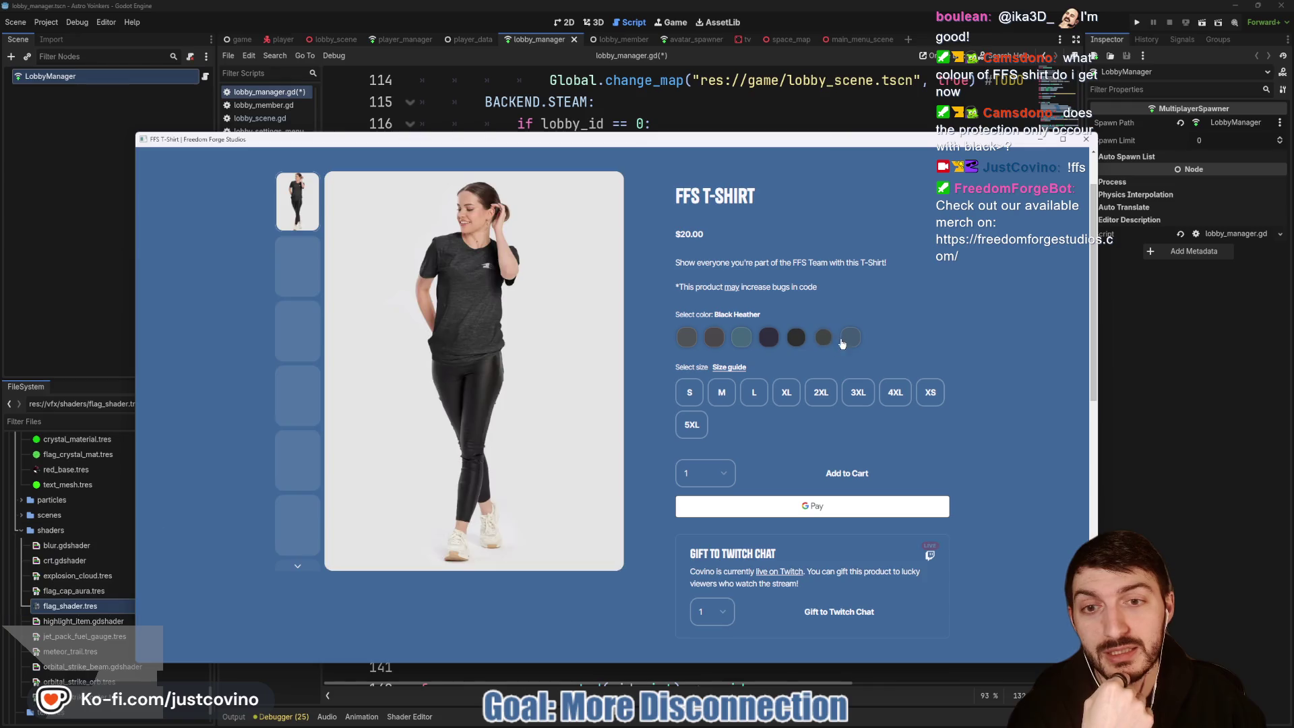
pyautogui.click(774, 342)
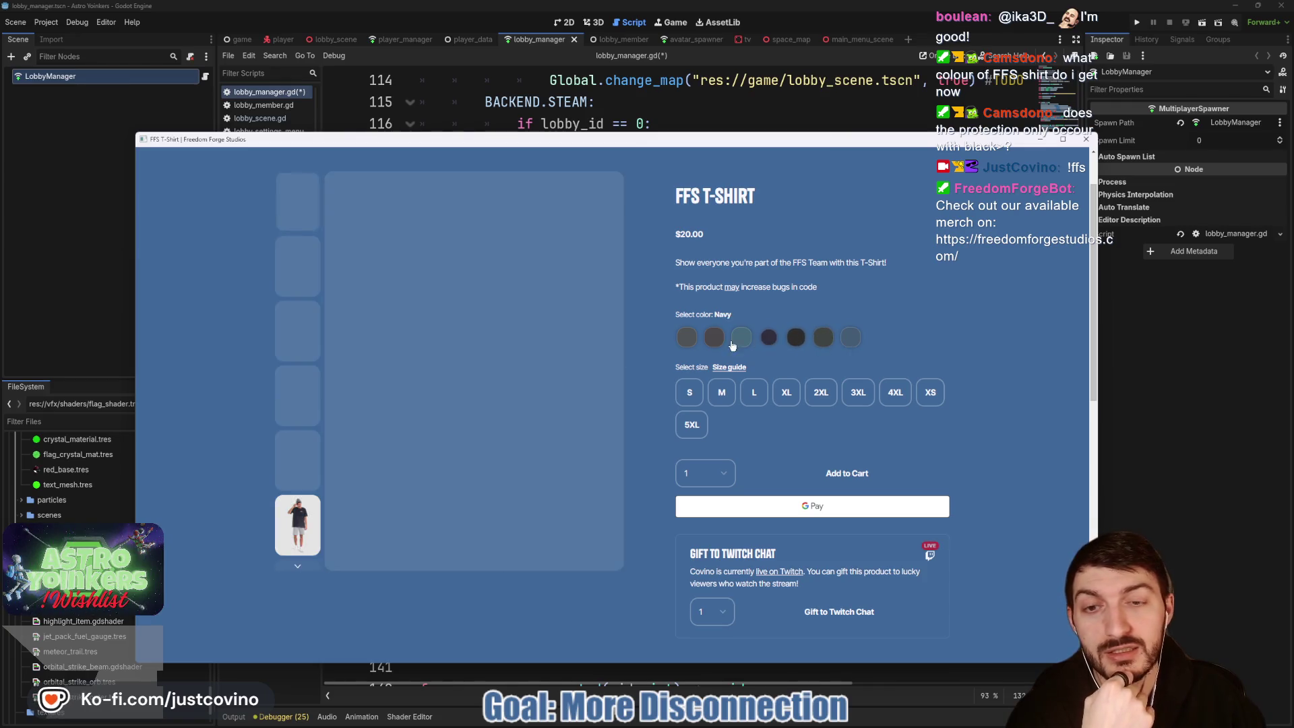
pyautogui.click(741, 337)
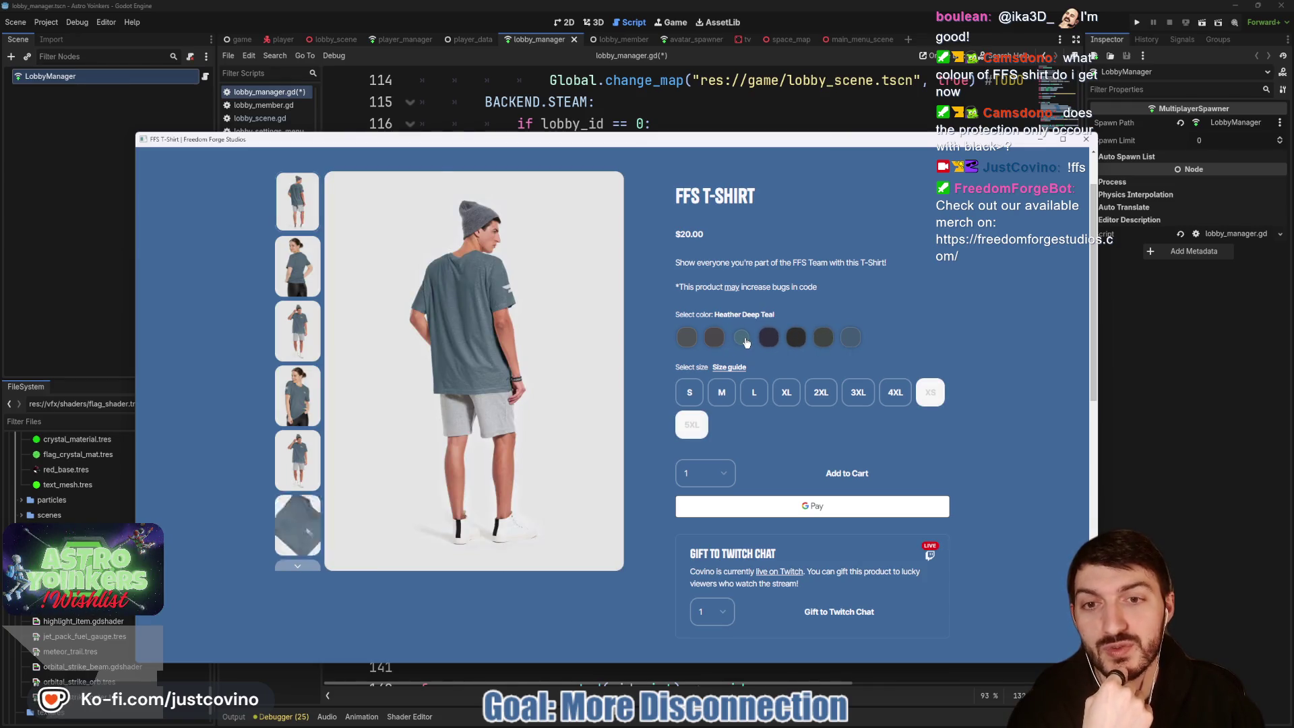
pyautogui.click(850, 337)
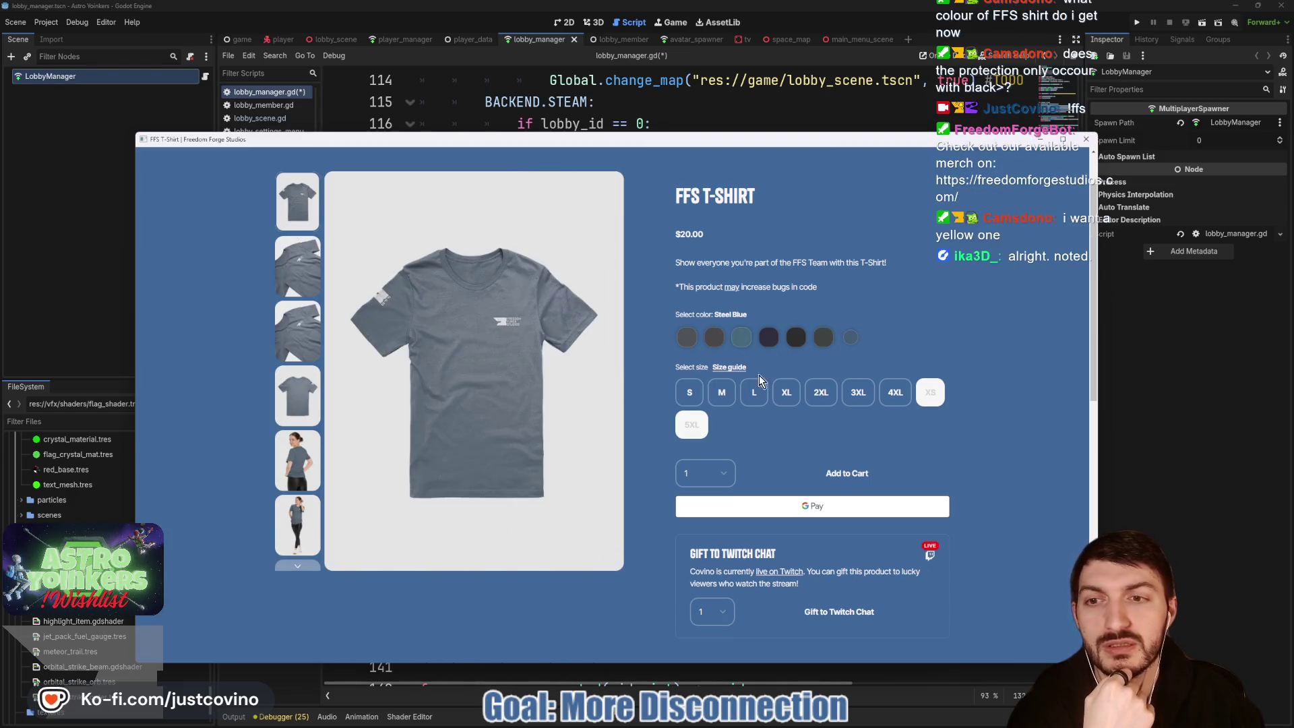
pyautogui.click(715, 337)
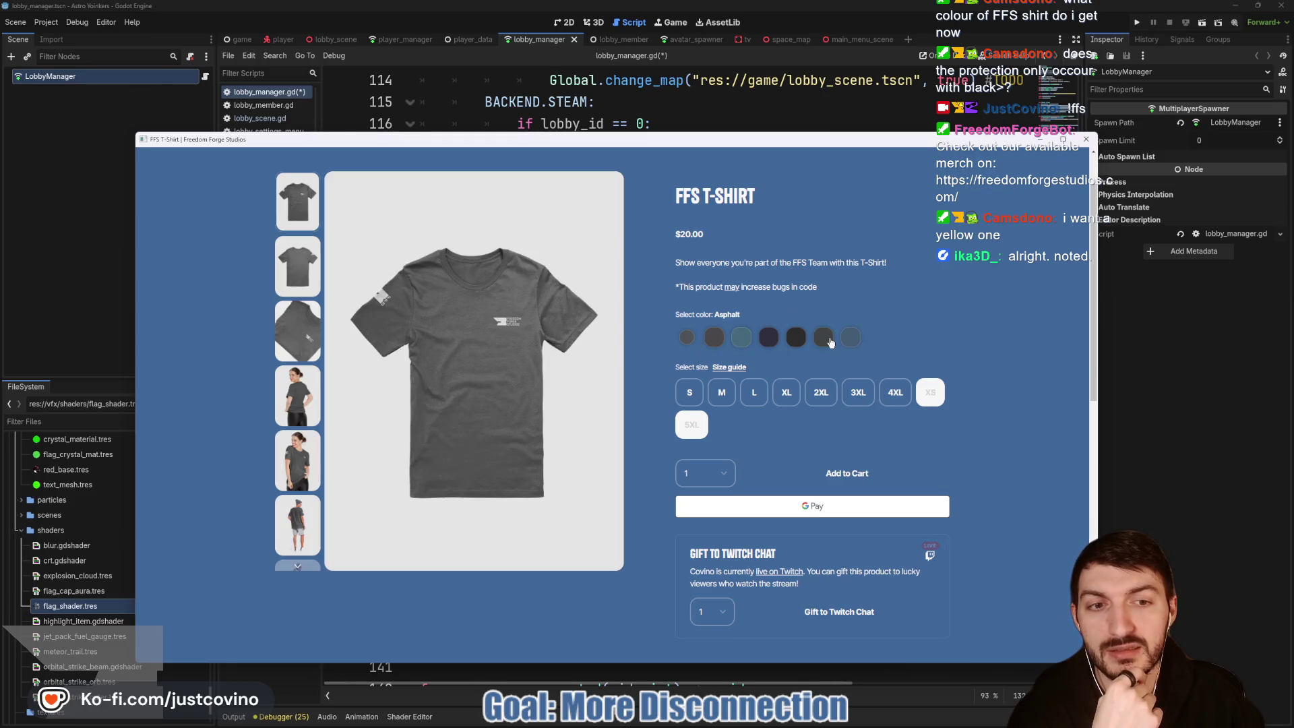
pyautogui.click(851, 337)
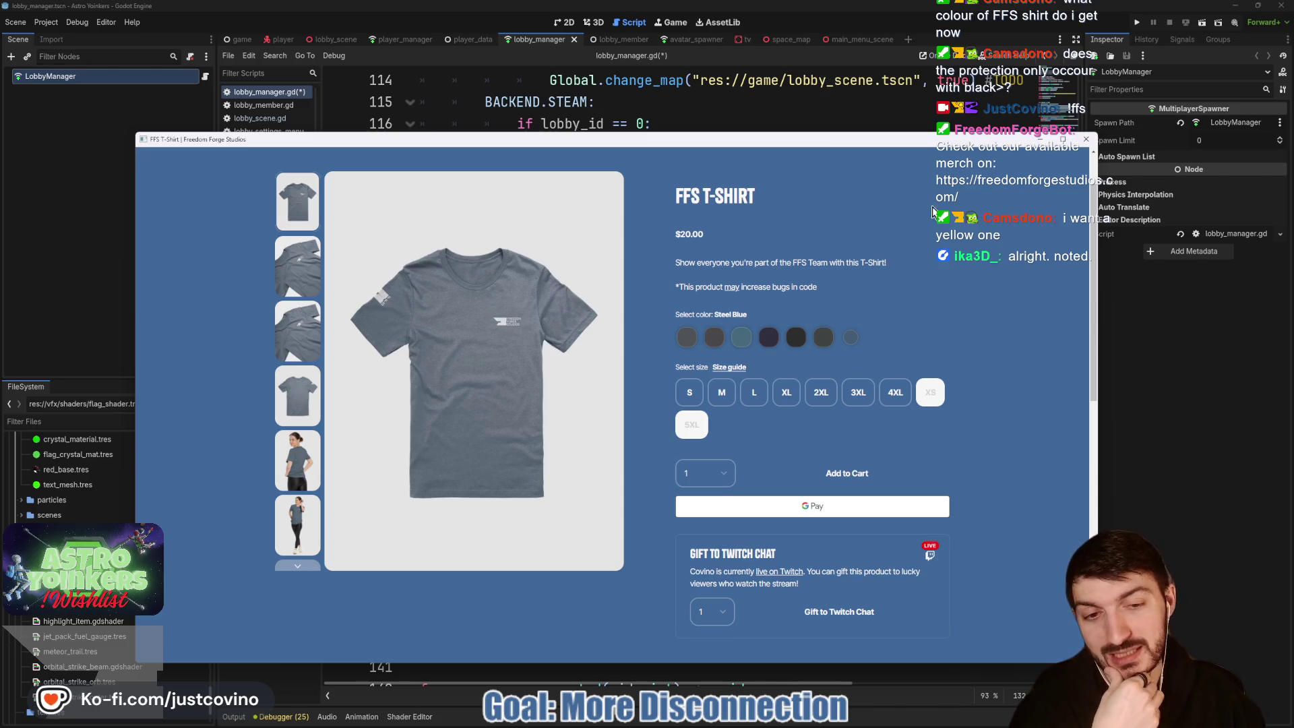
pyautogui.click(1085, 139)
pyautogui.click(667, 269)
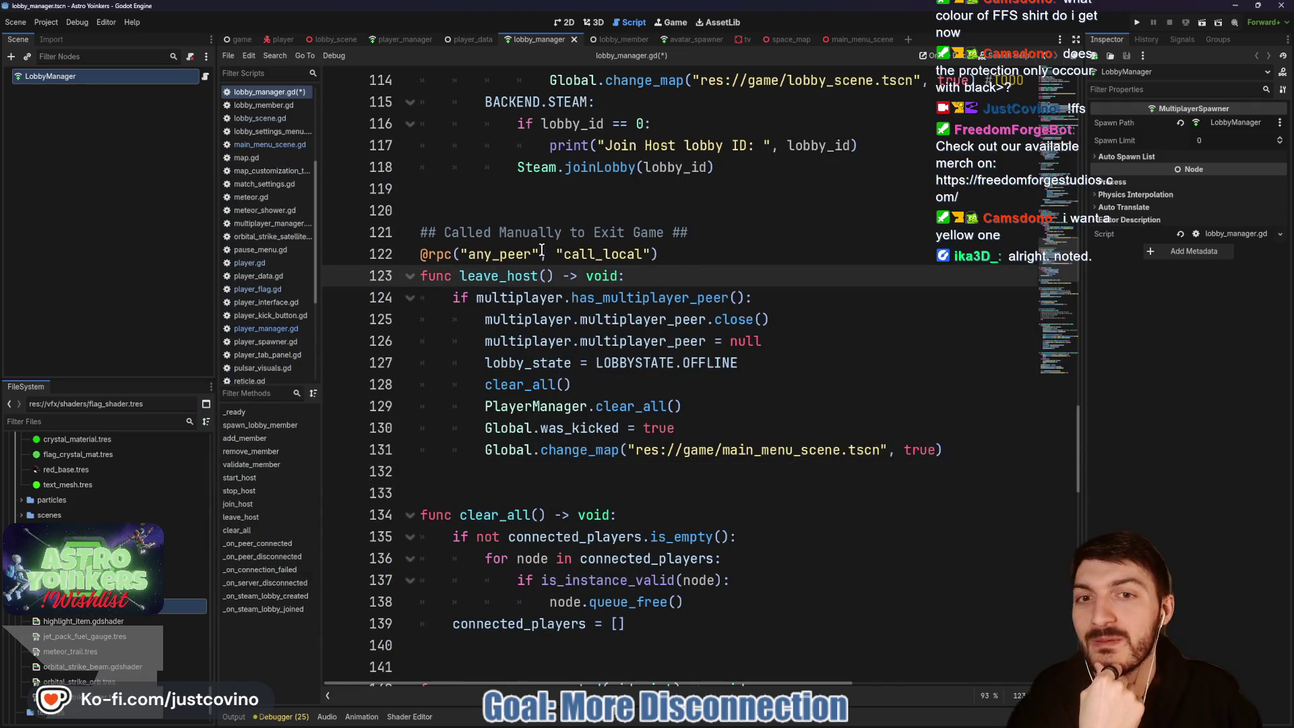
pyautogui.click(557, 220)
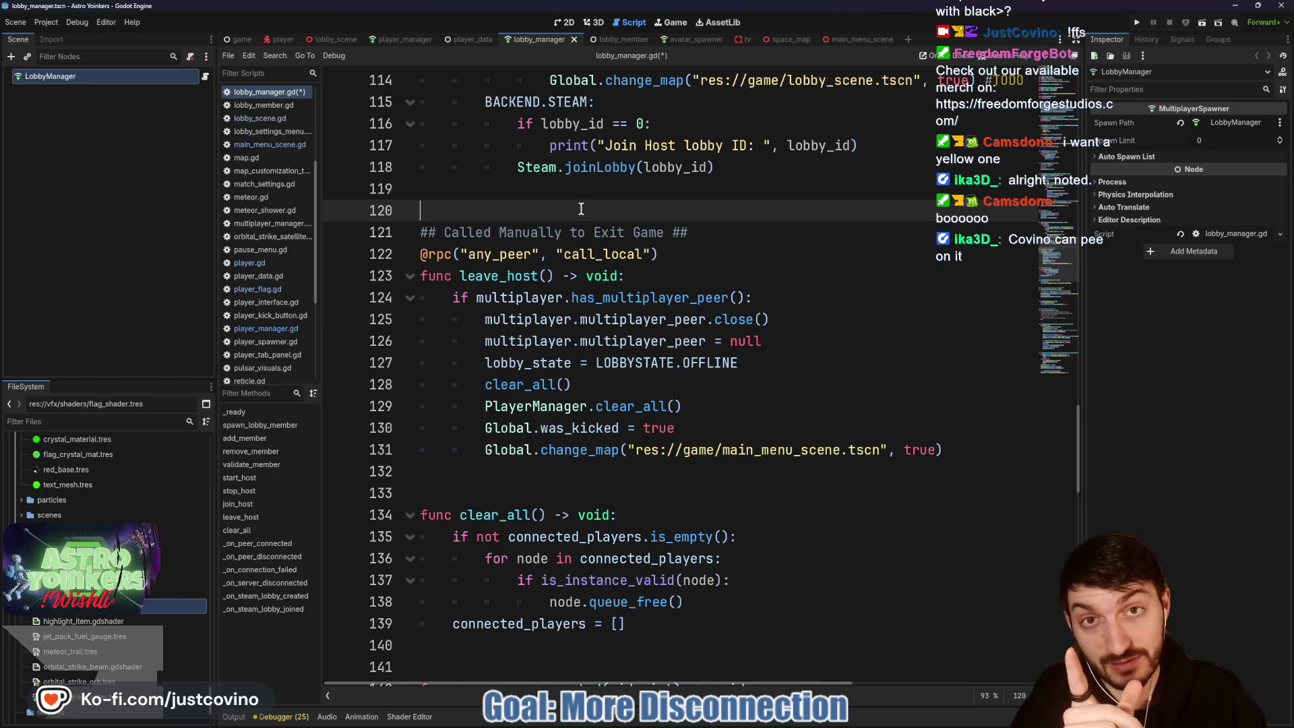
pyautogui.scroll(1, 583, 210)
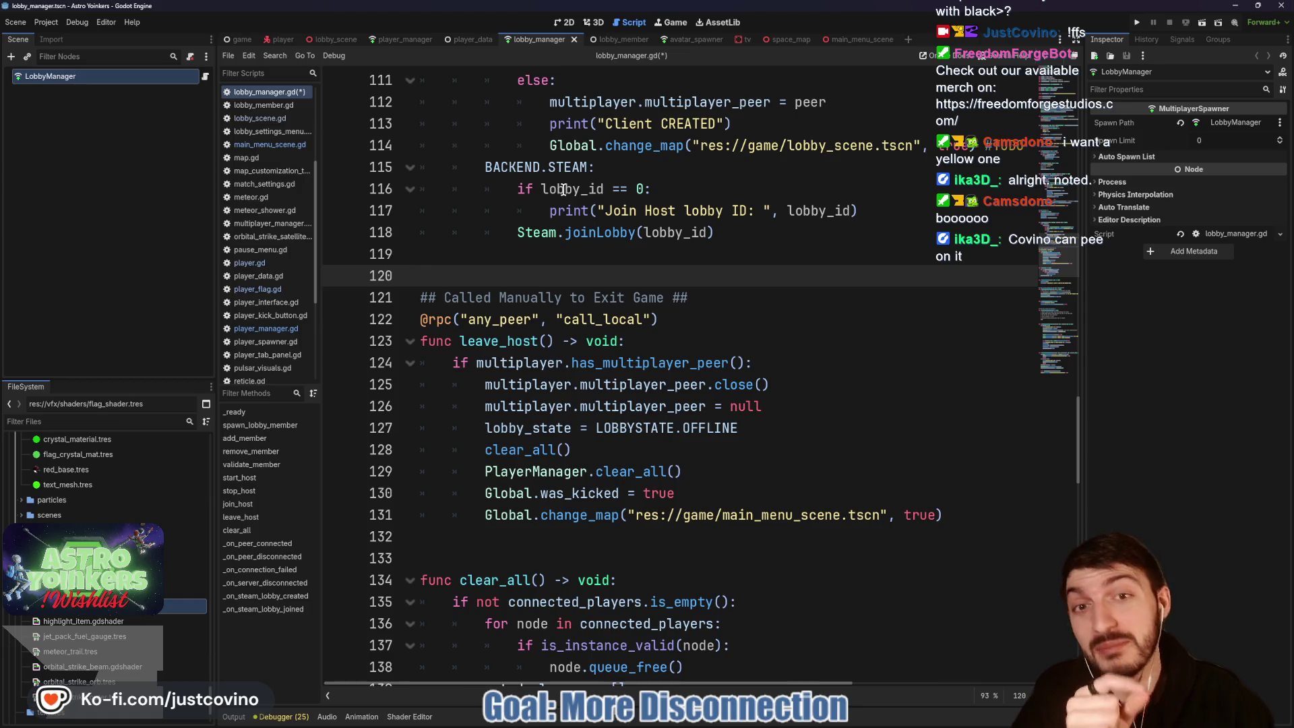
pyautogui.moveTo(583, 244)
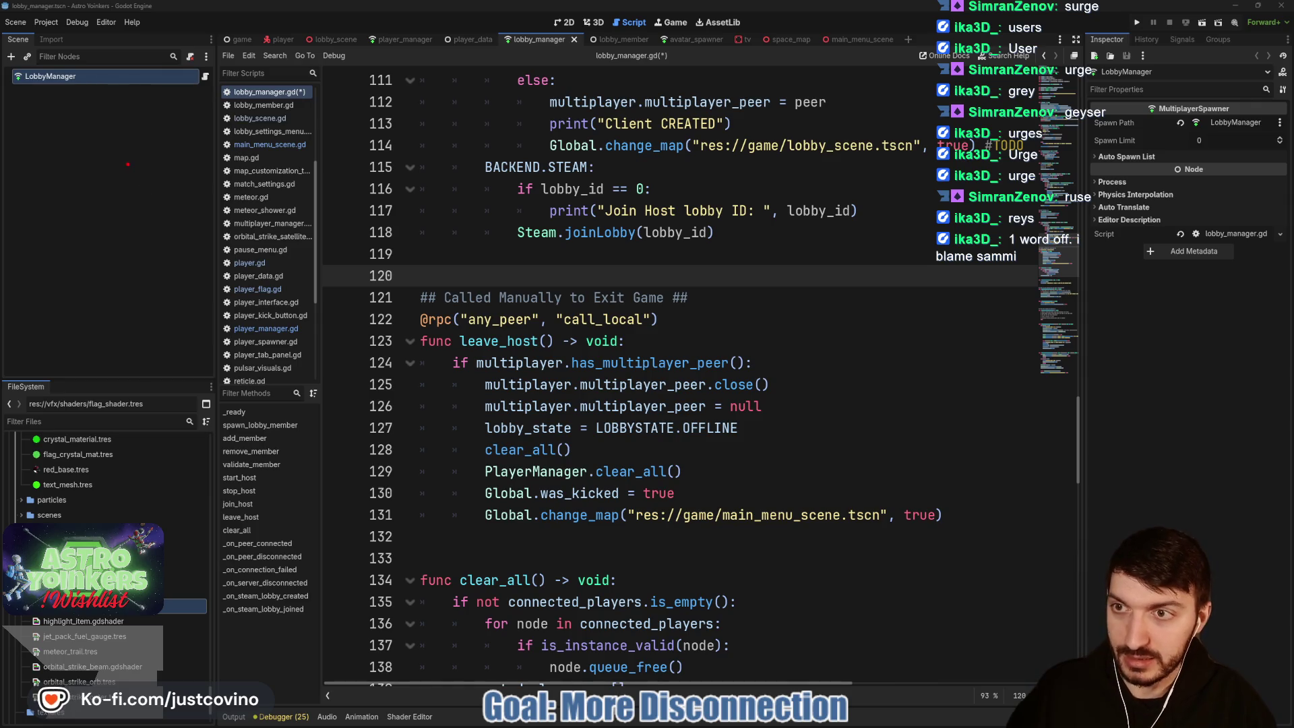
# Draw the red on-screen notes 01 and 0158
pyautogui.moveTo(39, 97)
pyautogui.mouseDown()
pyautogui.moveTo(26, 101)
pyautogui.moveTo(34, 140)
pyautogui.moveTo(45, 95)
pyautogui.moveTo(85, 131)
pyautogui.moveTo(65, 196)
pyautogui.moveTo(57, 161)
pyautogui.mouseUp()
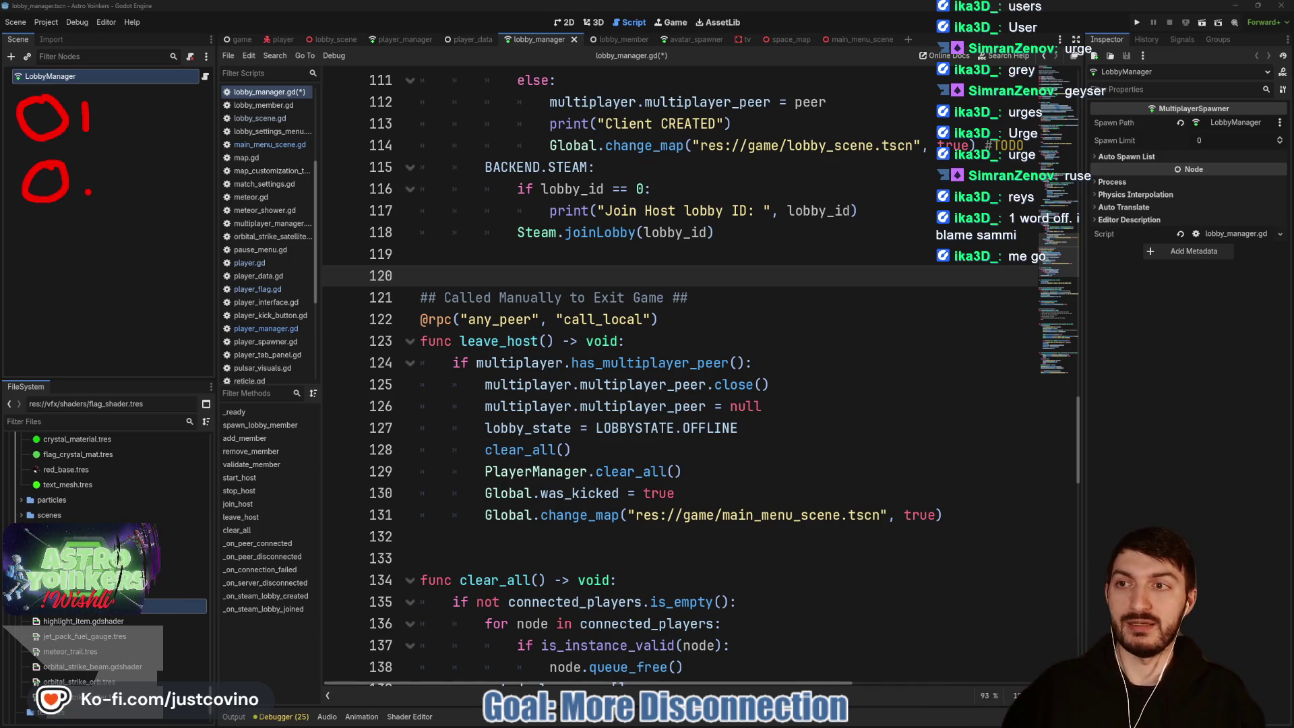
pyautogui.moveTo(87, 169); pyautogui.dragTo(87, 199)
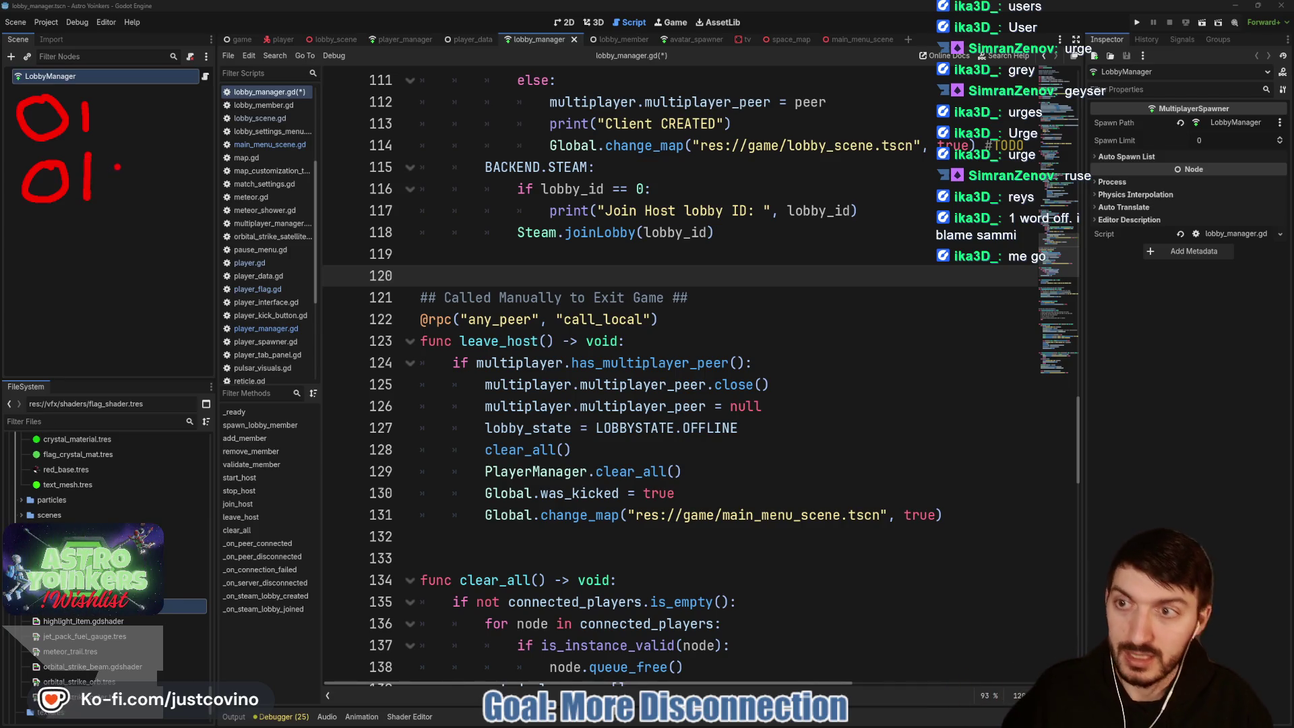
pyautogui.moveTo(152, 162)
pyautogui.mouseDown()
pyautogui.moveTo(166, 178)
pyautogui.moveTo(143, 201)
pyautogui.moveTo(180, 162)
pyautogui.mouseUp()
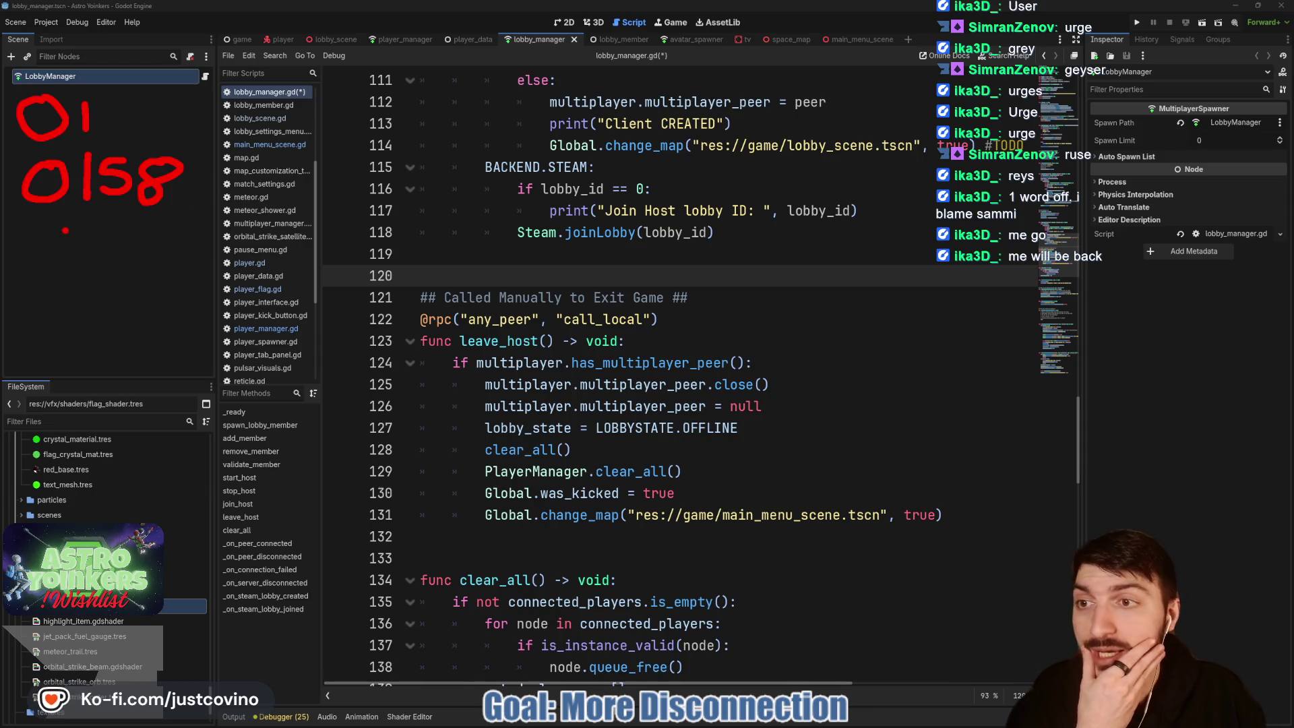
# Write OPM in red below 0158, then strike through 0158 in yellow
pyautogui.moveTo(45, 335)
pyautogui.mouseDown()
pyautogui.moveTo(27, 387)
pyautogui.moveTo(48, 334)
pyautogui.moveTo(86, 390)
pyautogui.mouseUp()
pyautogui.moveTo(88, 340)
pyautogui.mouseDown()
pyautogui.moveTo(89, 364)
pyautogui.moveTo(174, 377)
pyautogui.mouseUp()
pyautogui.moveTo(180, 368); pyautogui.dragTo(199, 367)
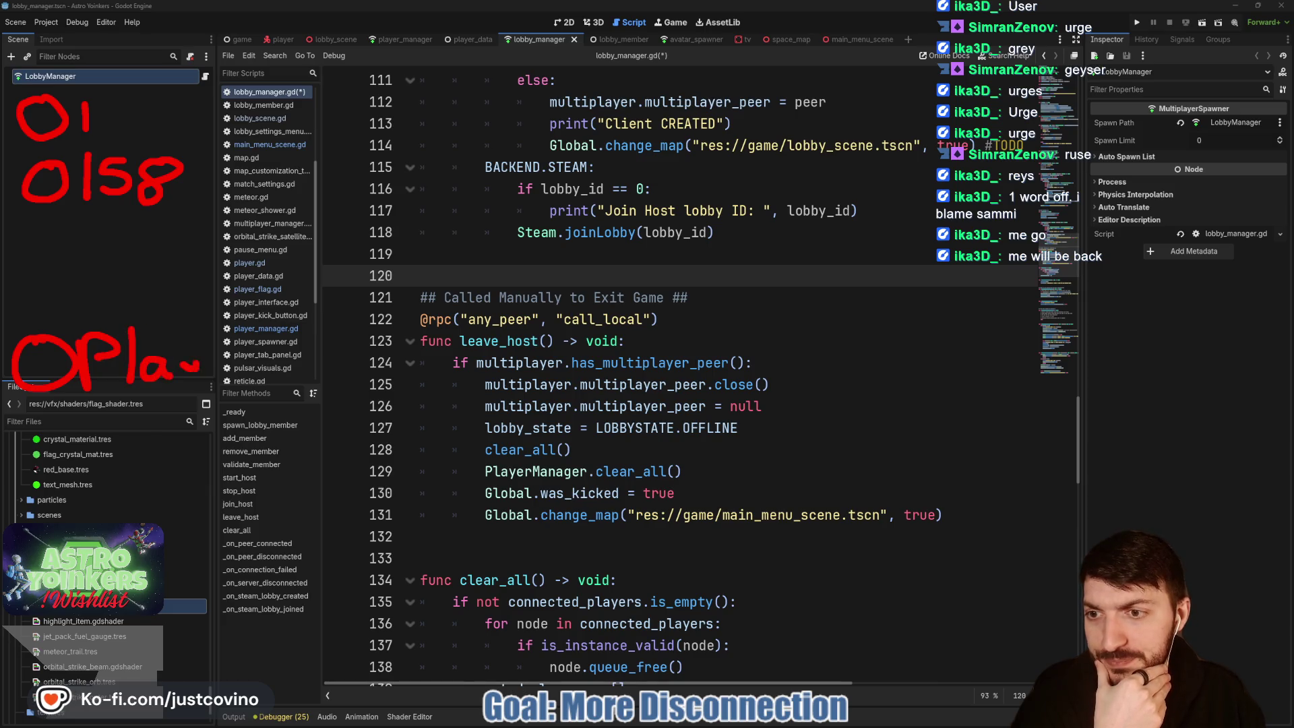
pyautogui.hotkey('ctrl', 'z')
pyautogui.hotkey('ctrl', 'z')
pyautogui.hotkey('ctrl', 'z')
pyautogui.moveTo(101, 374)
pyautogui.mouseDown()
pyautogui.moveTo(106, 330)
pyautogui.moveTo(195, 374)
pyautogui.mouseUp()
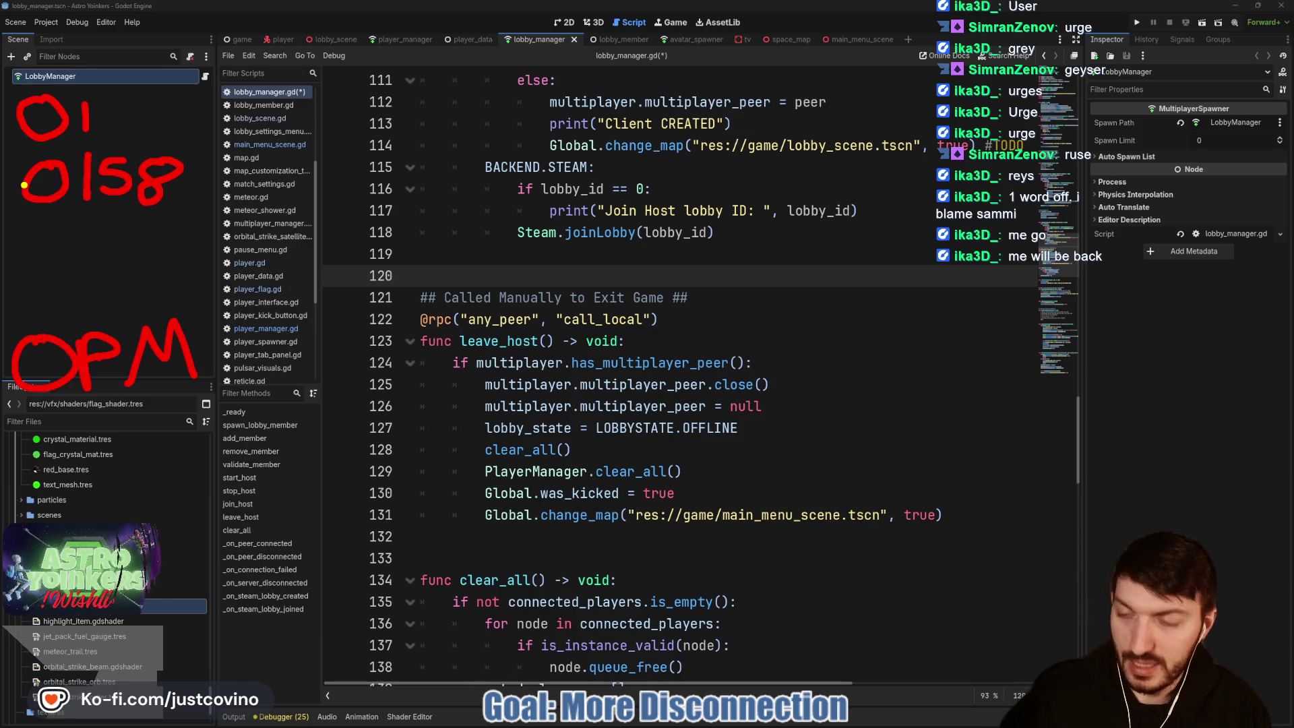
pyautogui.moveTo(15, 182); pyautogui.dragTo(145, 194)
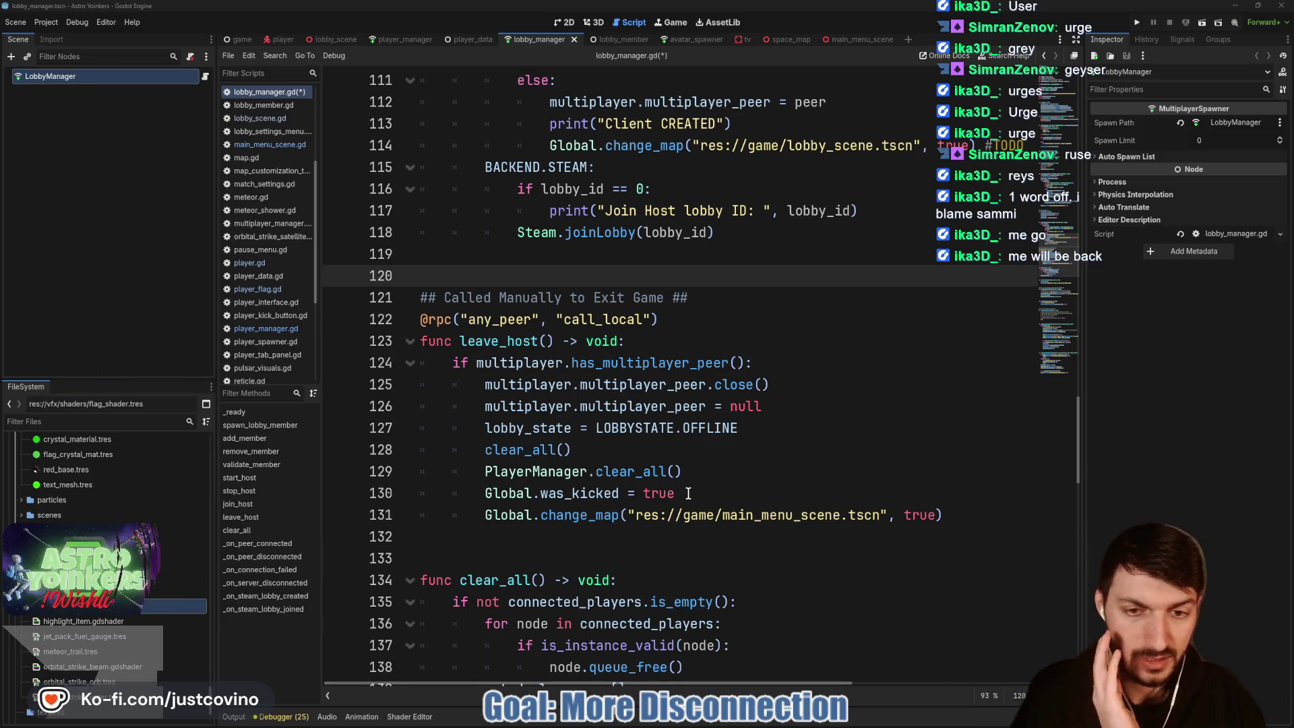
pyautogui.moveTo(688, 493); pyautogui.dragTo(507, 492)
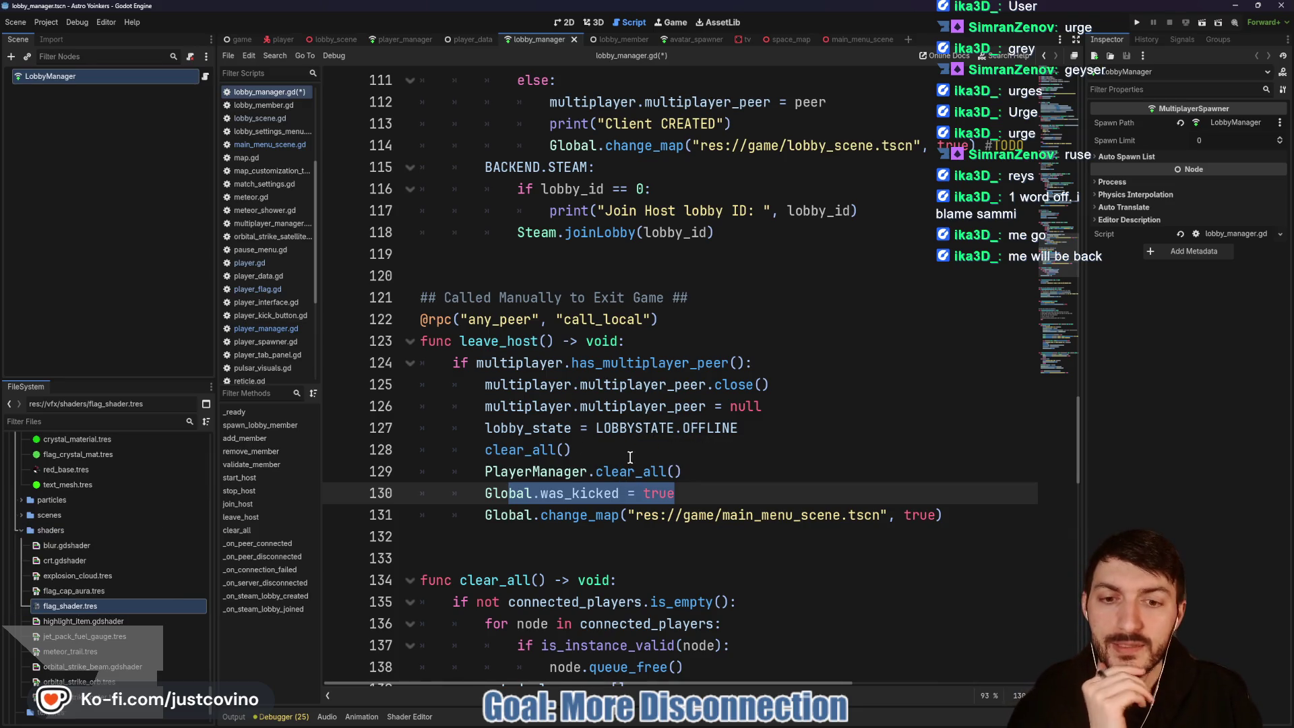
pyautogui.click(642, 483)
pyautogui.tripleClick(677, 468)
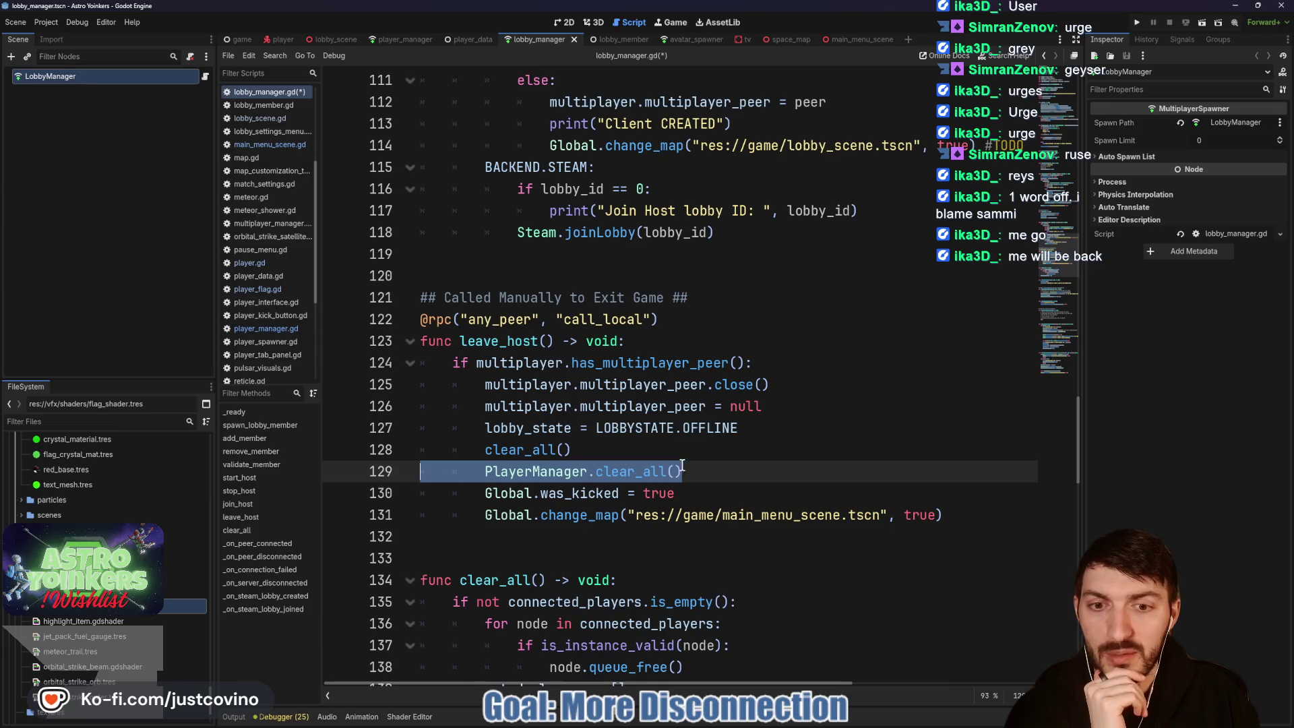
pyautogui.moveTo(606, 448); pyautogui.dragTo(467, 460)
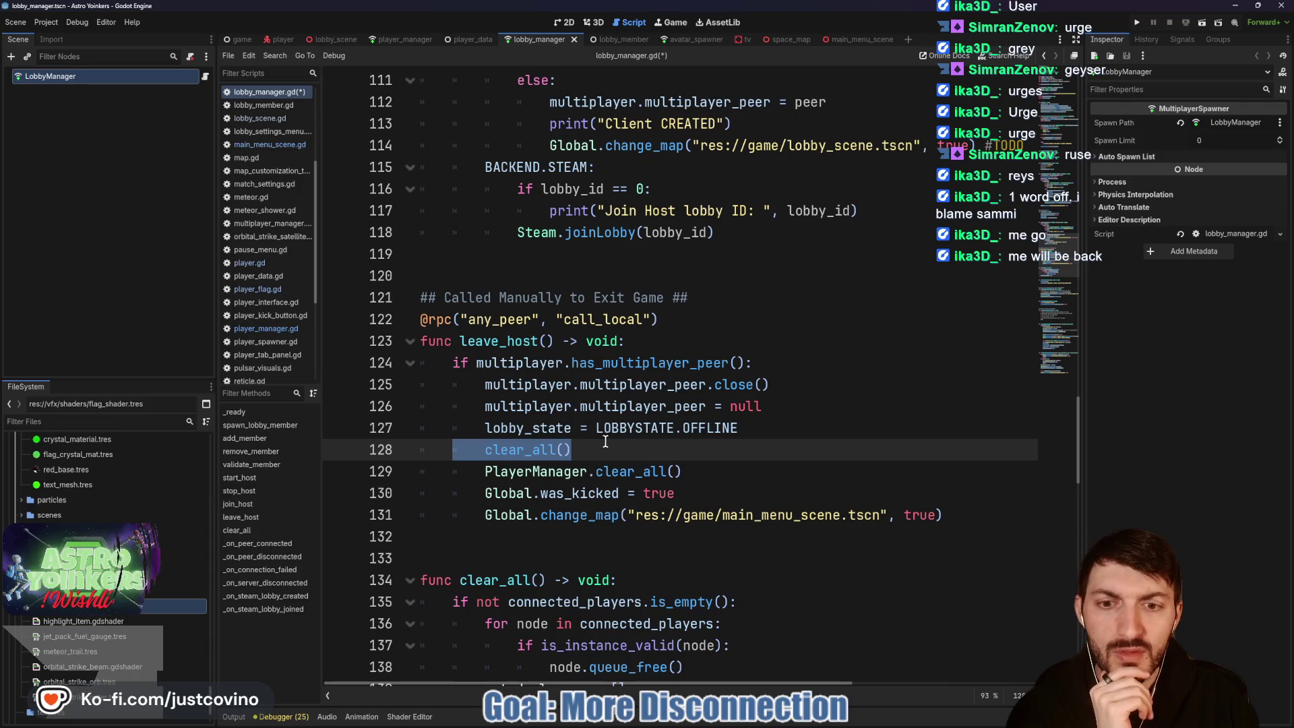
pyautogui.doubleClick(514, 452)
pyautogui.scroll(-2, 565, 457)
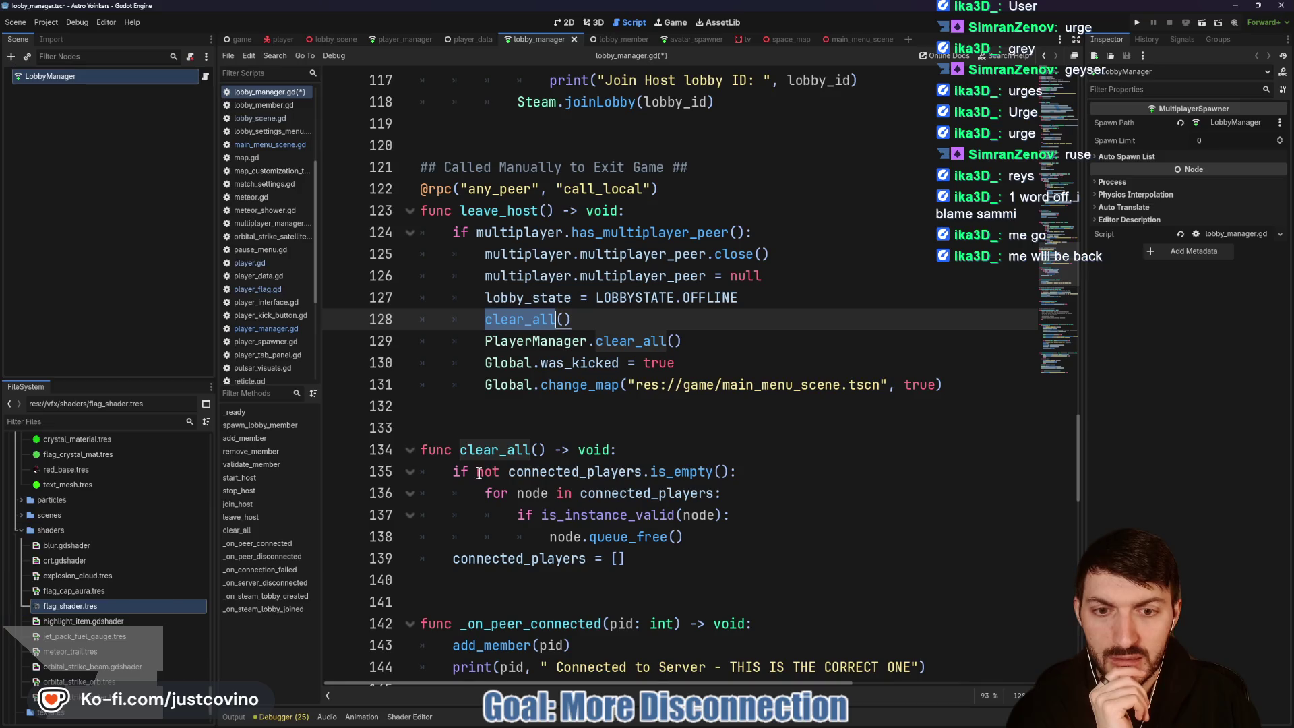
pyautogui.moveTo(467, 210); pyautogui.dragTo(733, 297)
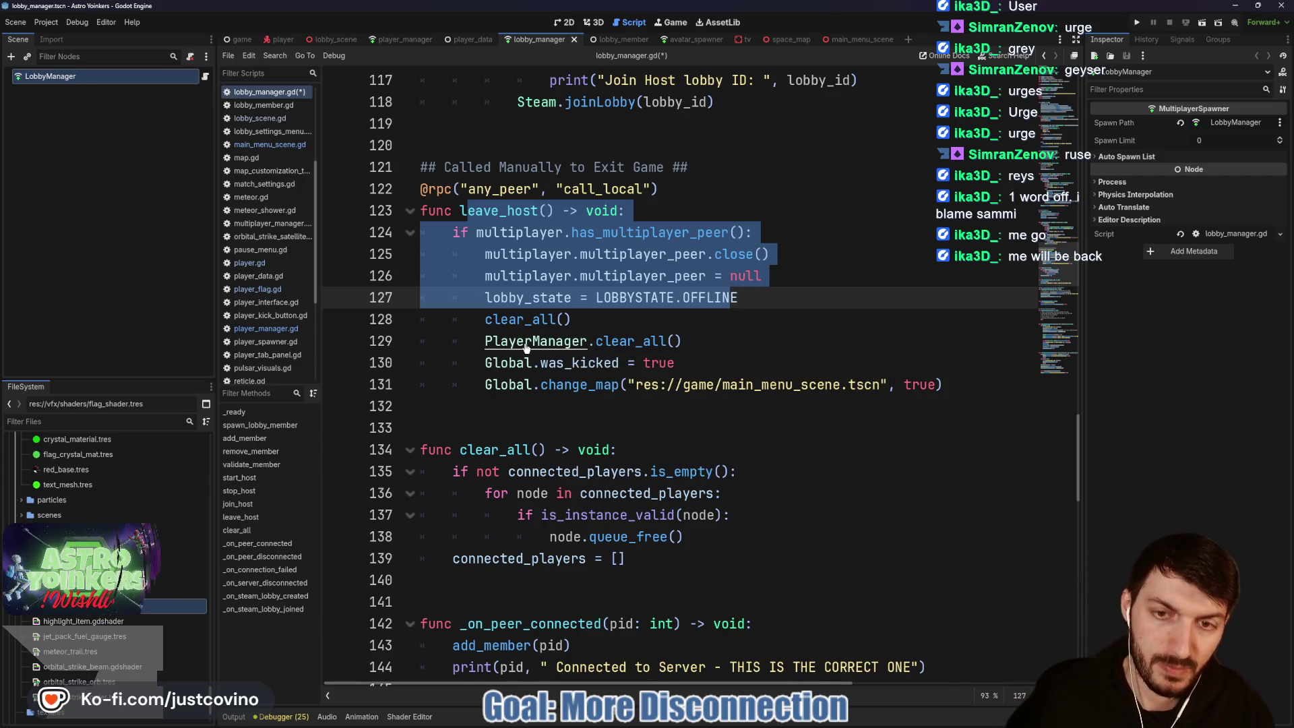
pyautogui.click(607, 319)
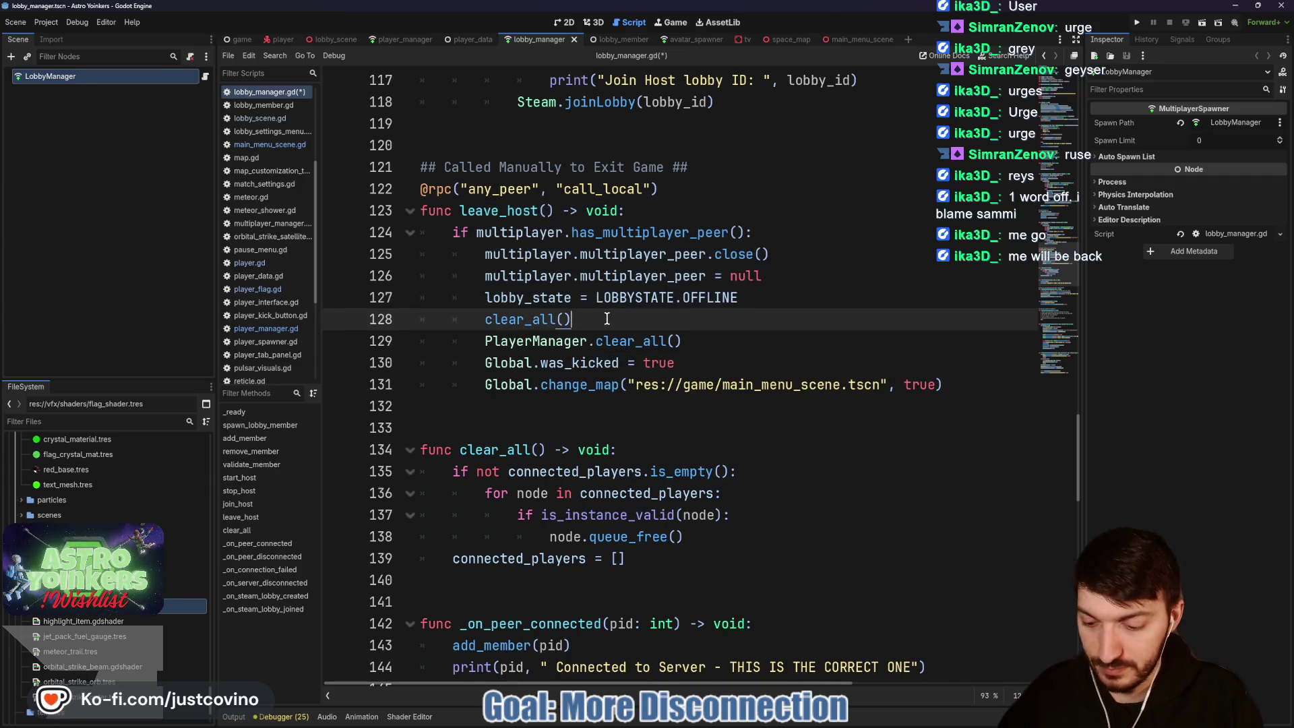
# Add '# Clears Lobby Connections' and '# Clears PlayerData' comments to lines 128 and 129
pyautogui.write('#Ce')
pyautogui.press('BackSpace')
pyautogui.press('BackSpace')
pyautogui.write('Clears Lobby Connections')
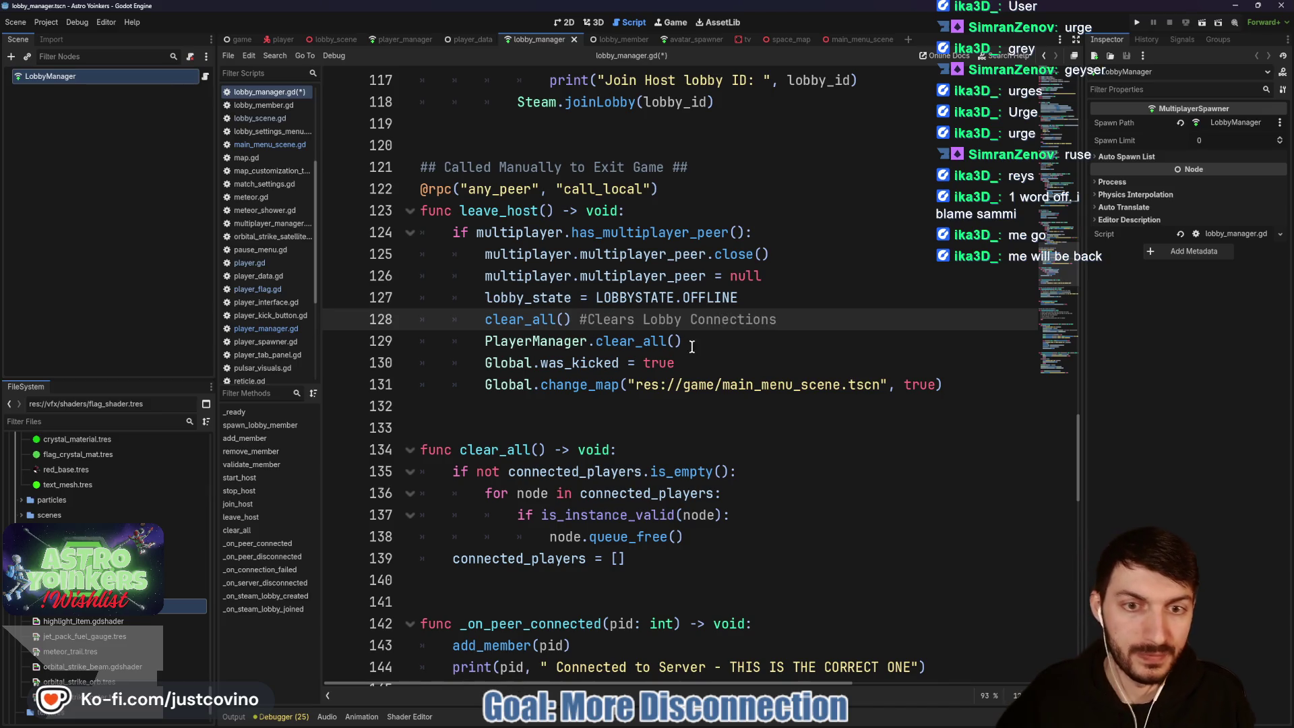
pyautogui.click(722, 341)
pyautogui.write('@')
pyautogui.press('BackSpace')
pyautogui.write('#Clears PlayerData')
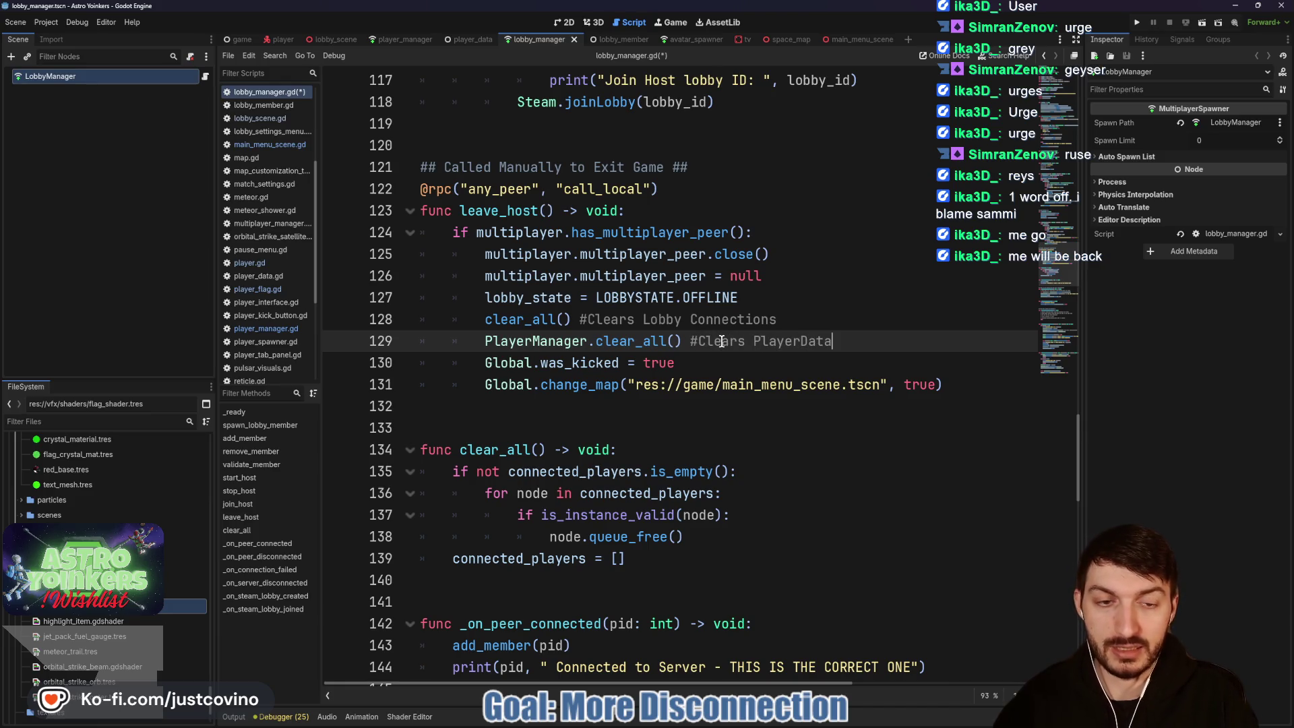
pyautogui.click(695, 341)
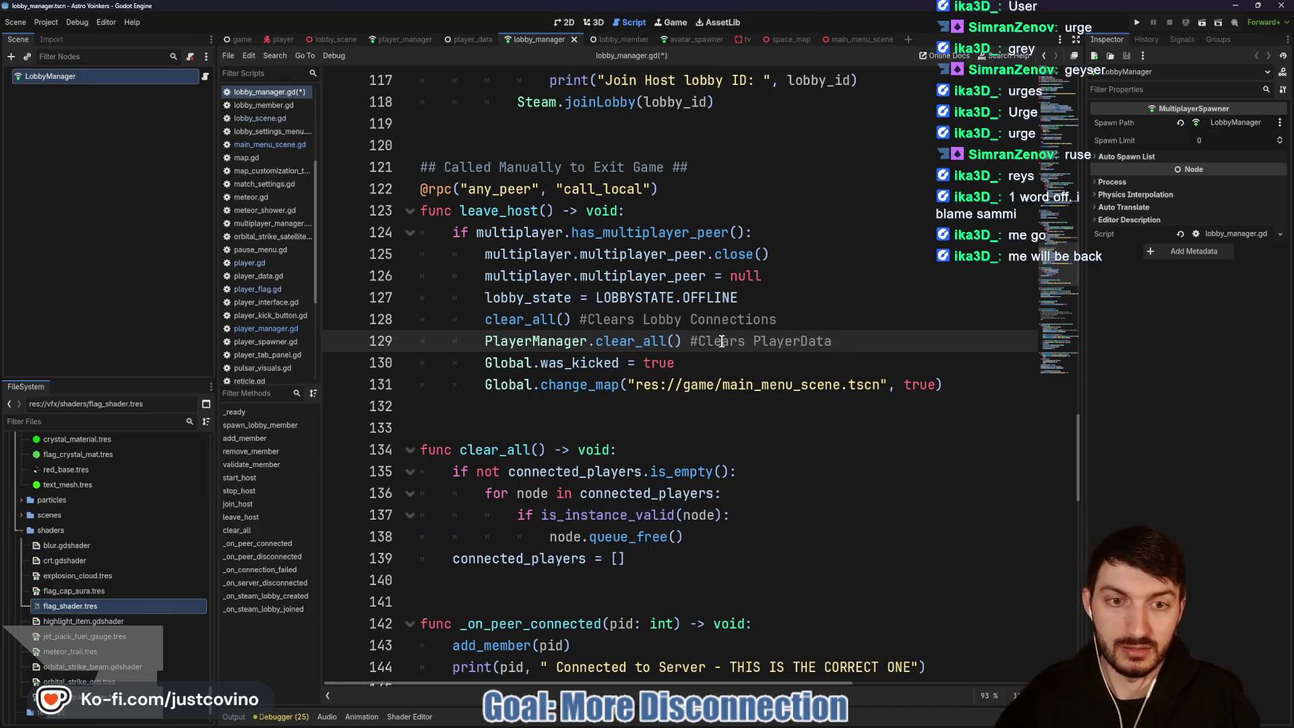
pyautogui.click(589, 319)
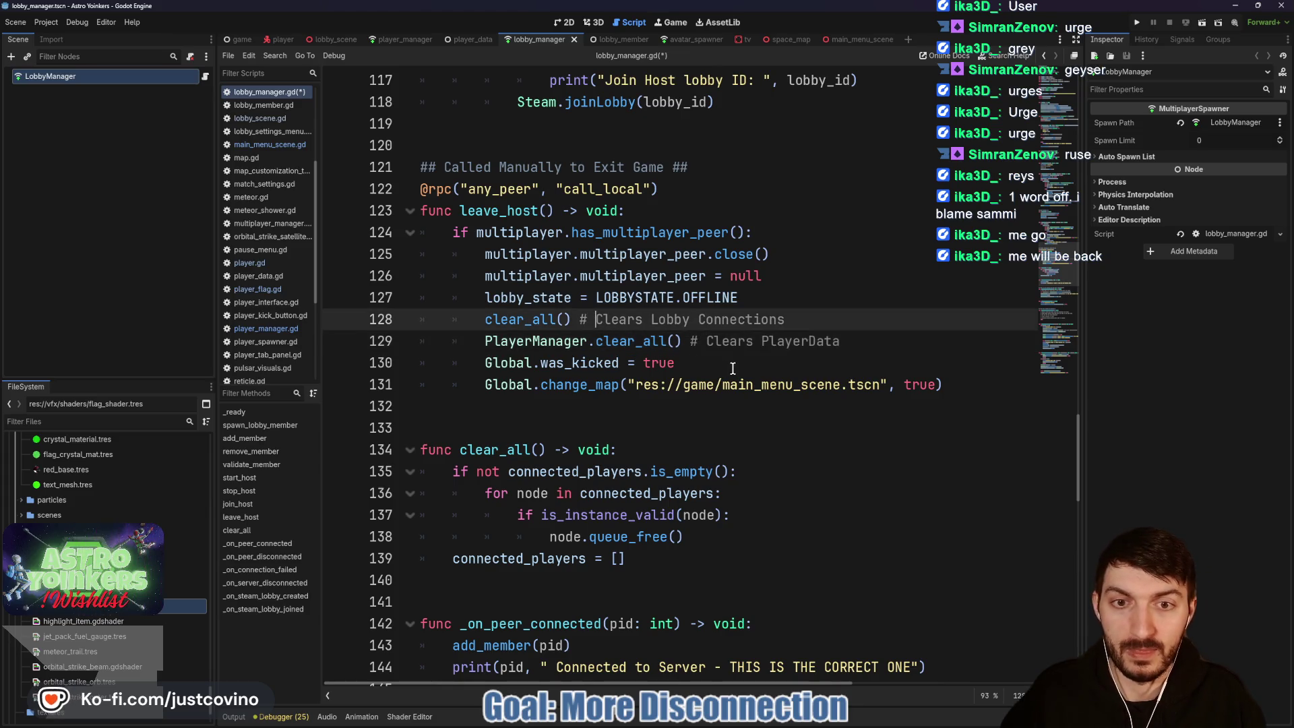
# Select the Global.was_kicked = true line 130
pyautogui.click(726, 364)
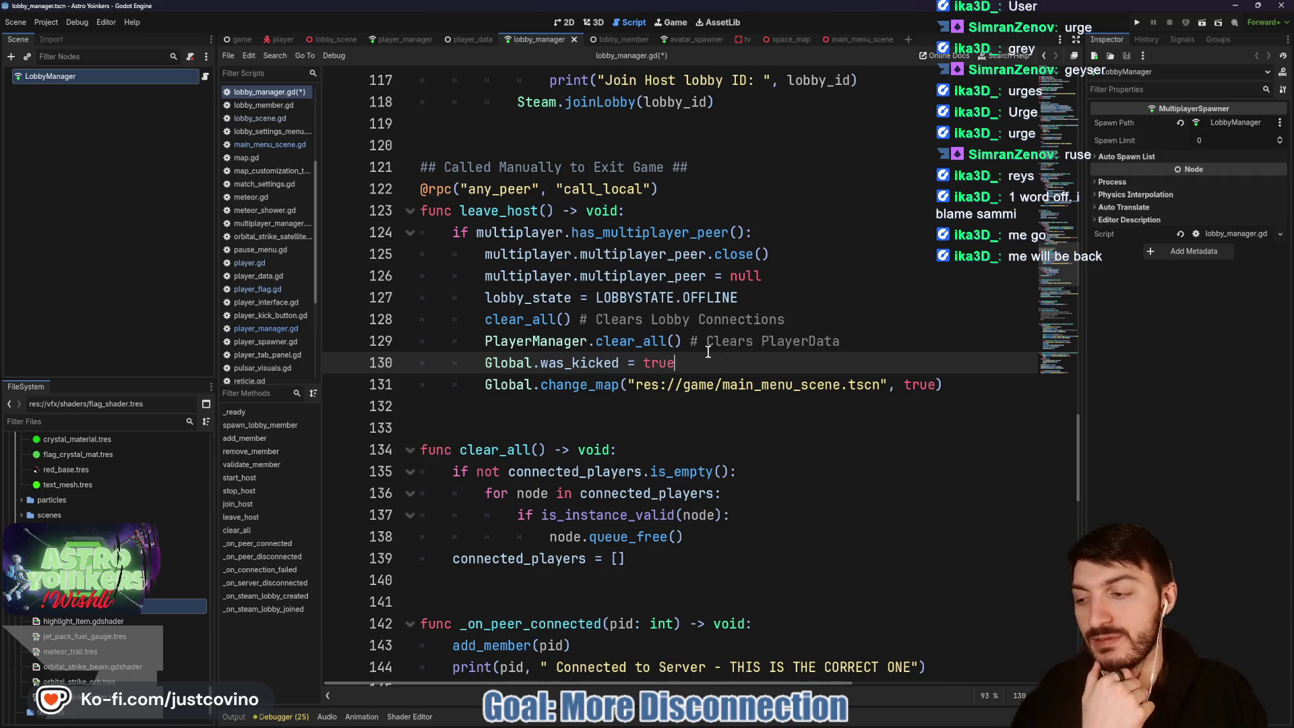
pyautogui.moveTo(696, 378)
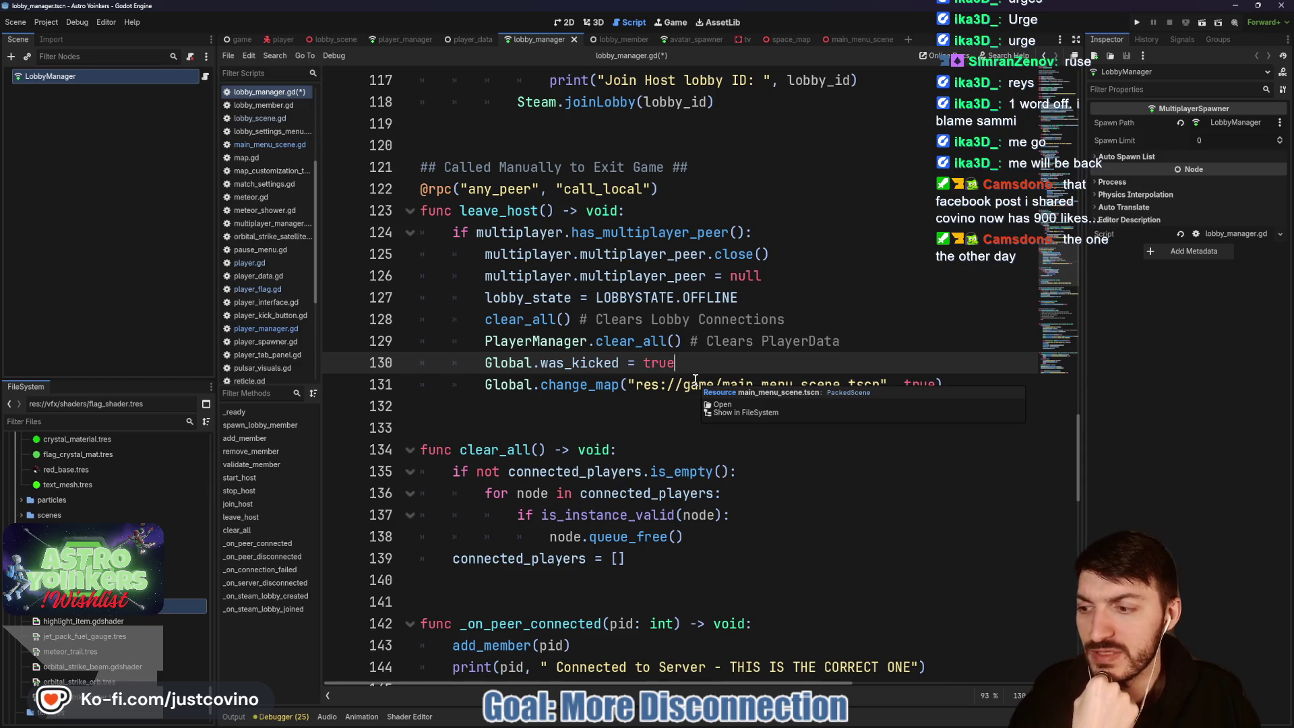
pyautogui.moveTo(675, 363); pyautogui.dragTo(644, 363)
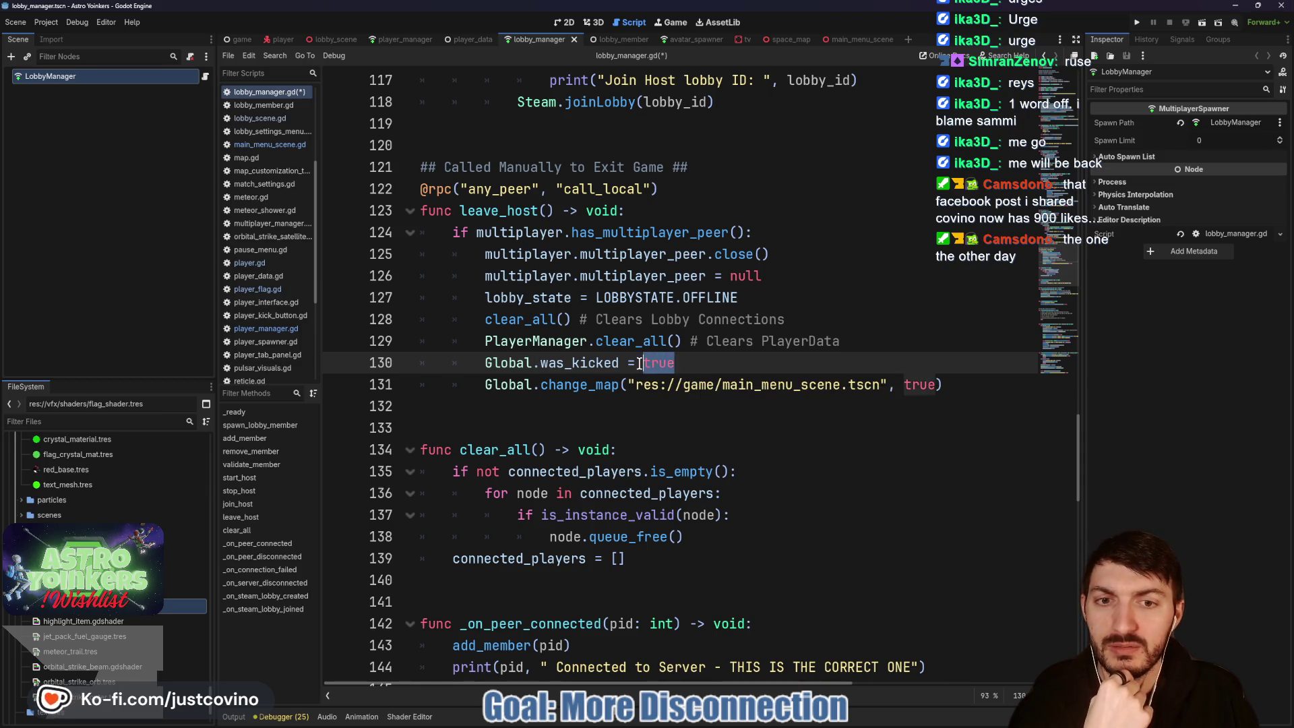
pyautogui.click(706, 362)
pyautogui.hotkey('shift', 'Home')
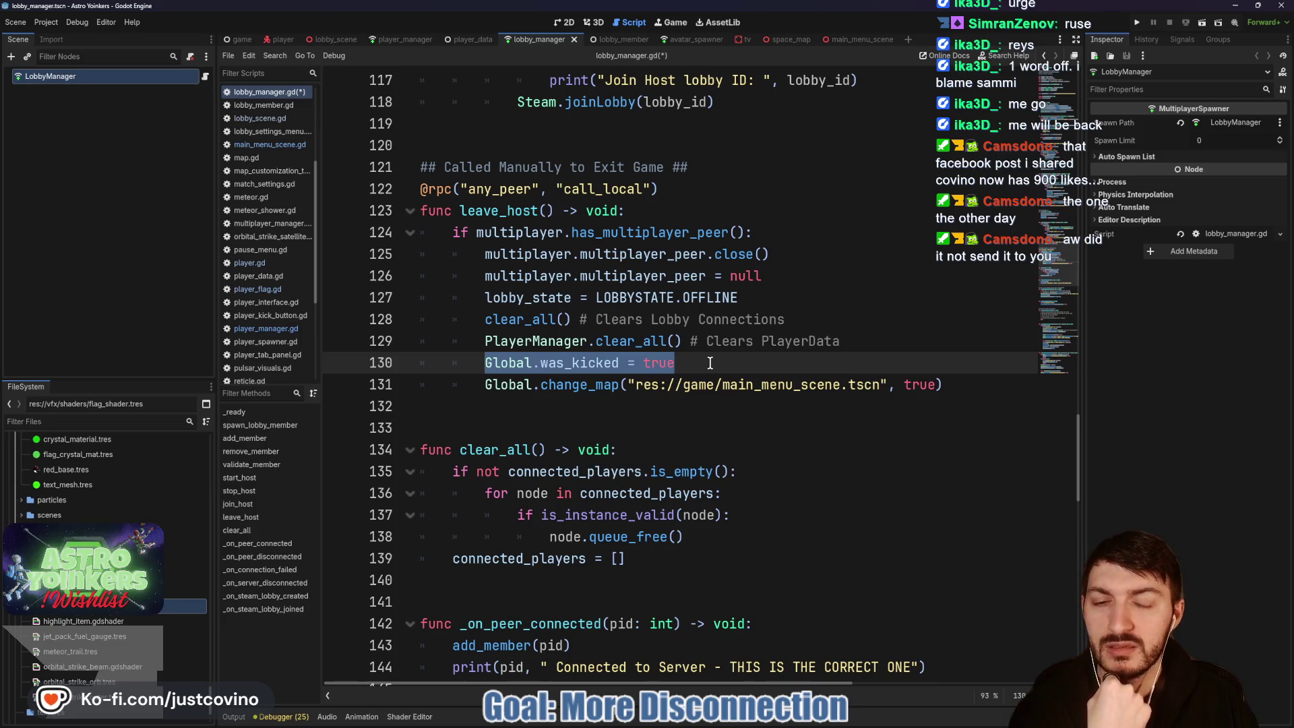
pyautogui.scroll(-2, 689, 366)
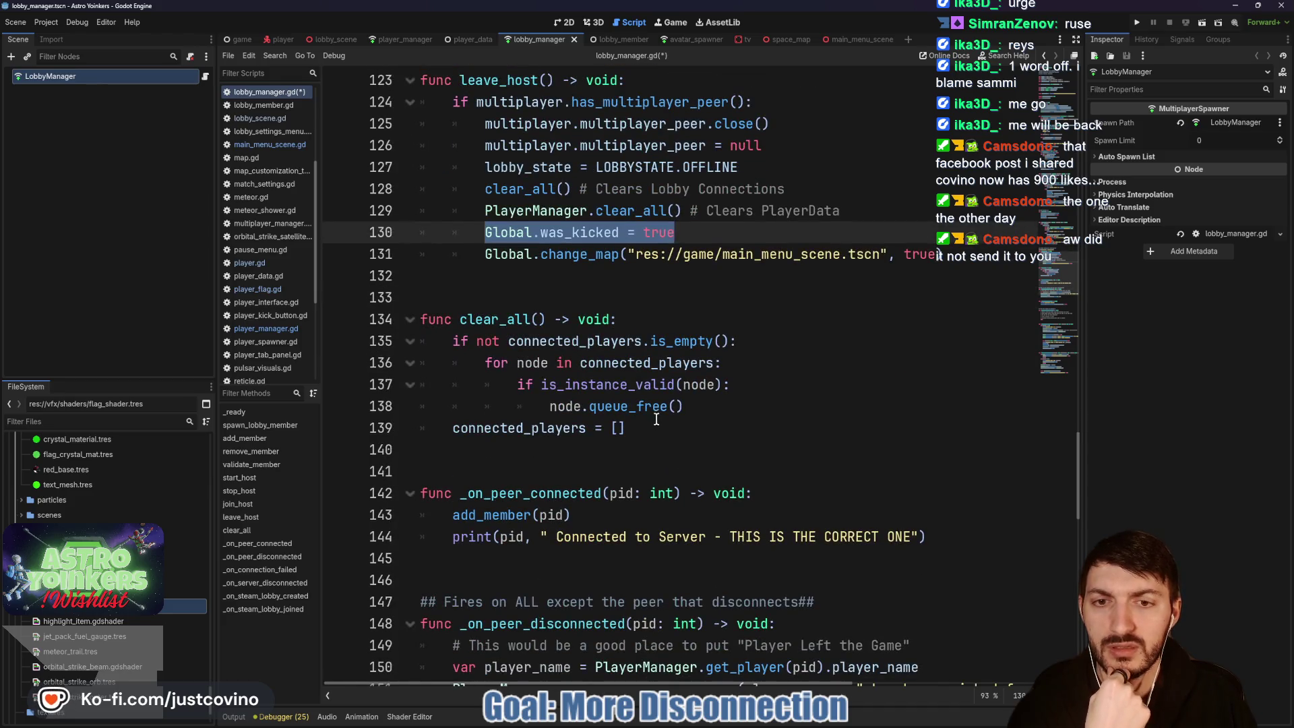
pyautogui.scroll(2, 658, 418)
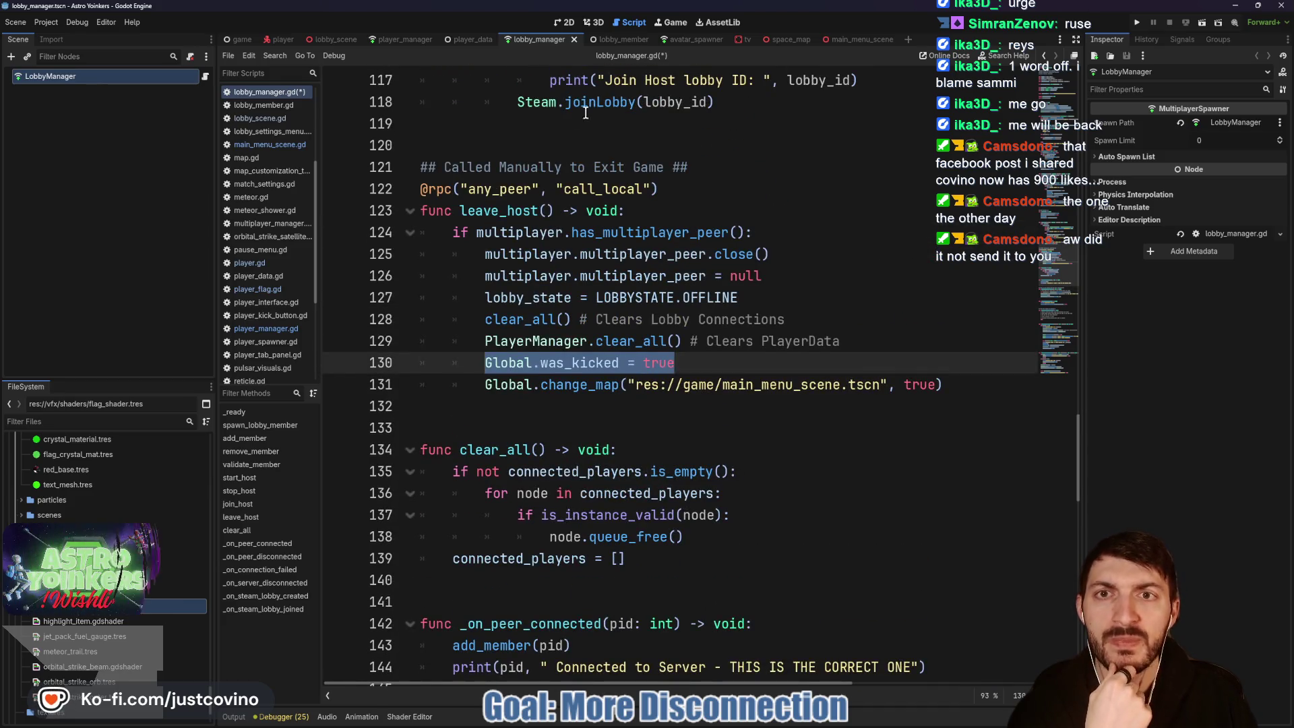
# In the player scene, expand UserInterface and open TabMenu's script tab_menu.gd
pyautogui.click(281, 39)
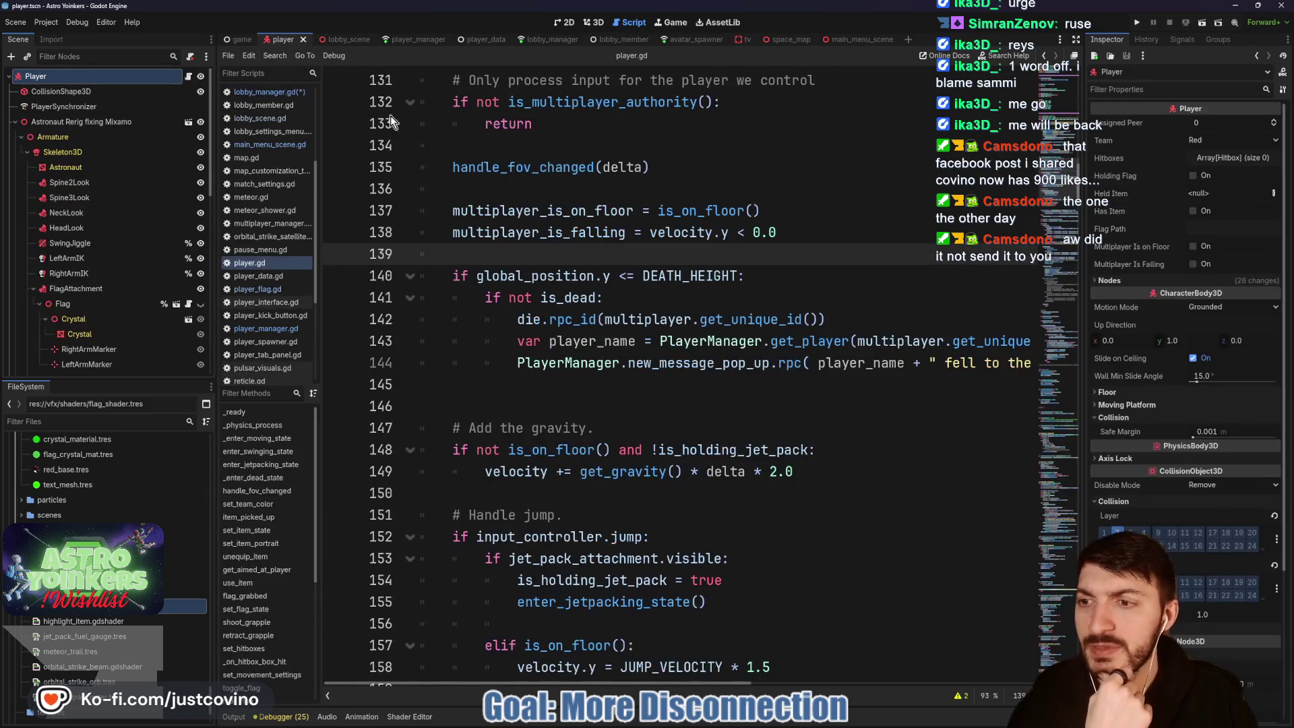
pyautogui.scroll(5, 74, 281)
pyautogui.click(15, 307)
pyautogui.scroll(-5, 127, 292)
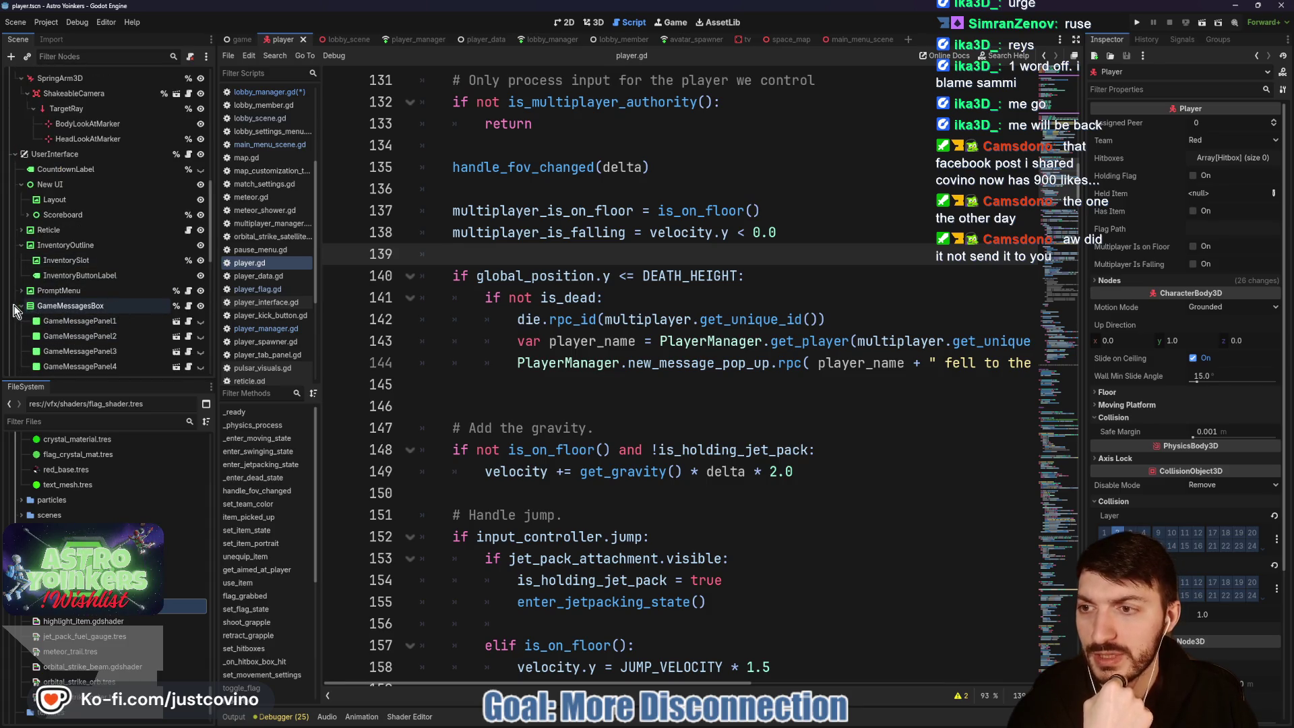
pyautogui.scroll(-3, 95, 294)
pyautogui.click(22, 230)
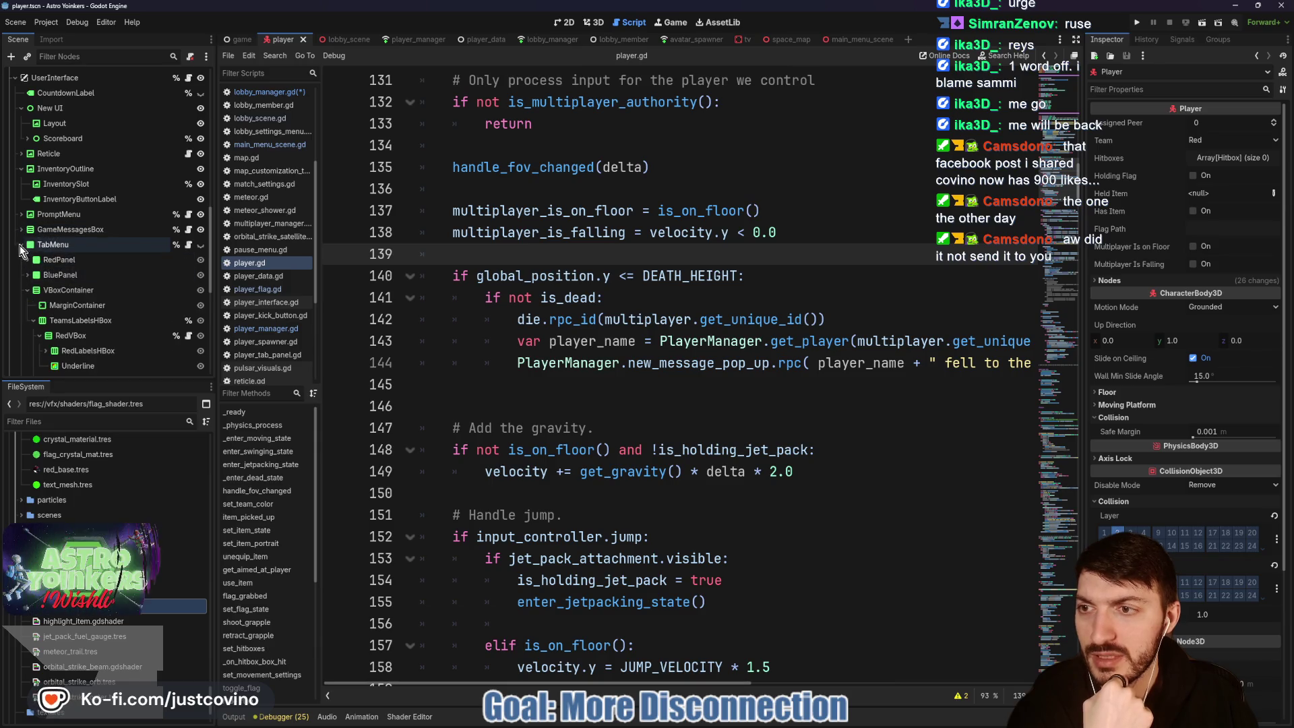
pyautogui.click(189, 246)
pyautogui.scroll(-3, 135, 334)
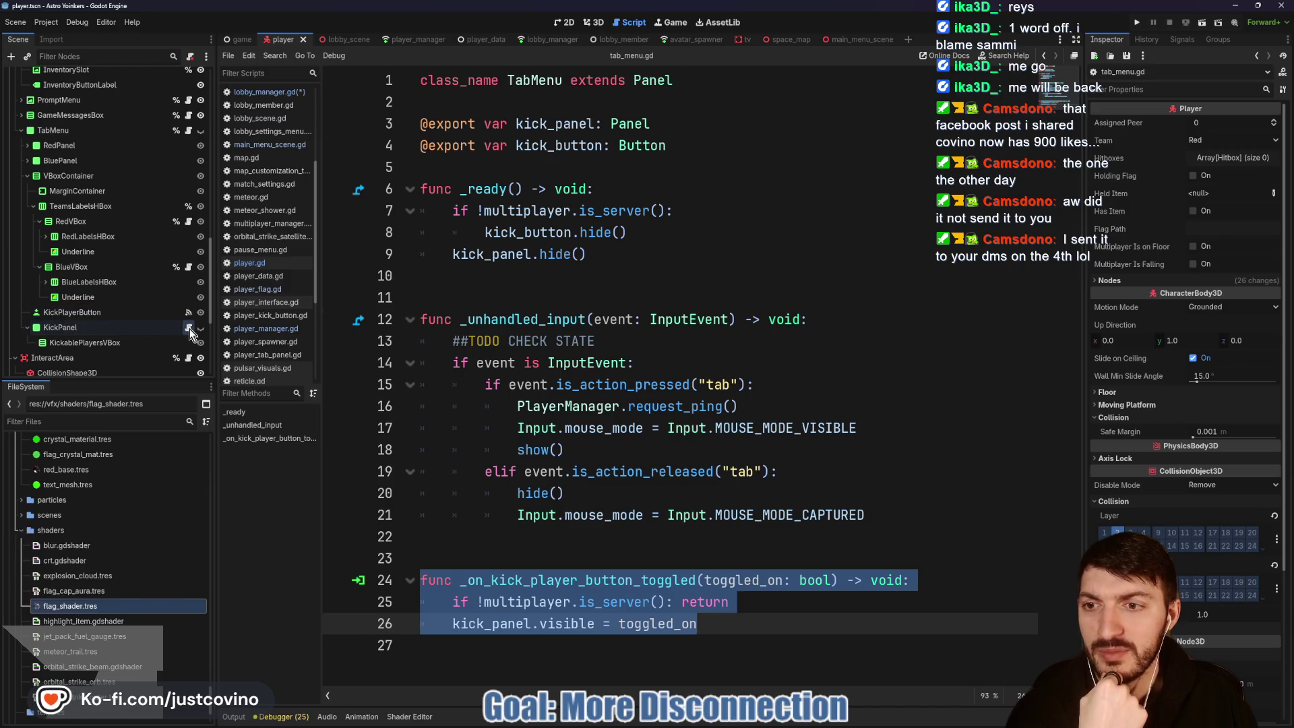
# Review tab_menu.gd's request_ping call and the kick button handler's kick_panel visibility line
pyautogui.click(189, 328)
pyautogui.scroll(-1, 613, 307)
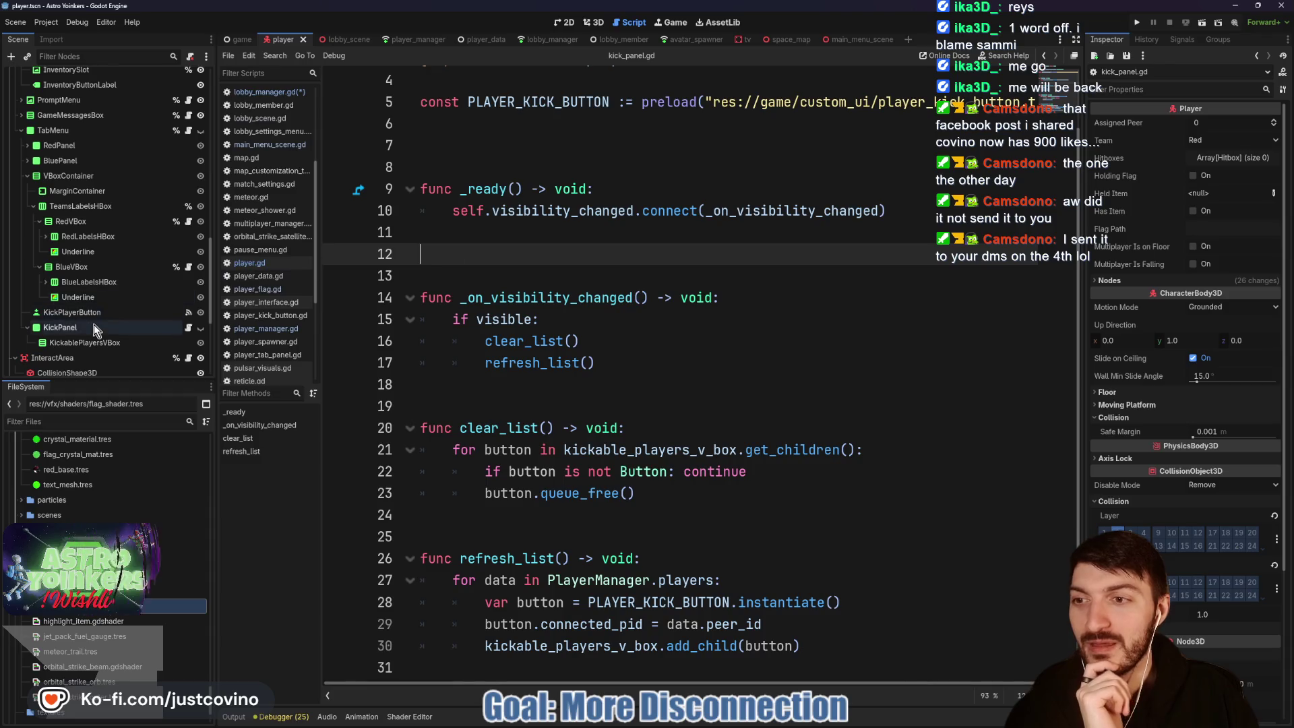
pyautogui.scroll(2, 148, 250)
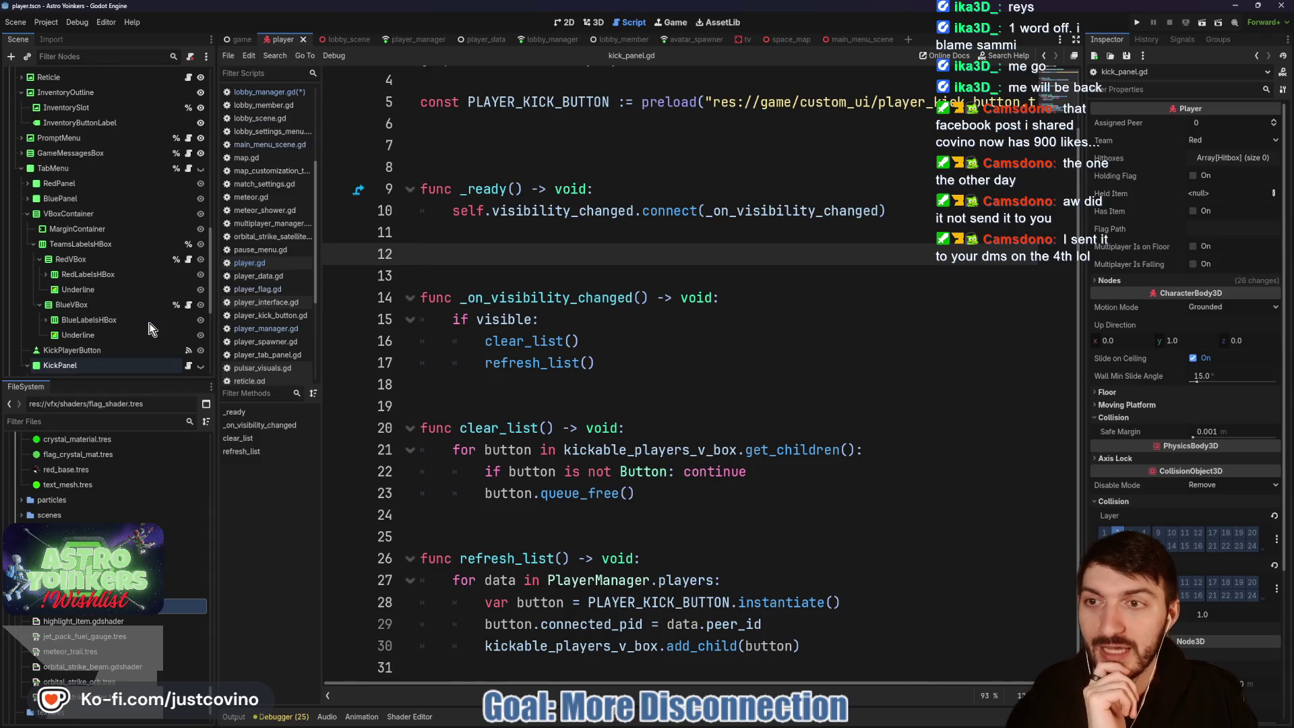
pyautogui.click(189, 168)
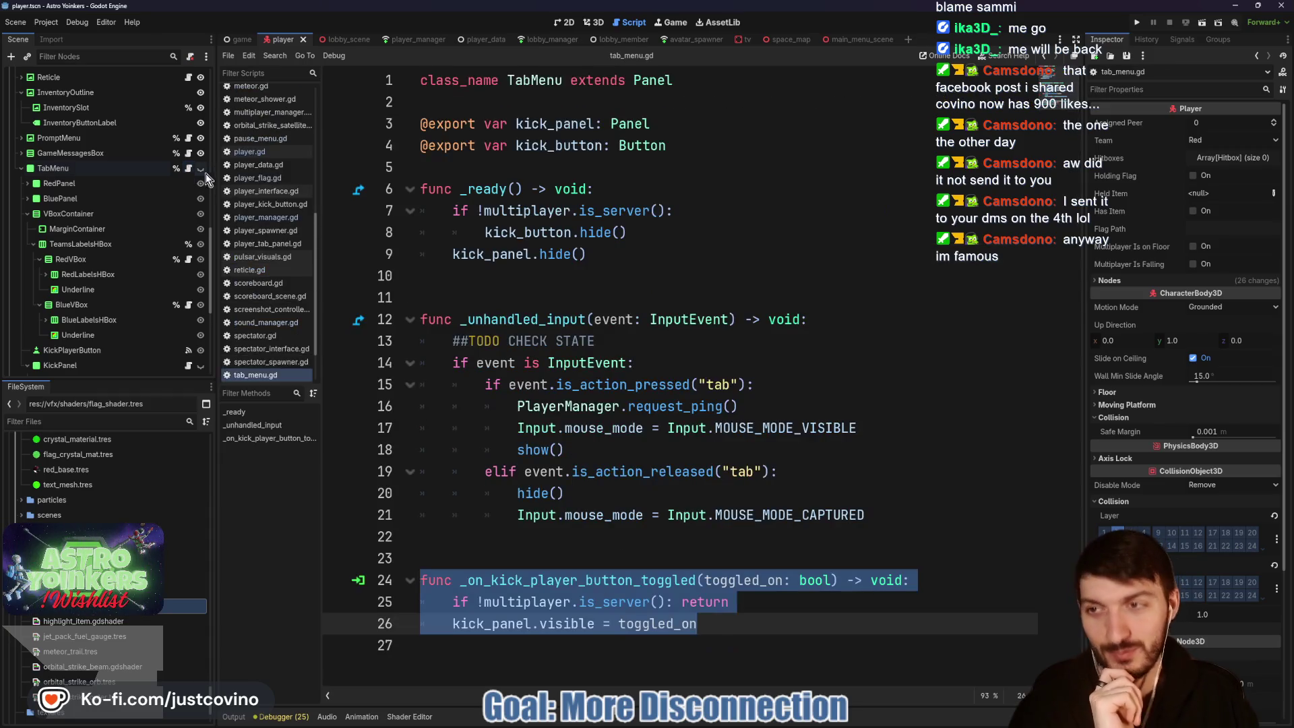
pyautogui.click(721, 548)
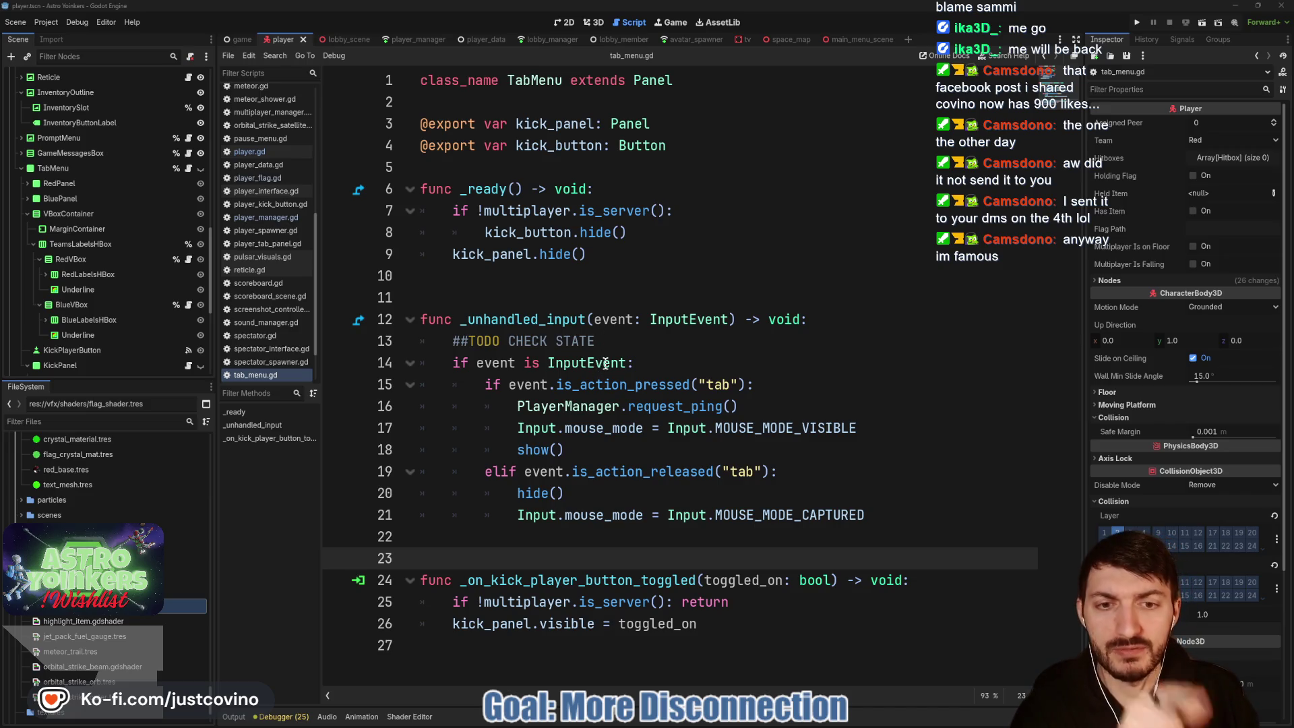
pyautogui.moveTo(761, 385); pyautogui.dragTo(465, 397)
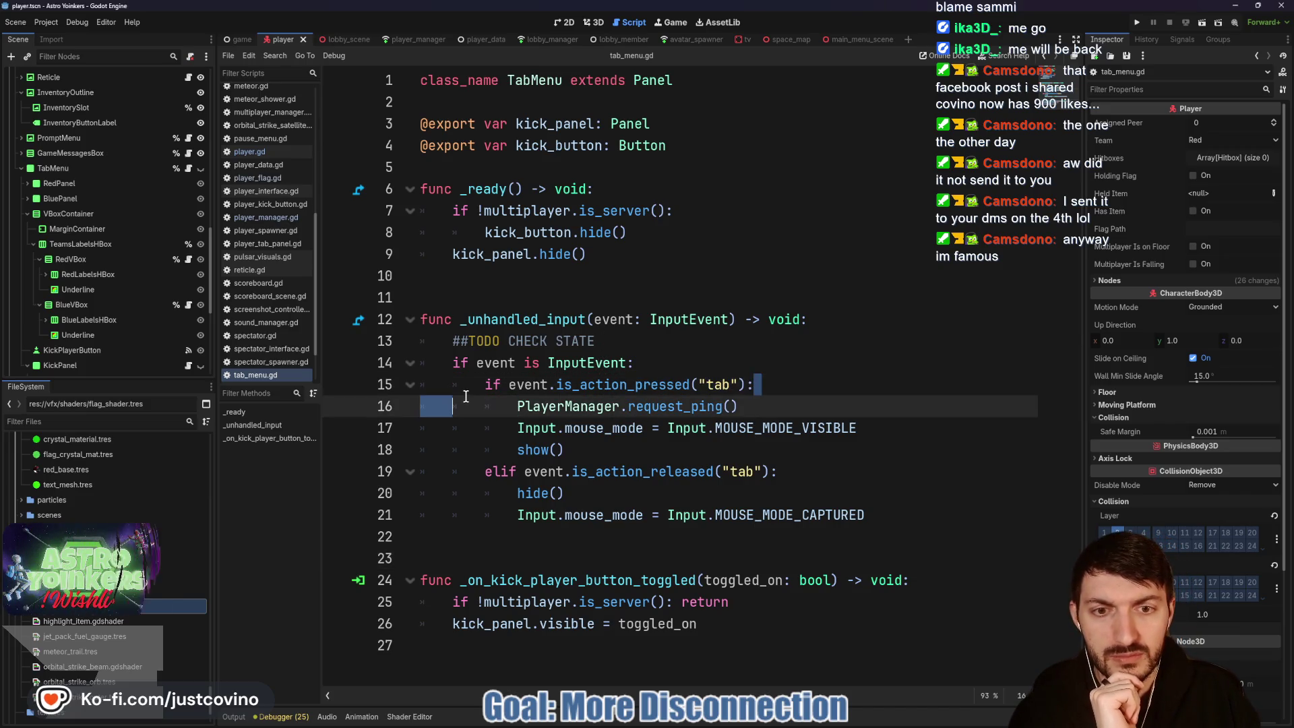
pyautogui.click(755, 404)
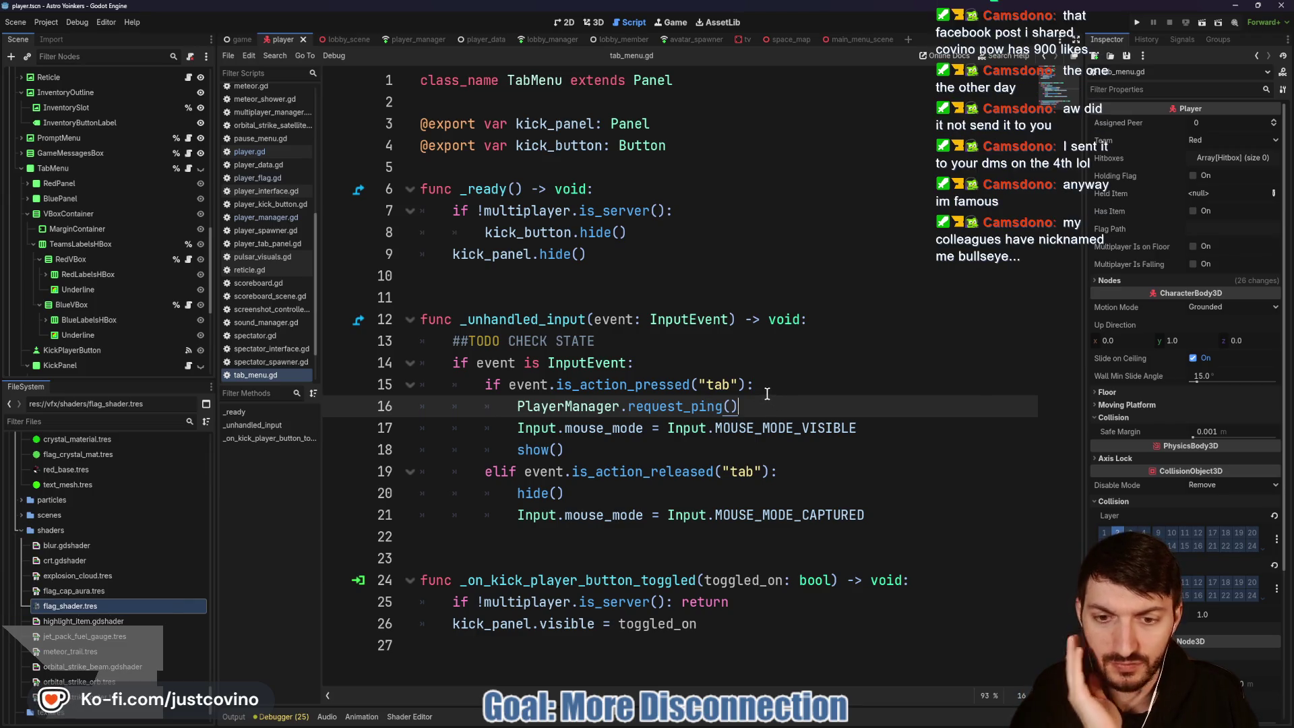
pyautogui.click(602, 581)
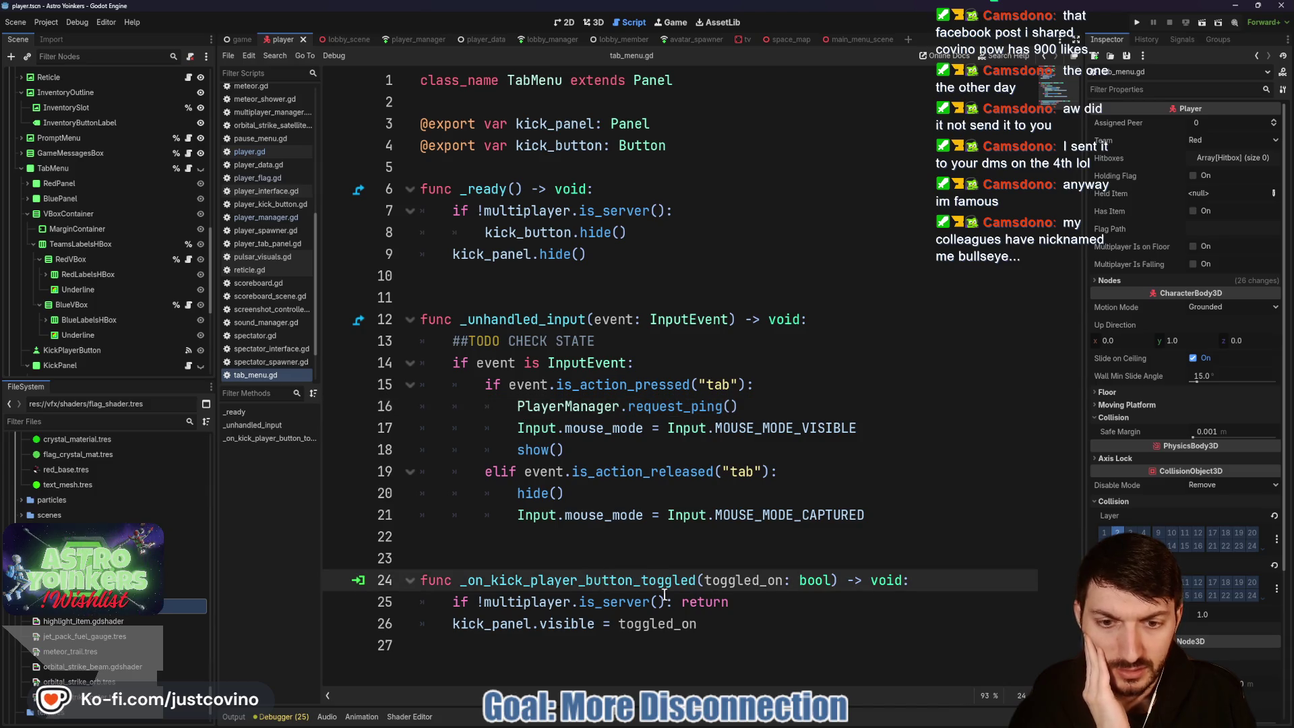
pyautogui.moveTo(726, 624); pyautogui.dragTo(440, 613)
pyautogui.scroll(-3, 95, 345)
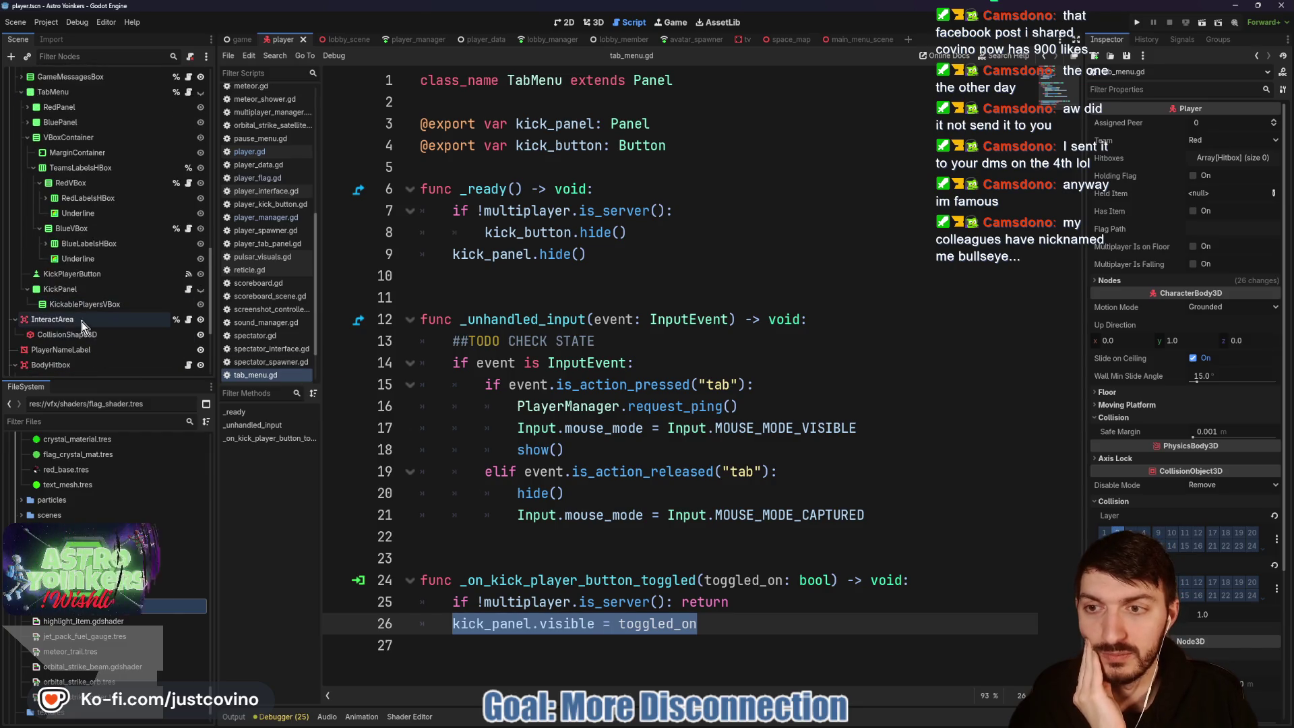
# Review kick_panel.gd's clear_list and refresh_list calls and the refresh_list loop body, lines 27–30
pyautogui.click(188, 289)
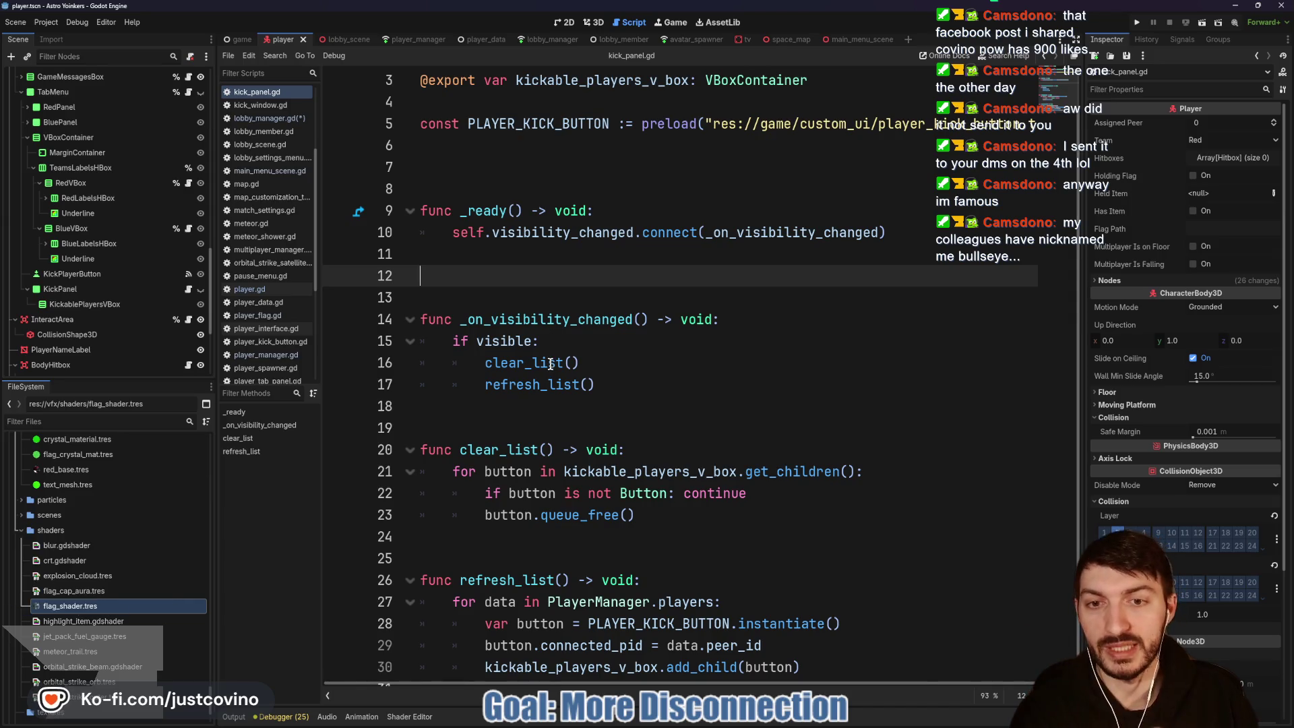
pyautogui.scroll(-1, 552, 364)
pyautogui.click(614, 334)
pyautogui.moveTo(614, 335); pyautogui.dragTo(400, 330)
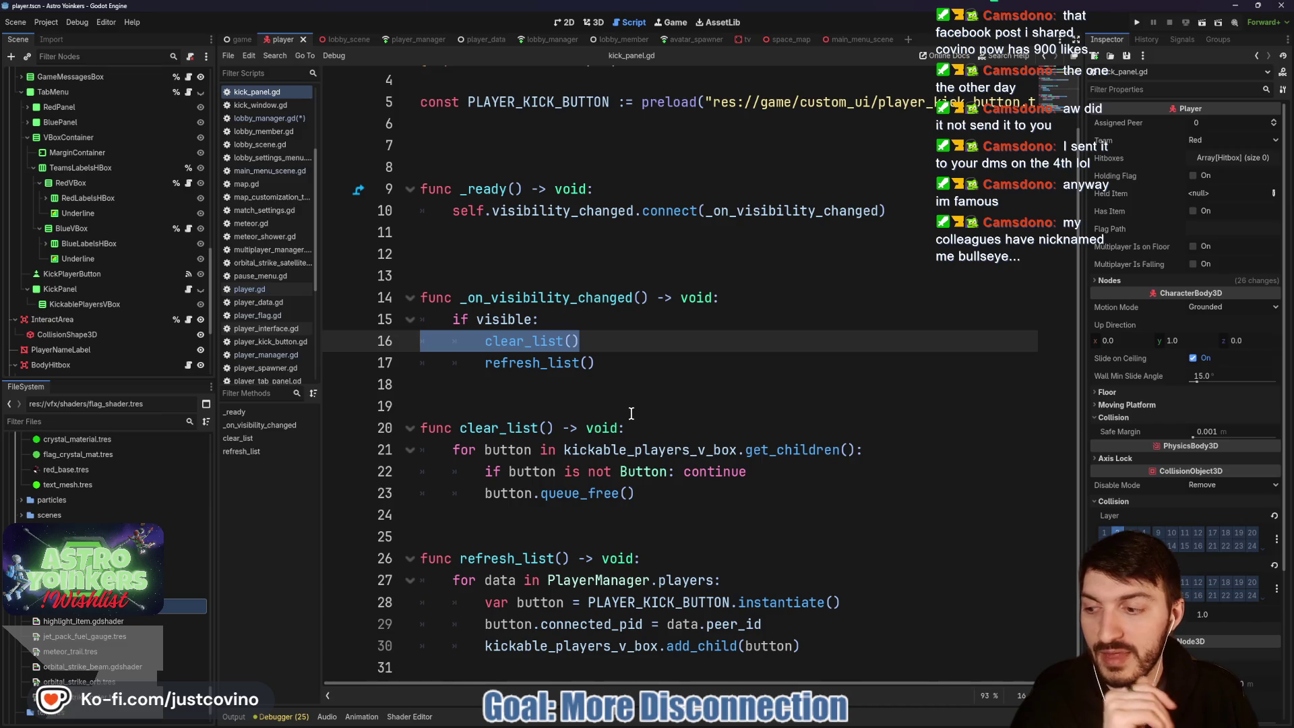
pyautogui.moveTo(609, 366); pyautogui.dragTo(453, 362)
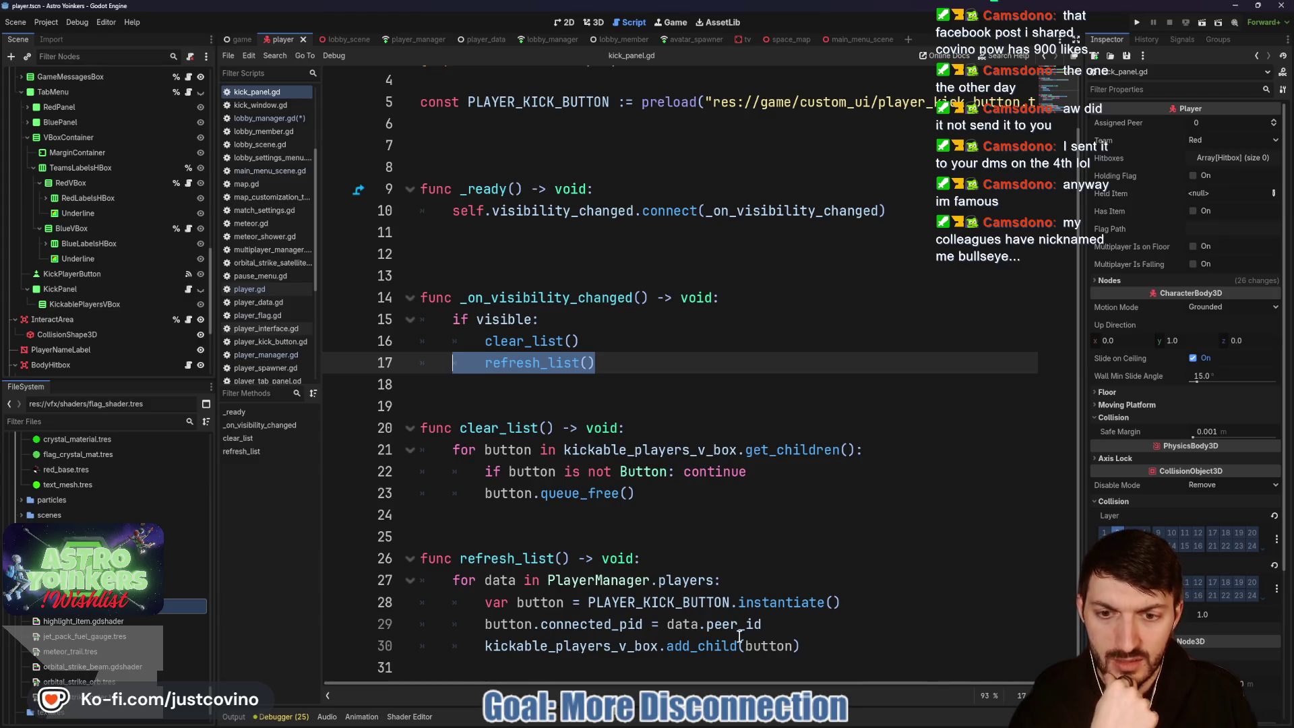
pyautogui.click(623, 663)
pyautogui.moveTo(800, 646)
pyautogui.mouseDown()
pyautogui.moveTo(728, 646)
pyautogui.moveTo(426, 590)
pyautogui.mouseUp()
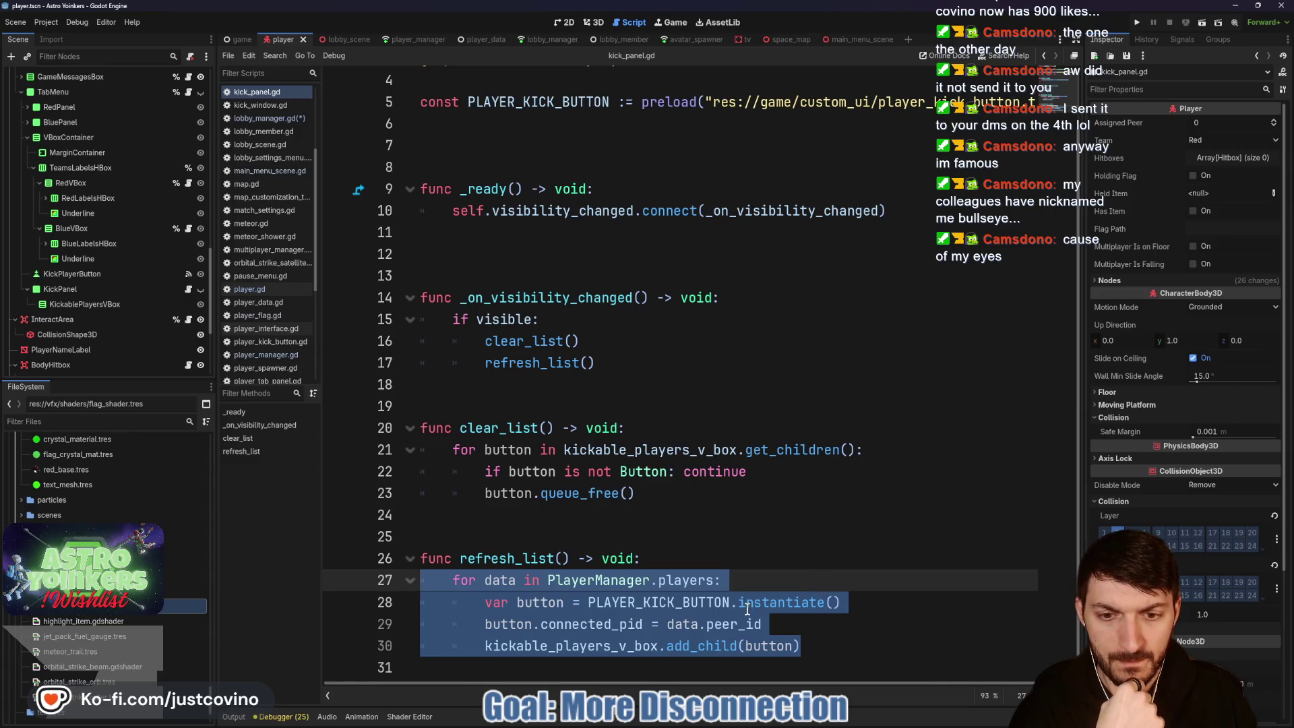
pyautogui.moveTo(916, 606); pyautogui.dragTo(449, 606)
pyautogui.moveTo(820, 630); pyautogui.dragTo(395, 628)
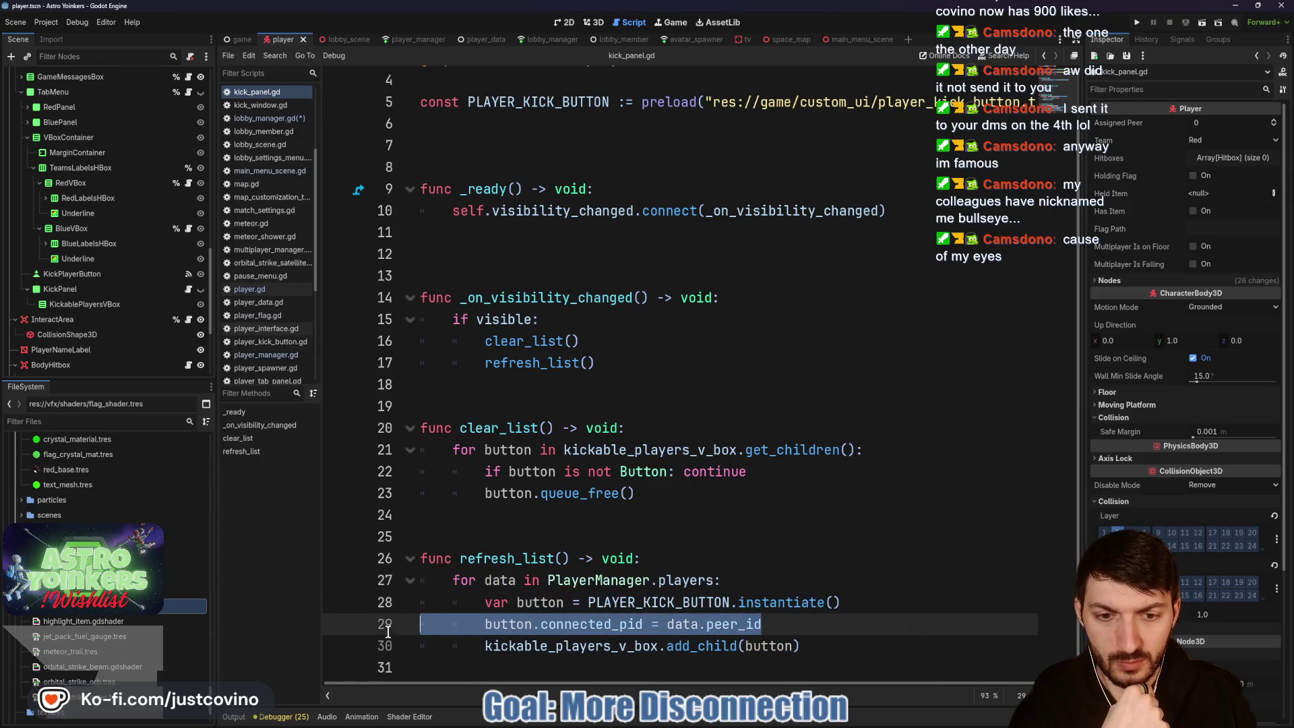
pyautogui.moveTo(827, 639); pyautogui.dragTo(419, 645)
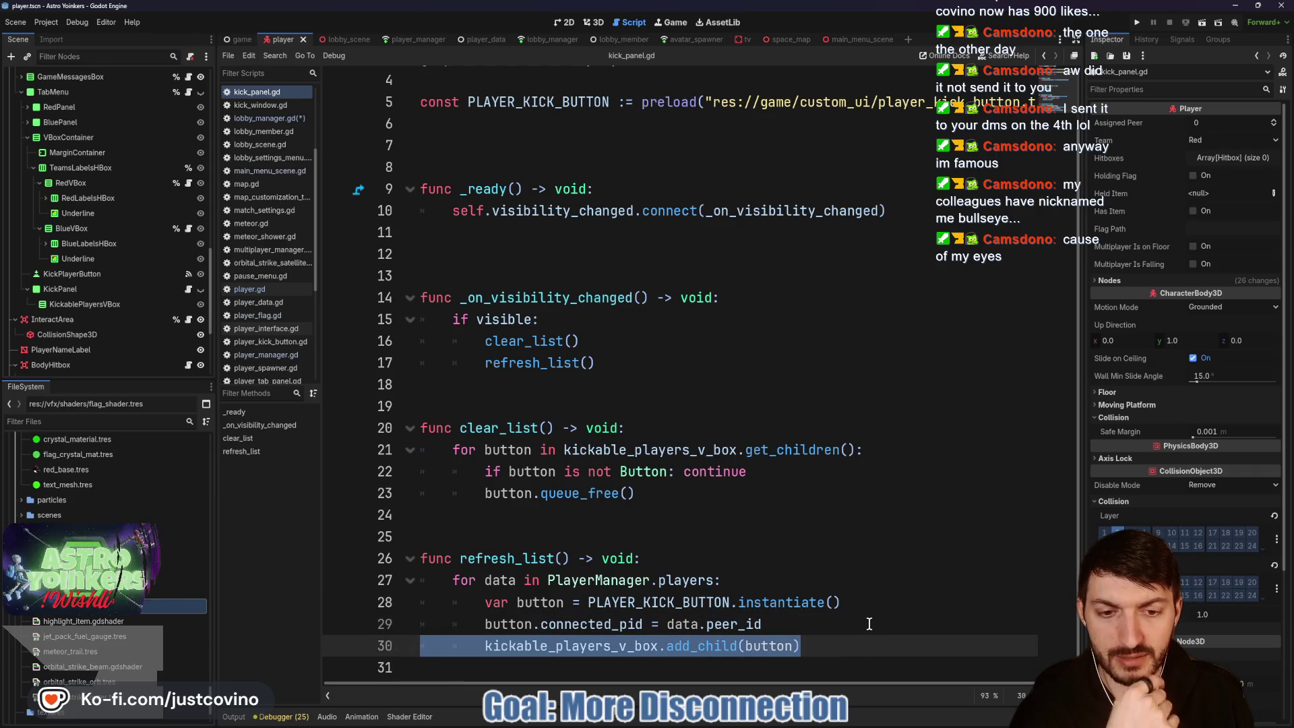
# Hide the KickPanel node in the 2D view, then return to kick_panel.gd
pyautogui.click(572, 24)
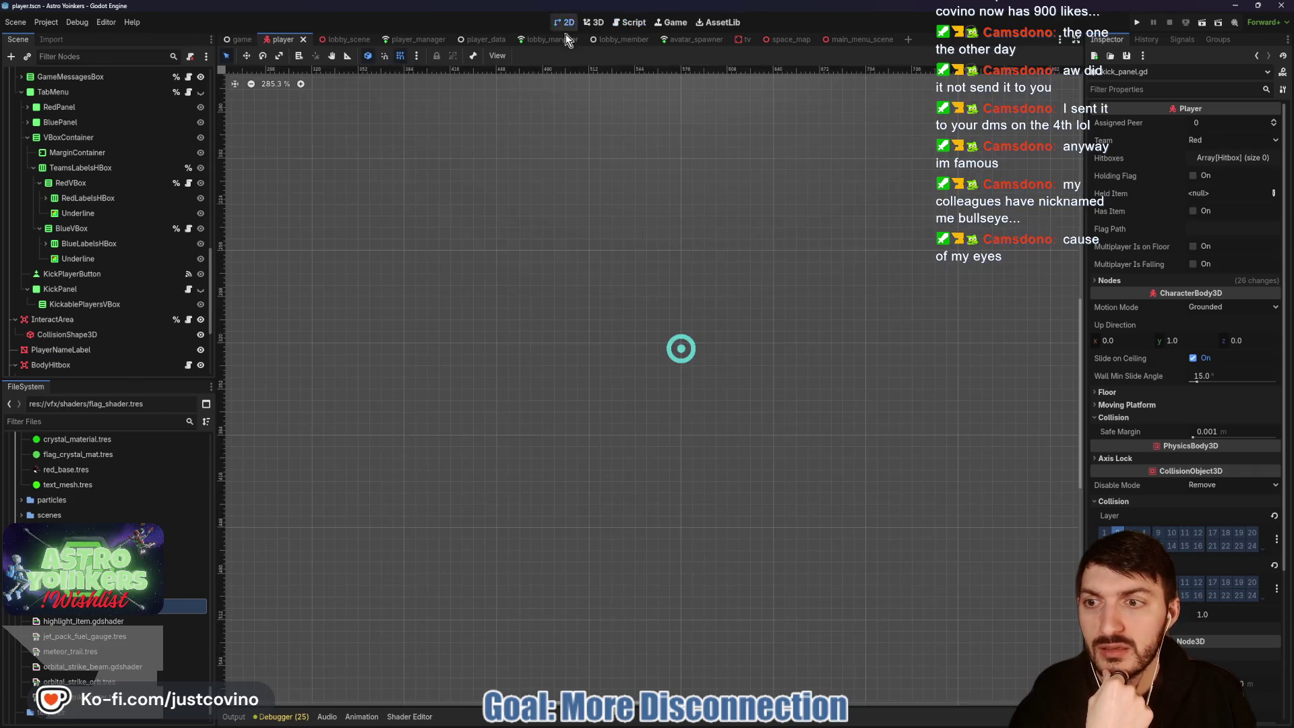
pyautogui.click(200, 288)
pyautogui.click(629, 24)
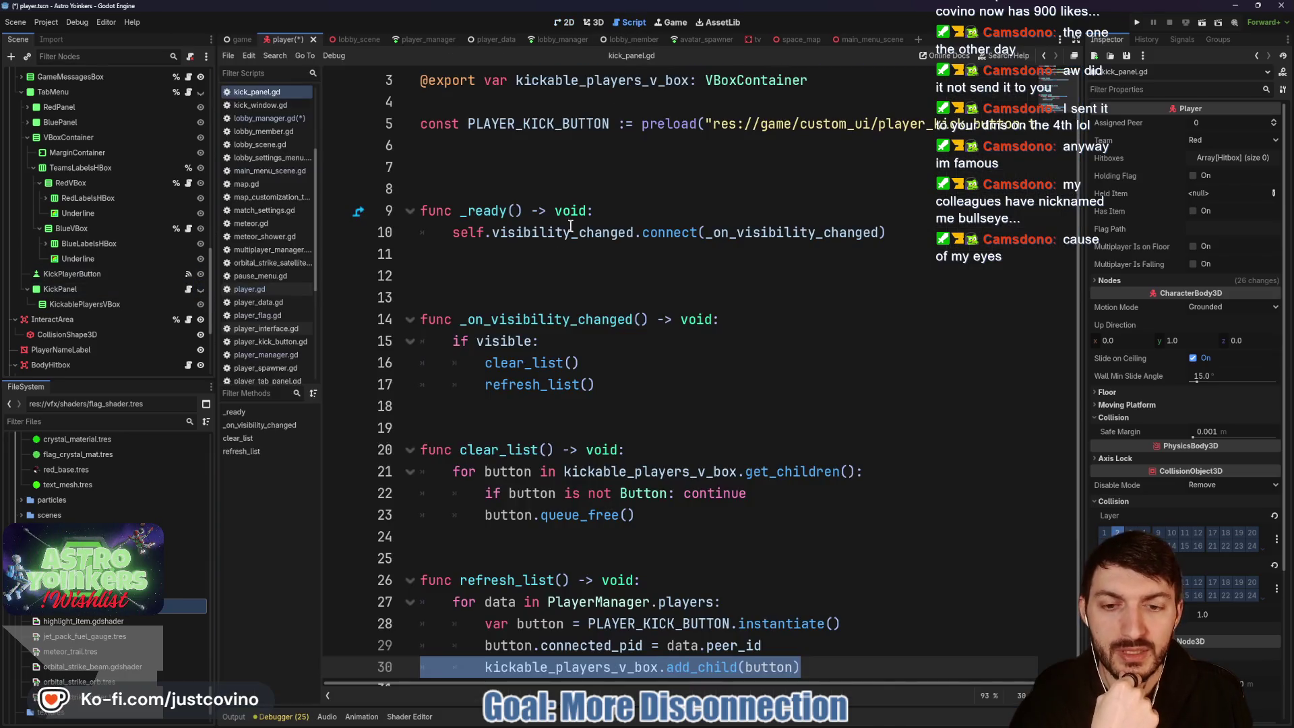
pyautogui.scroll(-1, 731, 588)
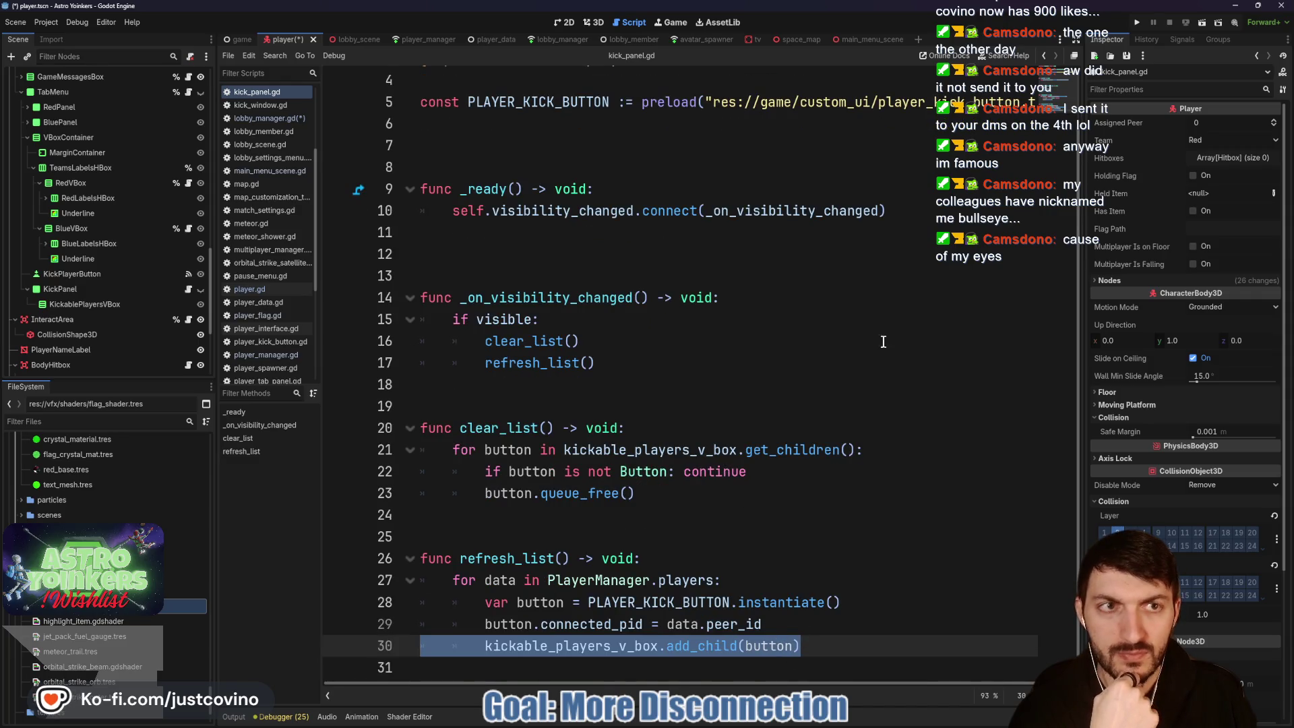
# Filter FileSystem by 'kick' and open player_kick_button.tscn, checking its 3D and 2D layout
pyautogui.click(71, 422)
pyautogui.write('kick')
pyautogui.doubleClick(101, 547)
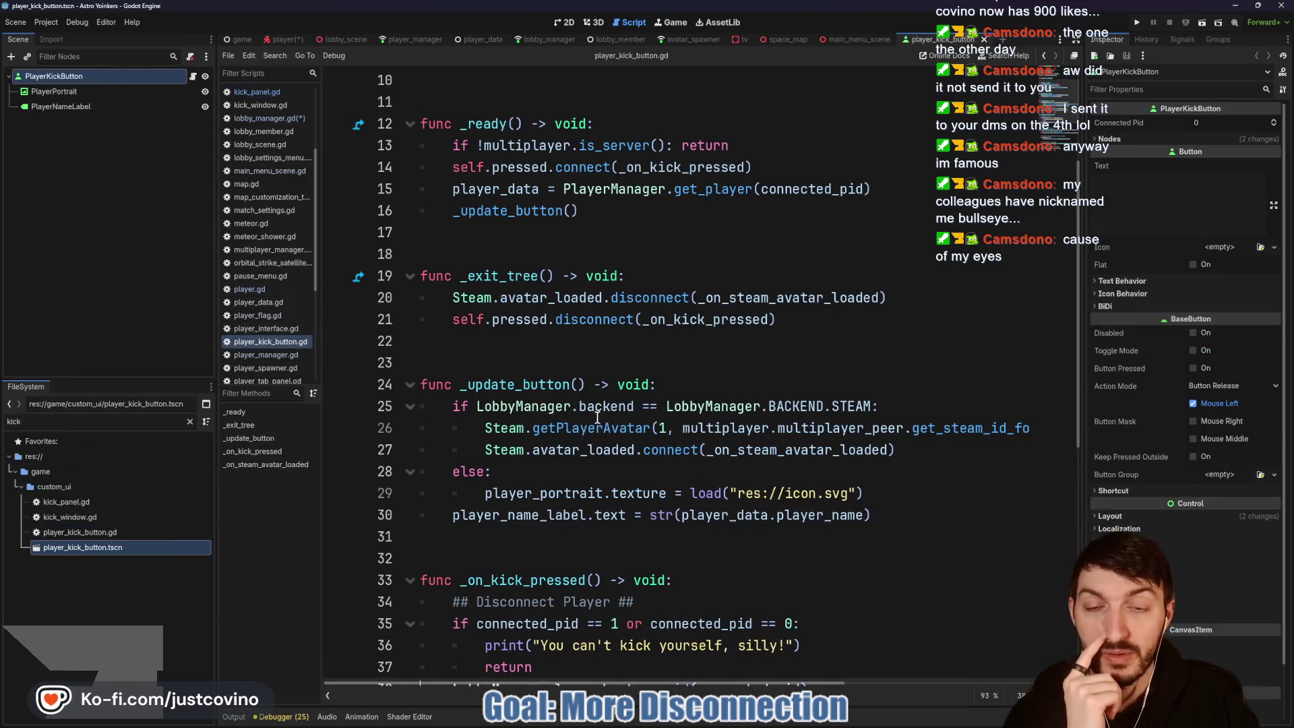
pyautogui.click(595, 21)
pyautogui.click(563, 22)
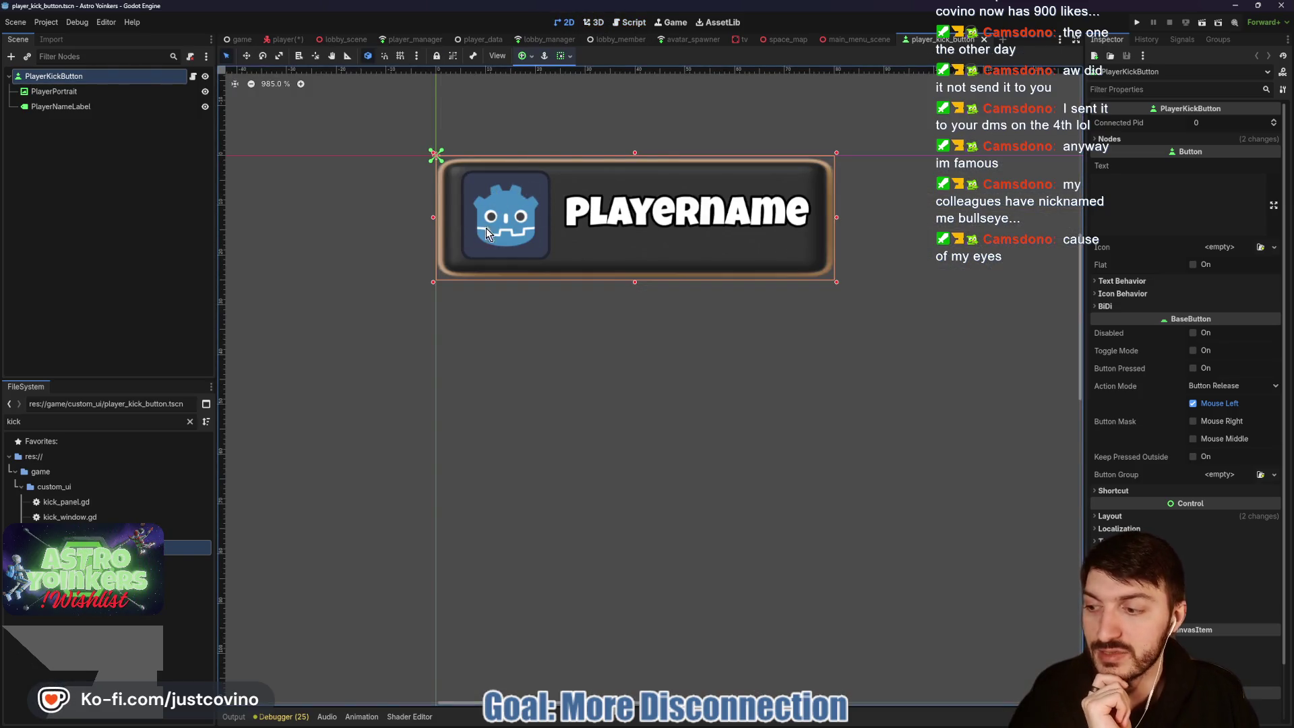
# Open and read the attached player_kick_button.gd script
pyautogui.click(193, 77)
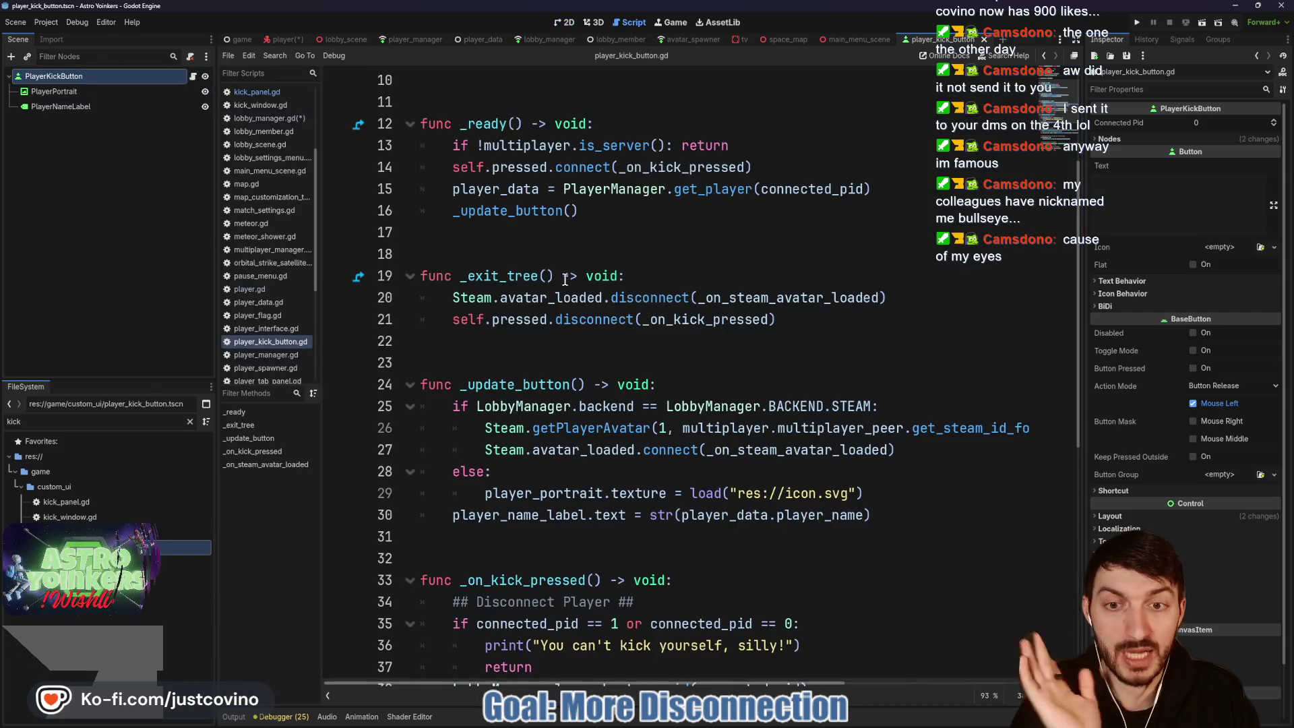
pyautogui.scroll(-3, 619, 302)
pyautogui.moveTo(768, 558)
pyautogui.mouseDown()
pyautogui.moveTo(702, 345)
pyautogui.moveTo(421, 297)
pyautogui.mouseUp()
pyautogui.scroll(4, 682, 349)
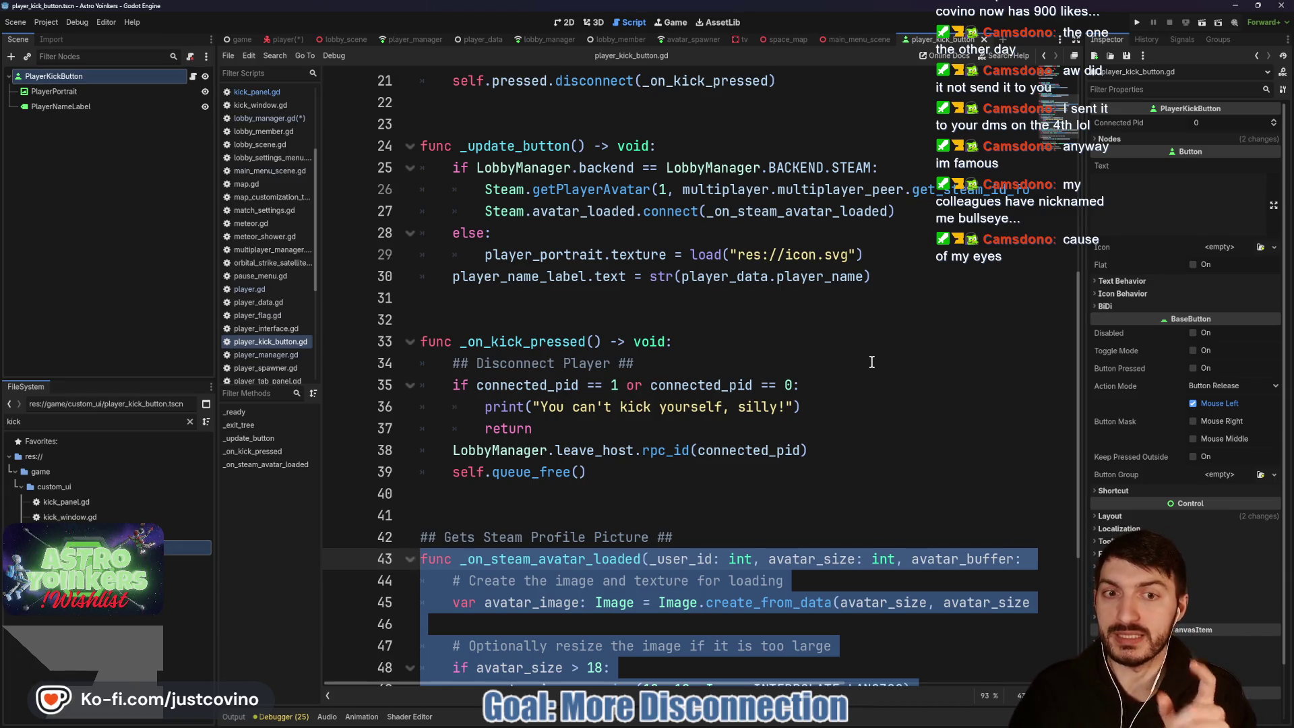
# Read through the avatar-loading code in player_kick_button.gd
pyautogui.moveTo(645, 215)
pyautogui.mouseDown()
pyautogui.moveTo(813, 235)
pyautogui.moveTo(644, 217)
pyautogui.moveTo(672, 275)
pyautogui.moveTo(729, 279)
pyautogui.mouseUp()
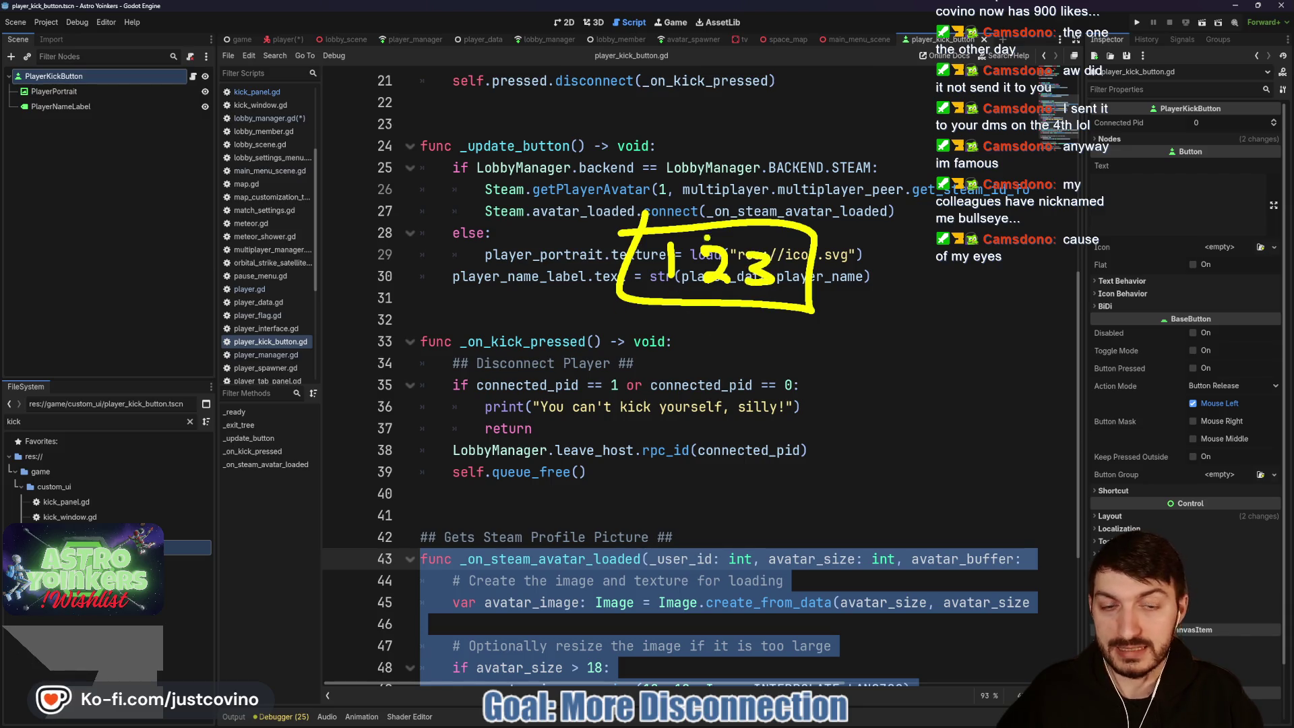
pyautogui.moveTo(841, 259)
pyautogui.mouseDown()
pyautogui.moveTo(775, 383)
pyautogui.moveTo(804, 406)
pyautogui.mouseUp()
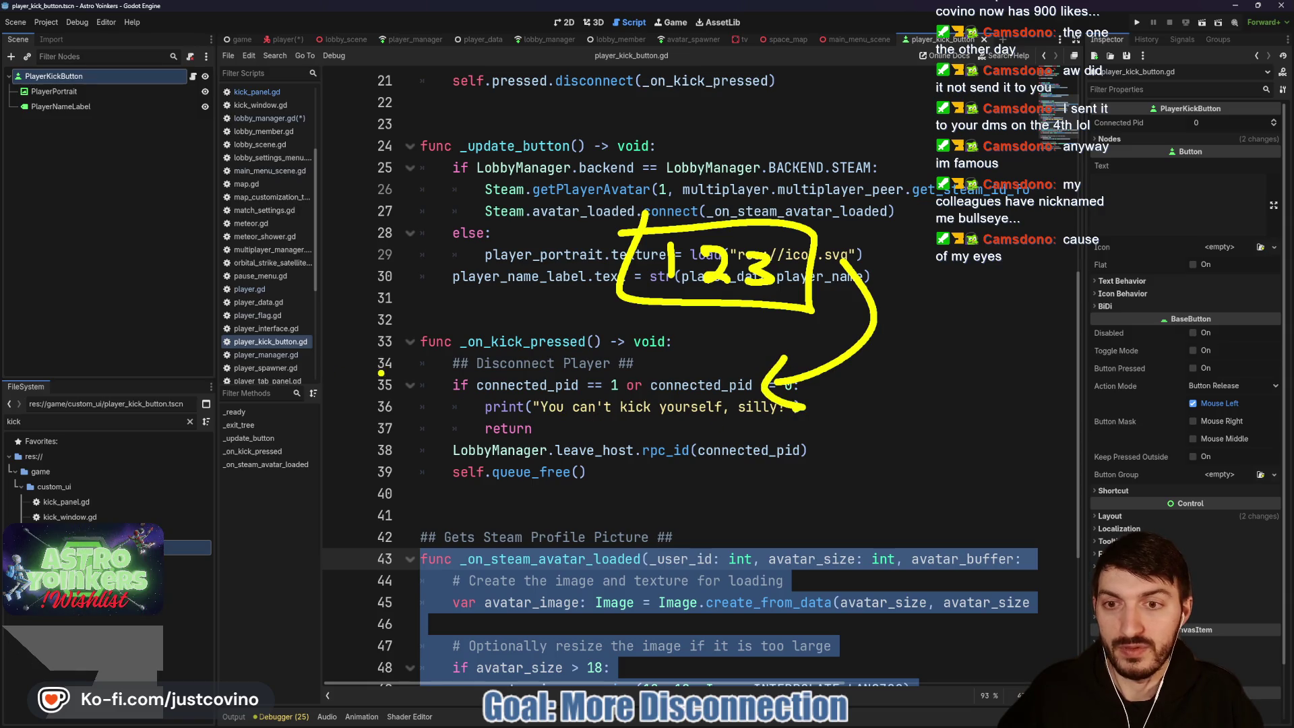
pyautogui.moveTo(331, 412); pyautogui.dragTo(333, 402)
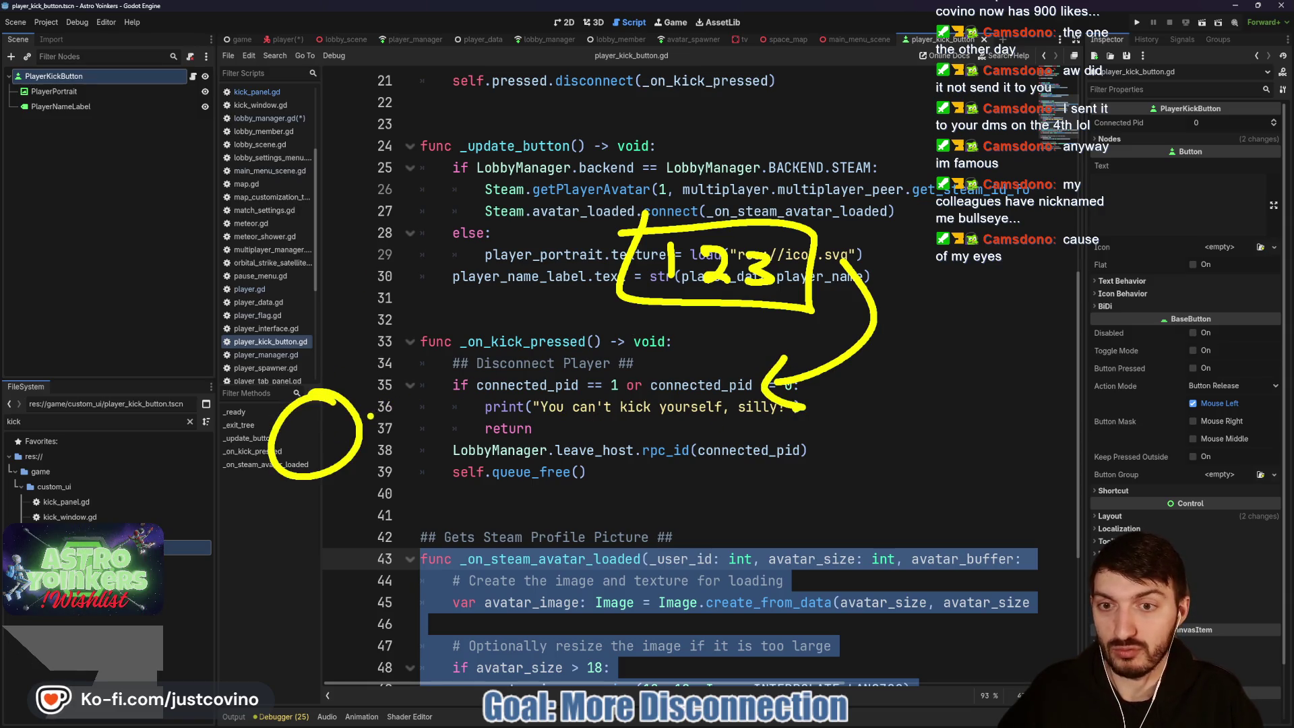
pyautogui.moveTo(598, 310); pyautogui.dragTo(374, 414)
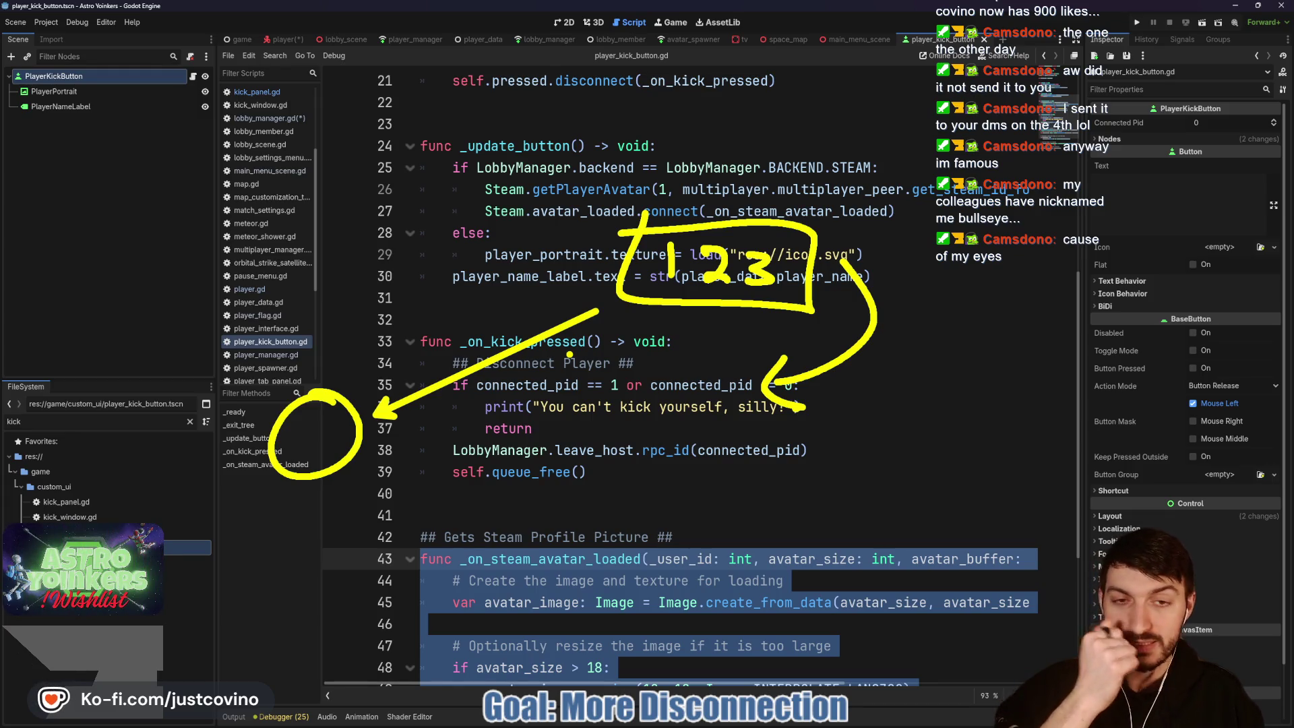
pyautogui.press('Escape')
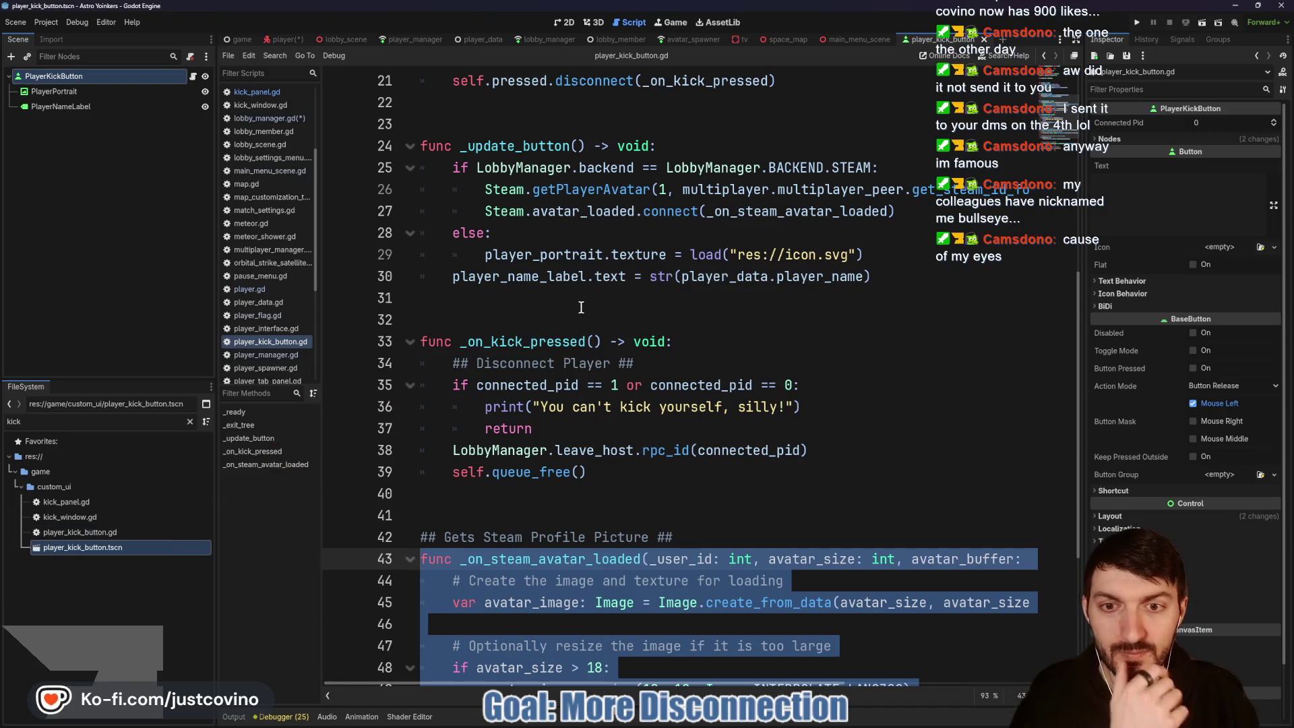
pyautogui.click(580, 297)
# Select the _user_id parameter, then switch to player_manager.gd
pyautogui.scroll(-2, 674, 380)
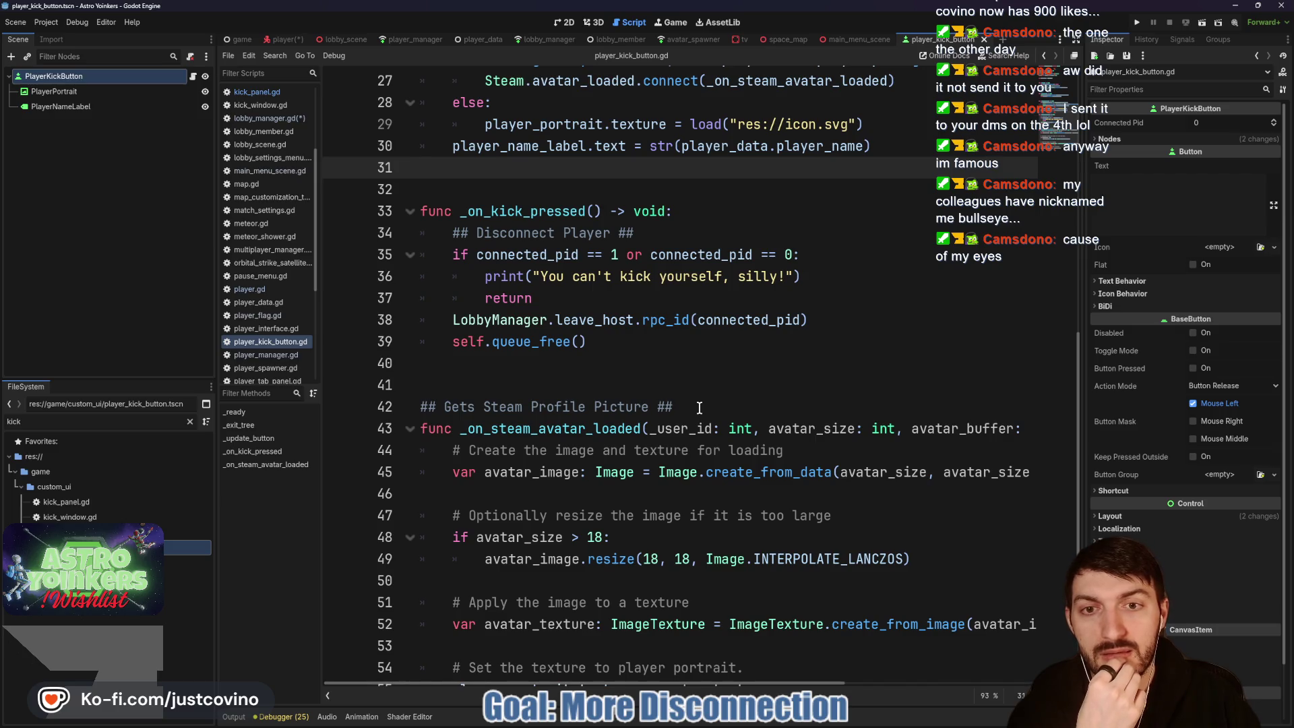
pyautogui.scroll(-2, 699, 407)
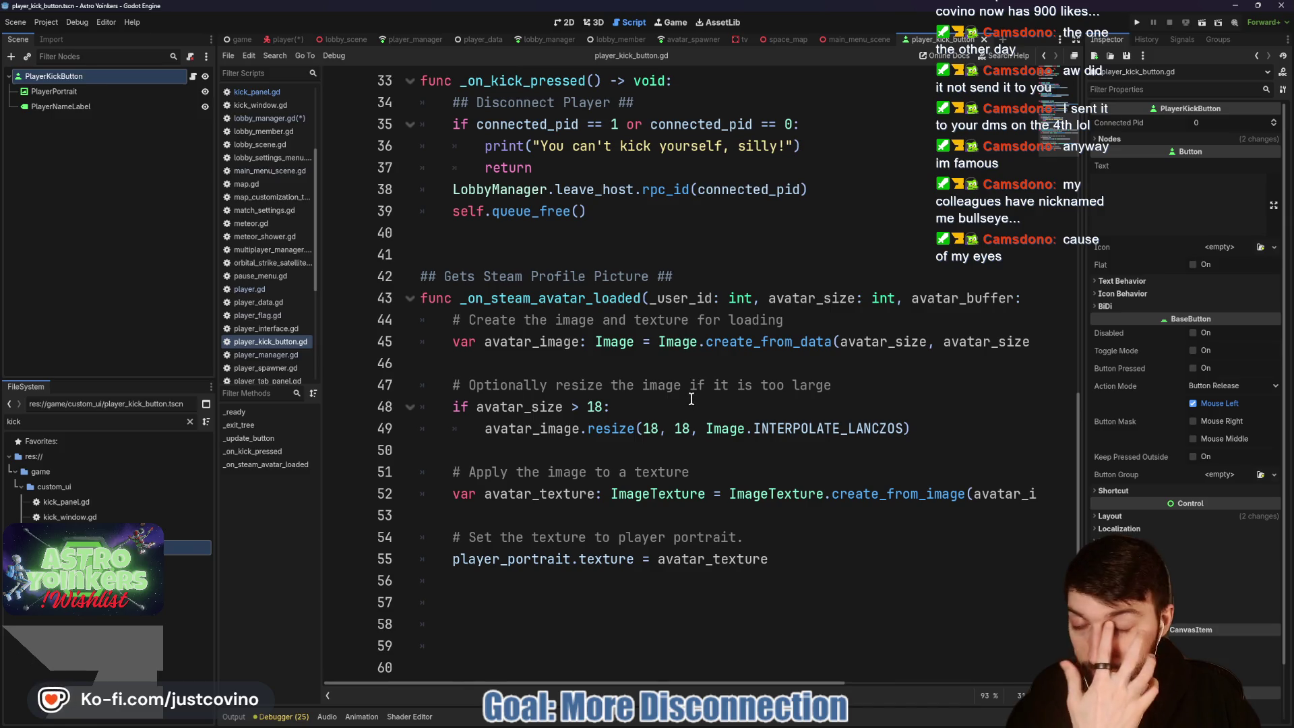
pyautogui.scroll(2, 692, 399)
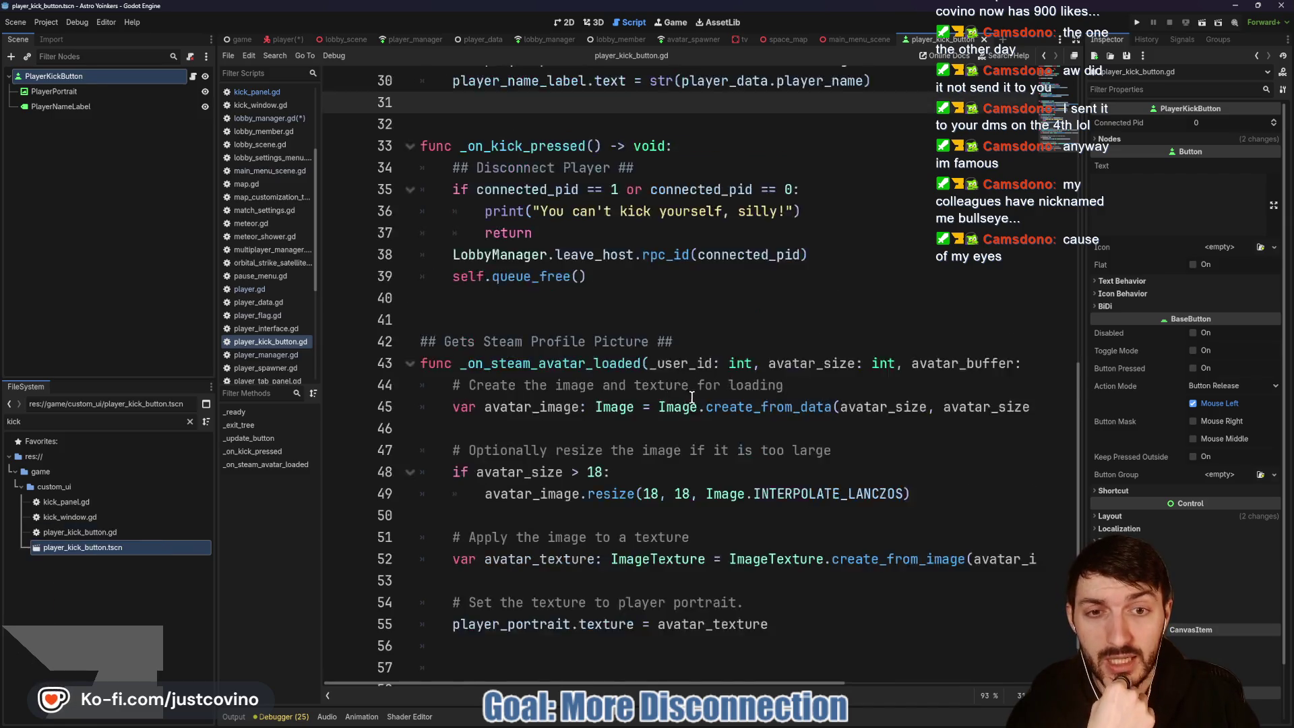
pyautogui.doubleClick(684, 428)
pyautogui.scroll(5, 719, 418)
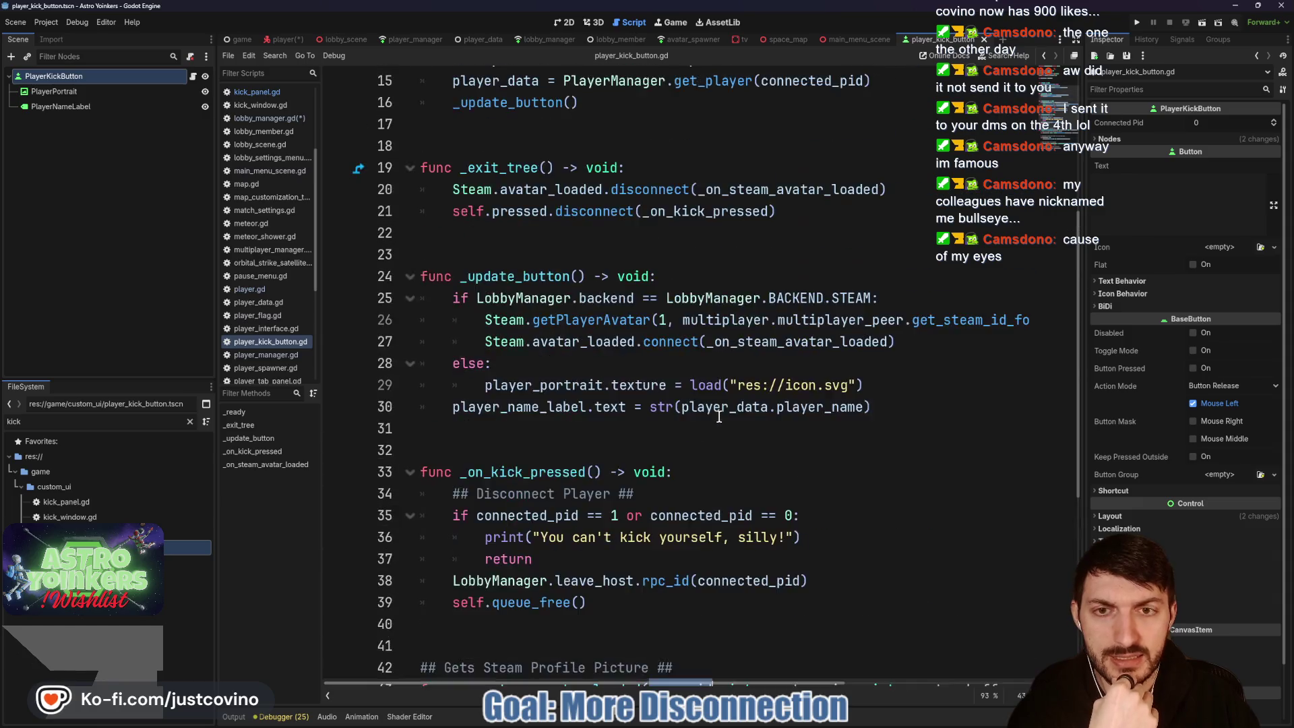
pyautogui.keyDown('ctrl'); pyautogui.click(459, 125); pyautogui.keyUp('ctrl')
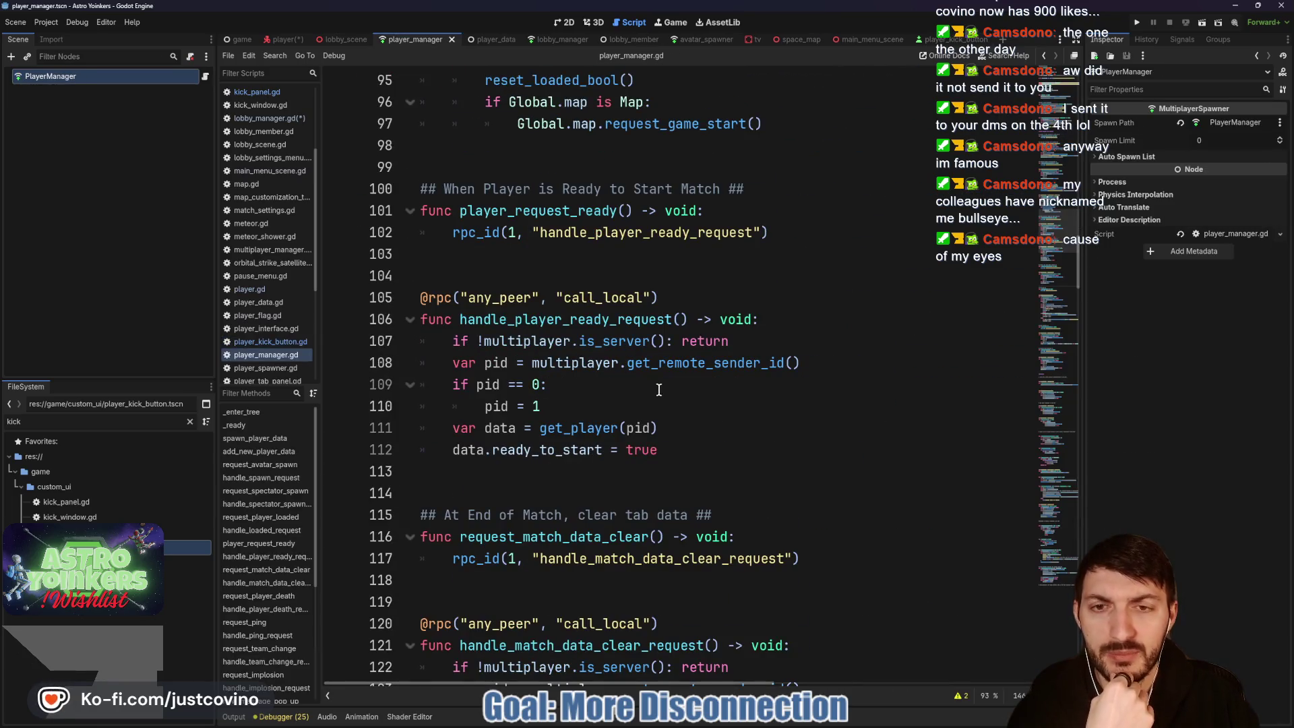
pyautogui.scroll(13, 661, 399)
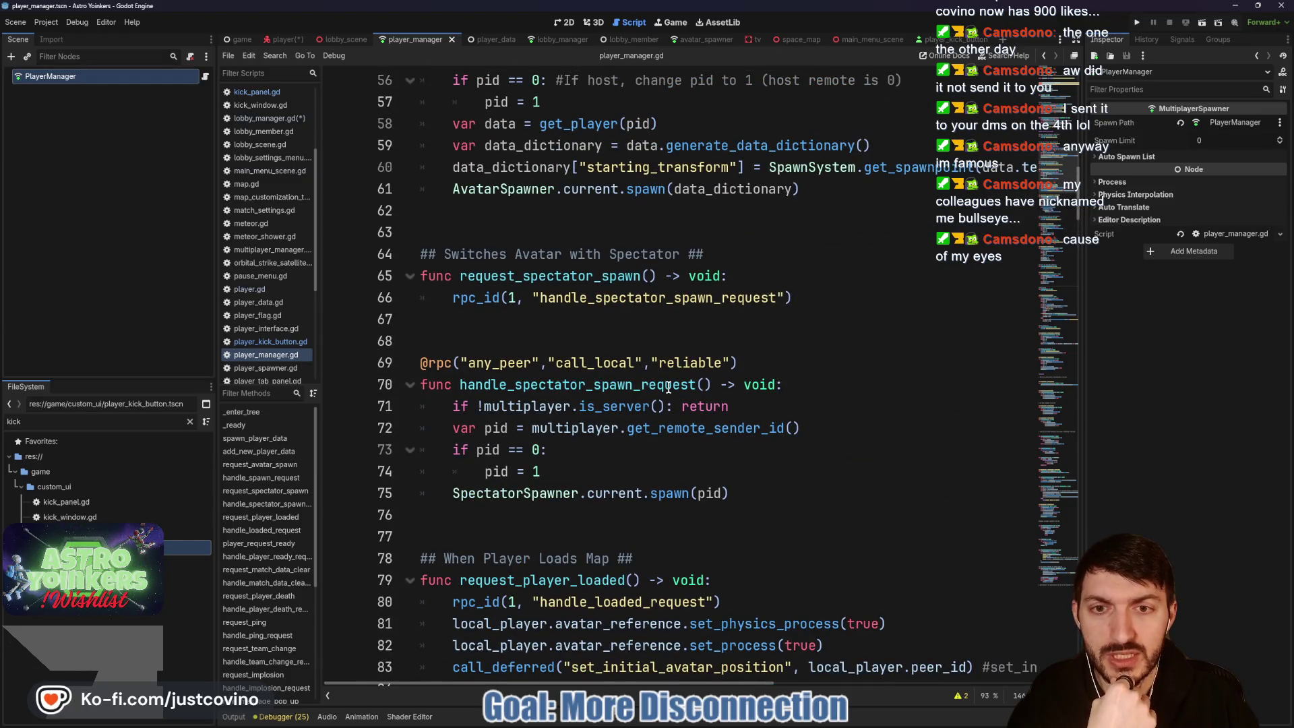
pyautogui.scroll(6, 668, 386)
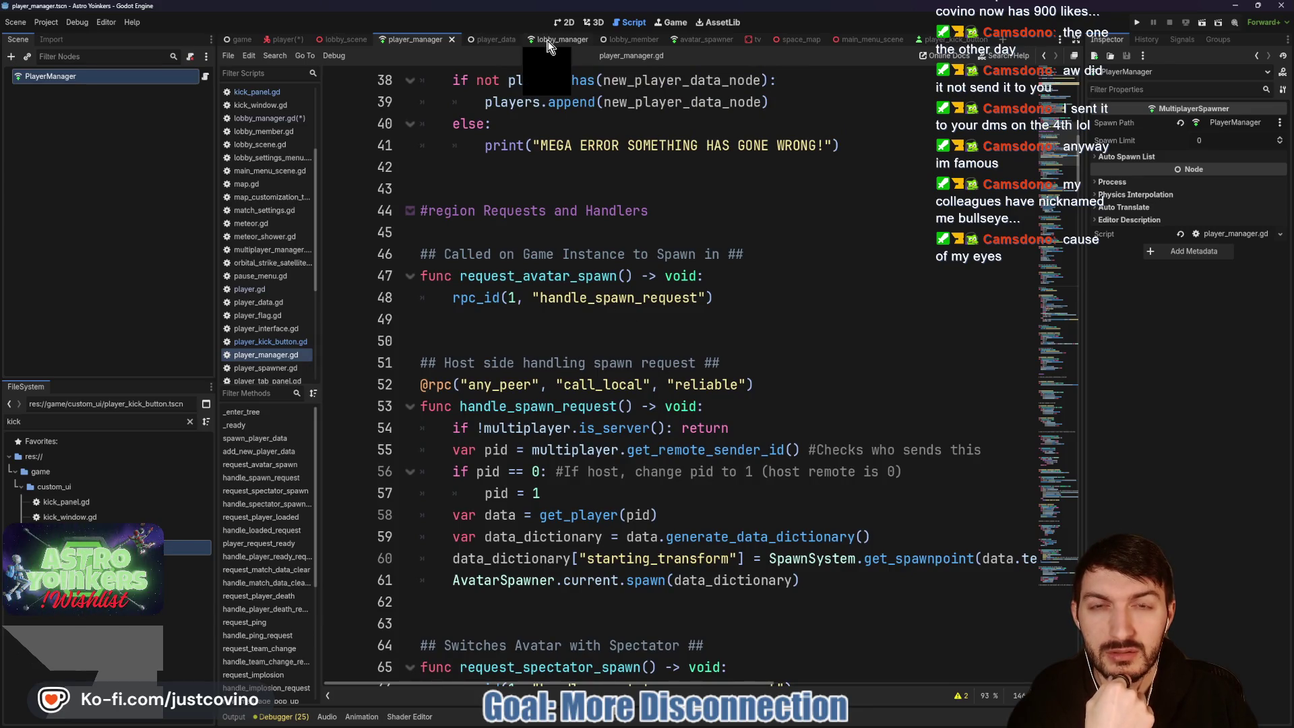
pyautogui.scroll(10, 575, 283)
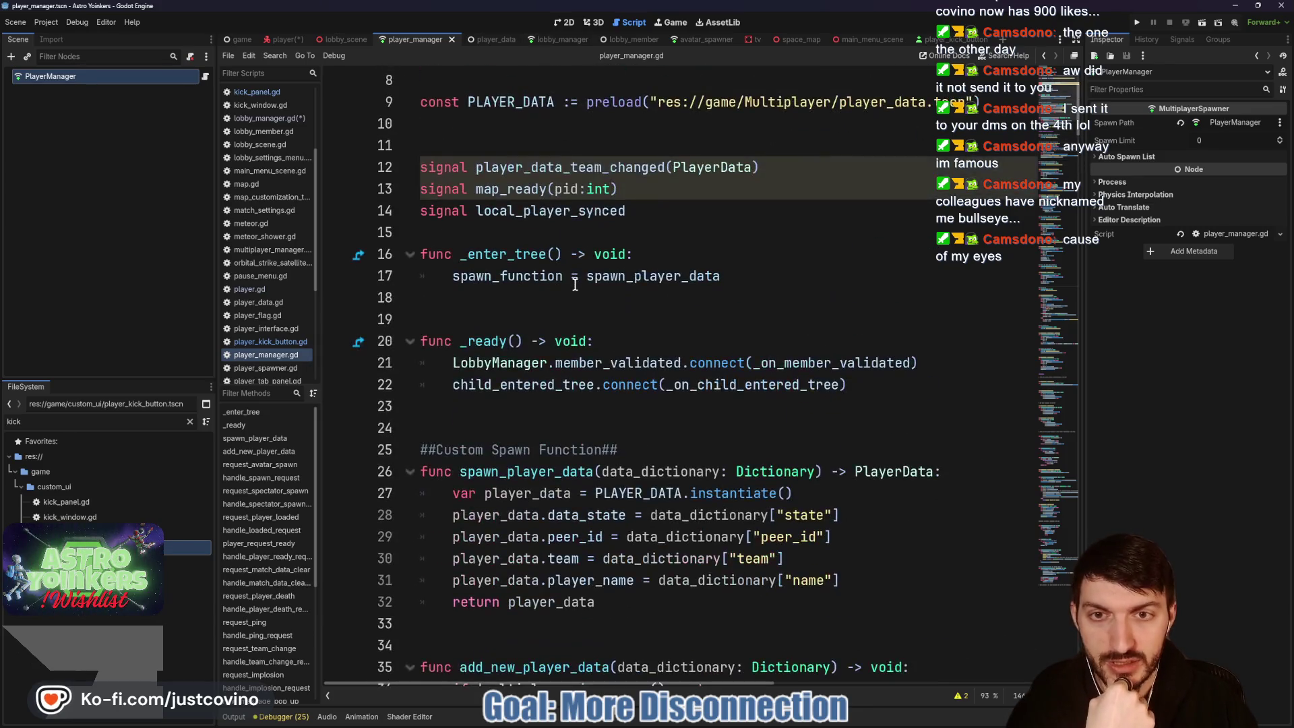
pyautogui.scroll(2, 522, 304)
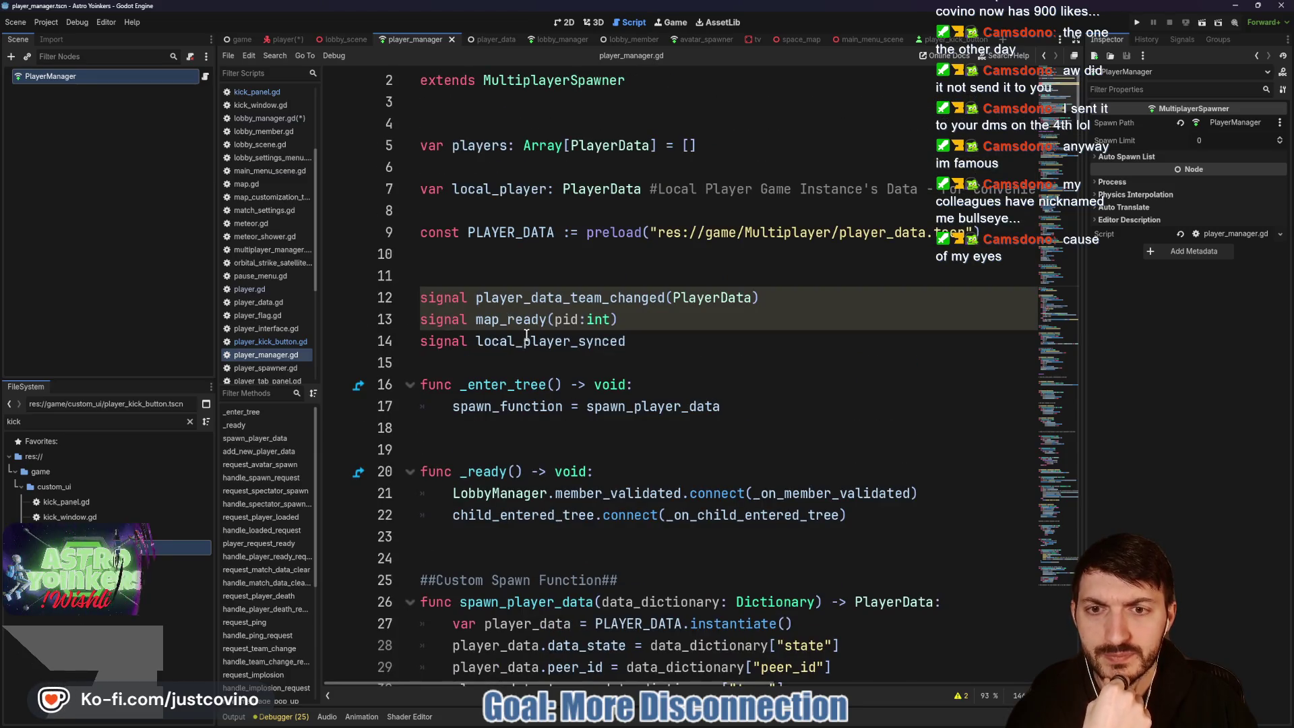
pyautogui.scroll(1, 534, 352)
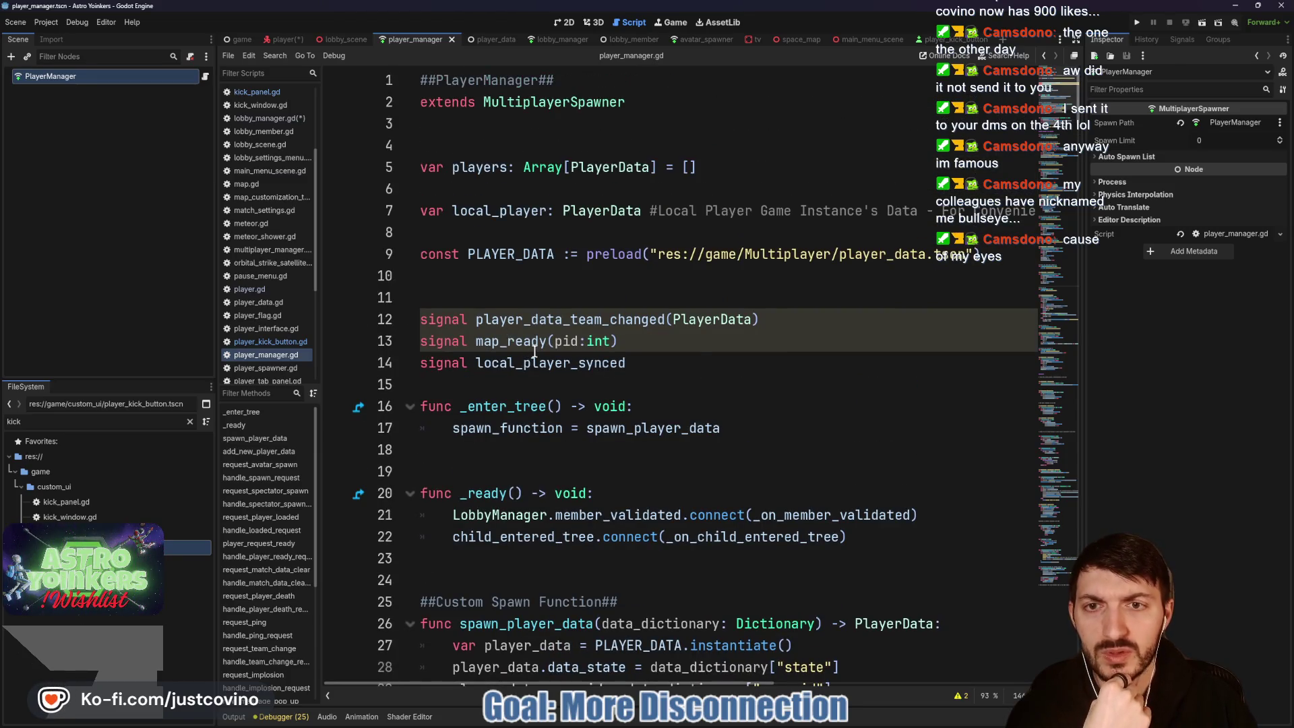
pyautogui.click(721, 165)
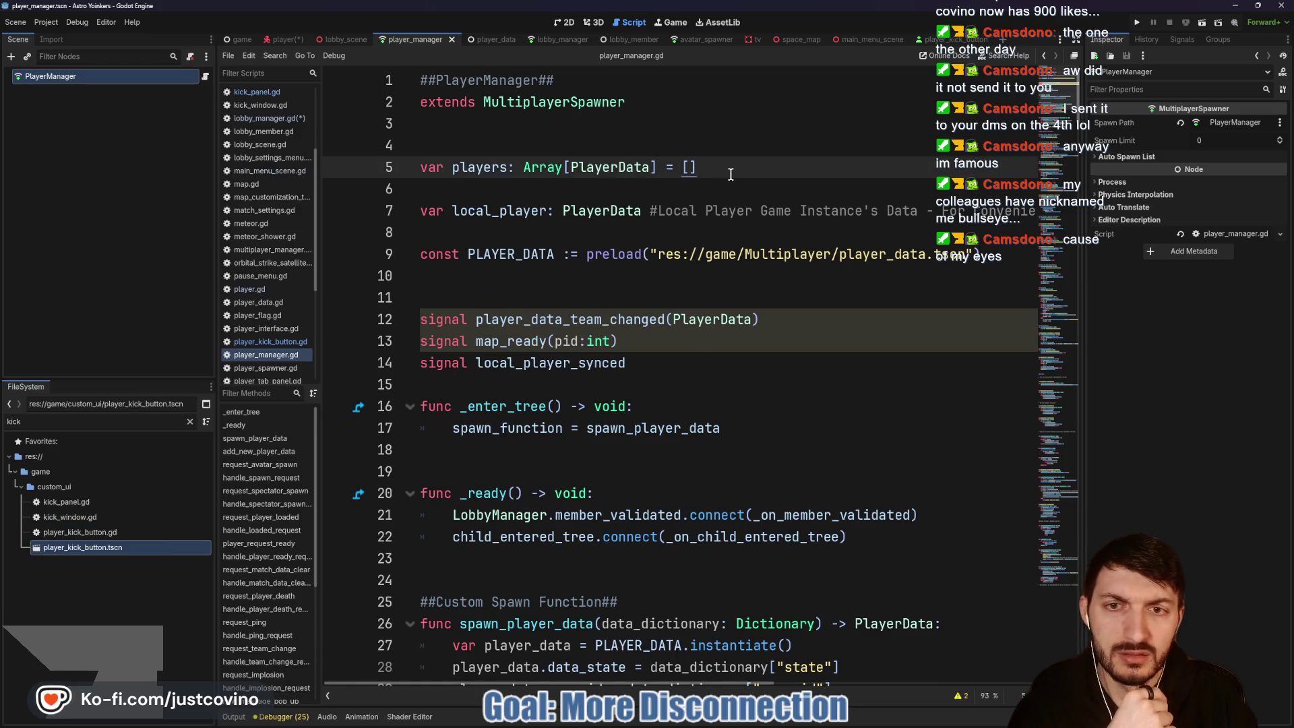
# Add 'var steam_ids: Array = []' below the players array on line 6 and save
pyautogui.press('Return')
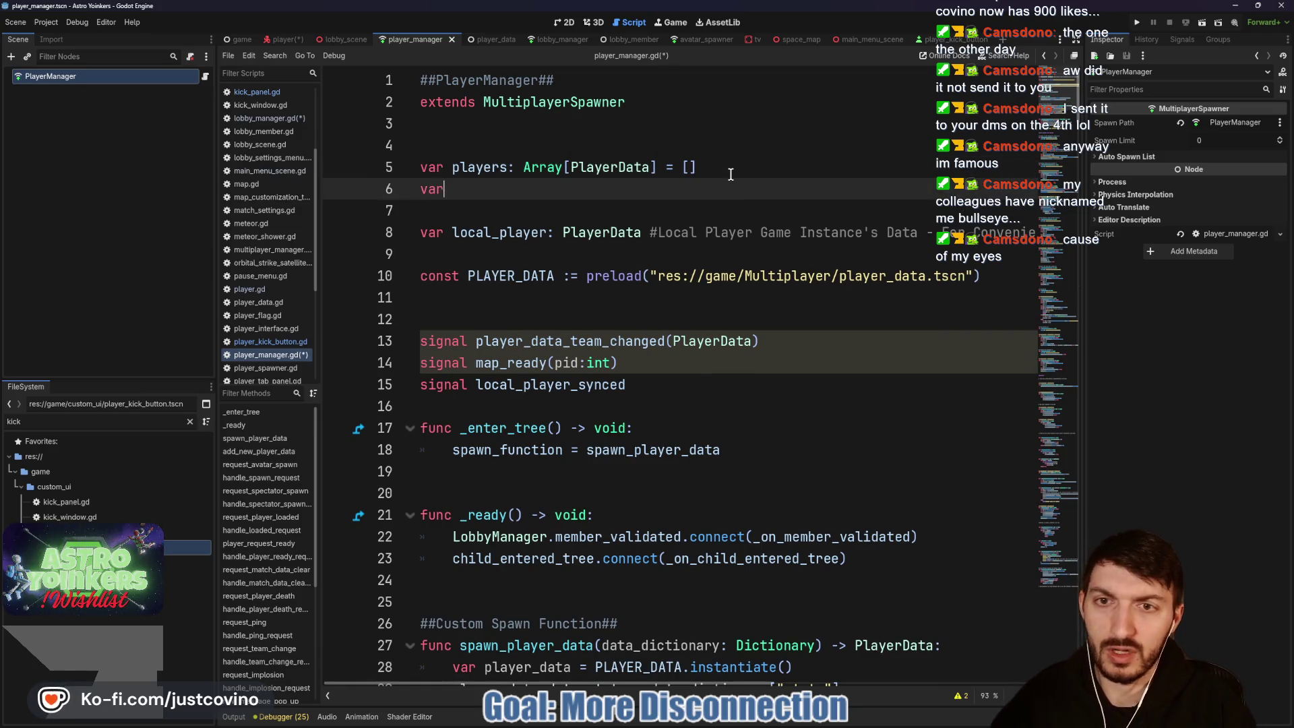
pyautogui.write('var steam_ids')
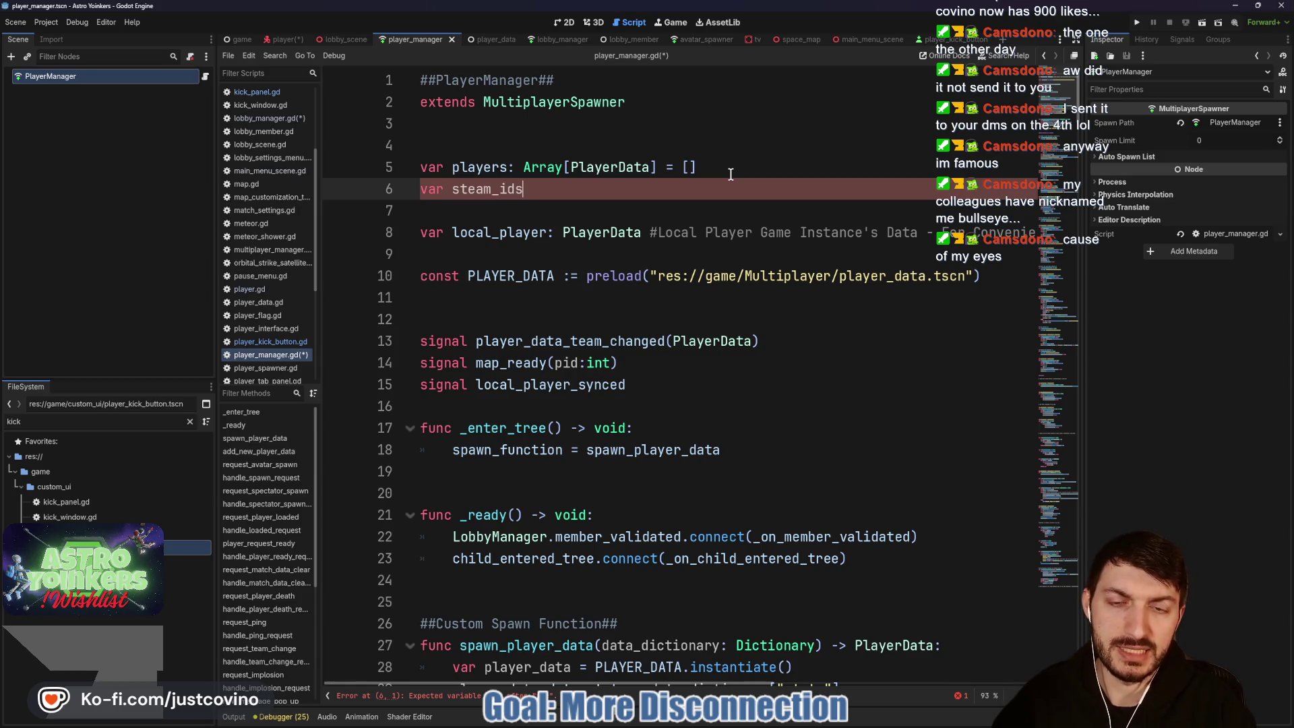
pyautogui.write(':')
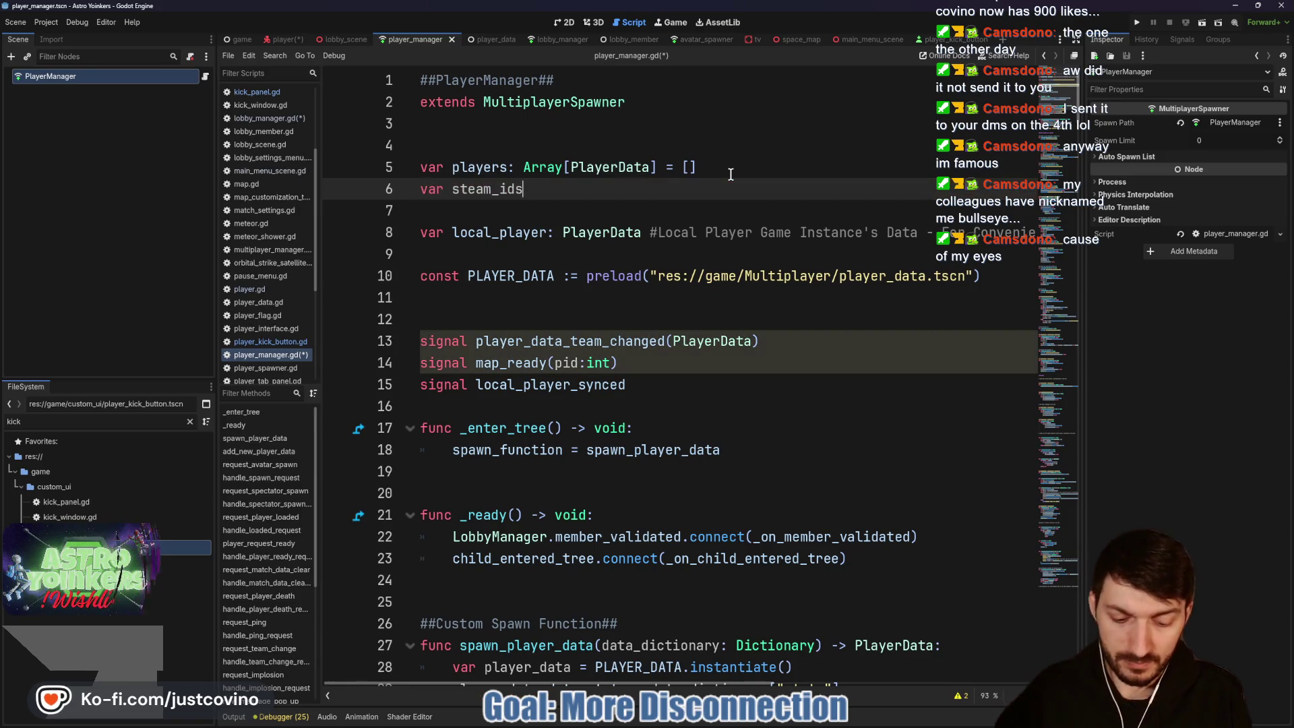
pyautogui.write('Array')
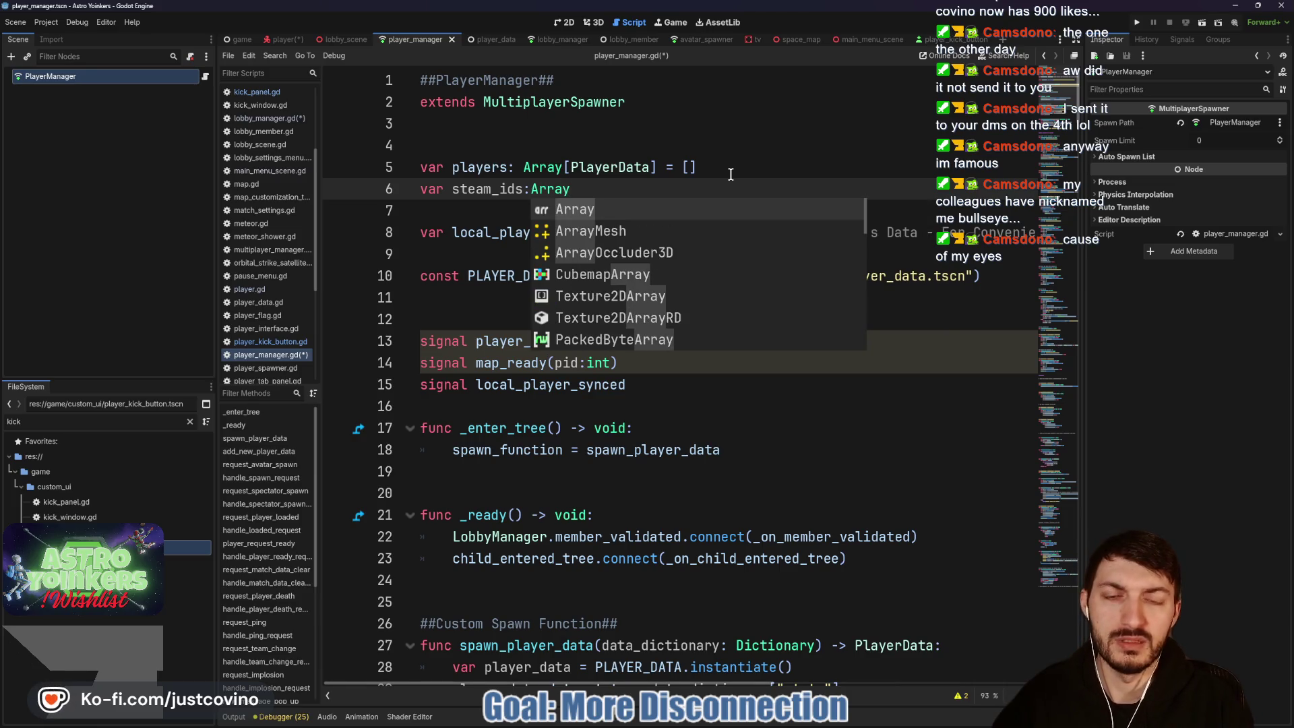
pyautogui.write(' = []')
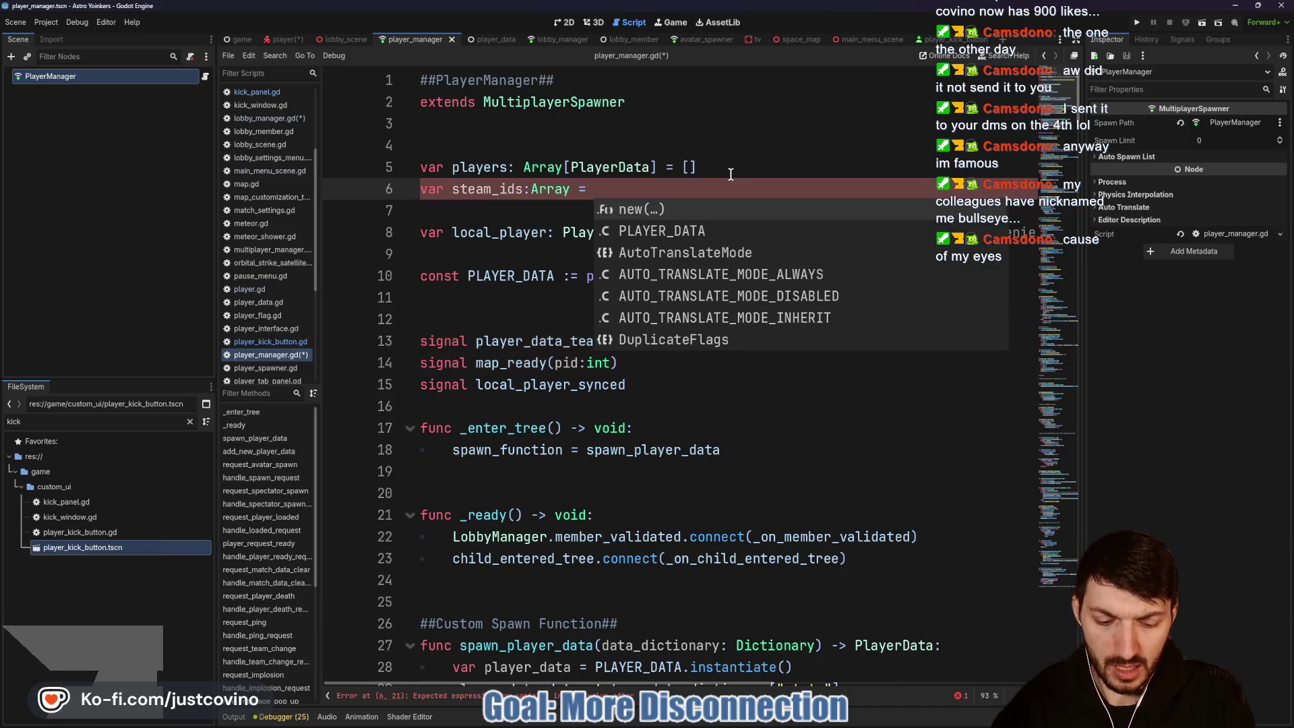
pyautogui.click(531, 188)
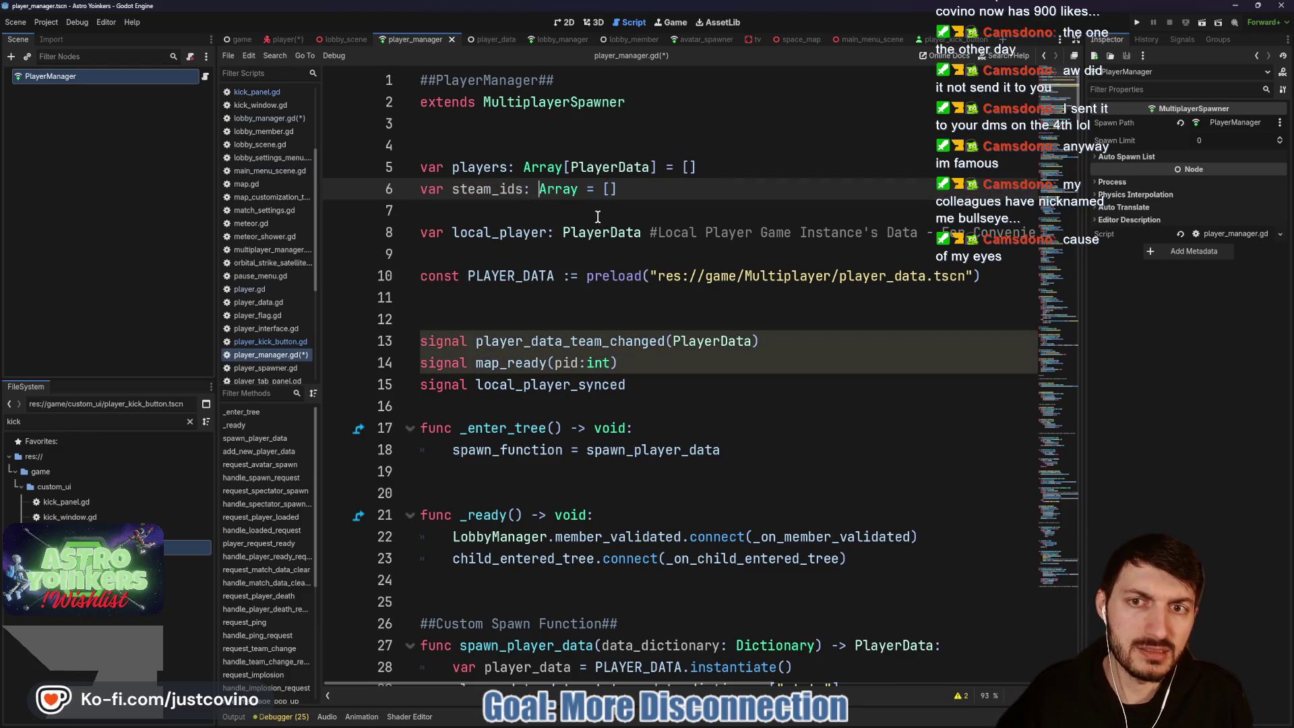
pyautogui.press('Down')
pyautogui.hotkey('ctrl', 's')
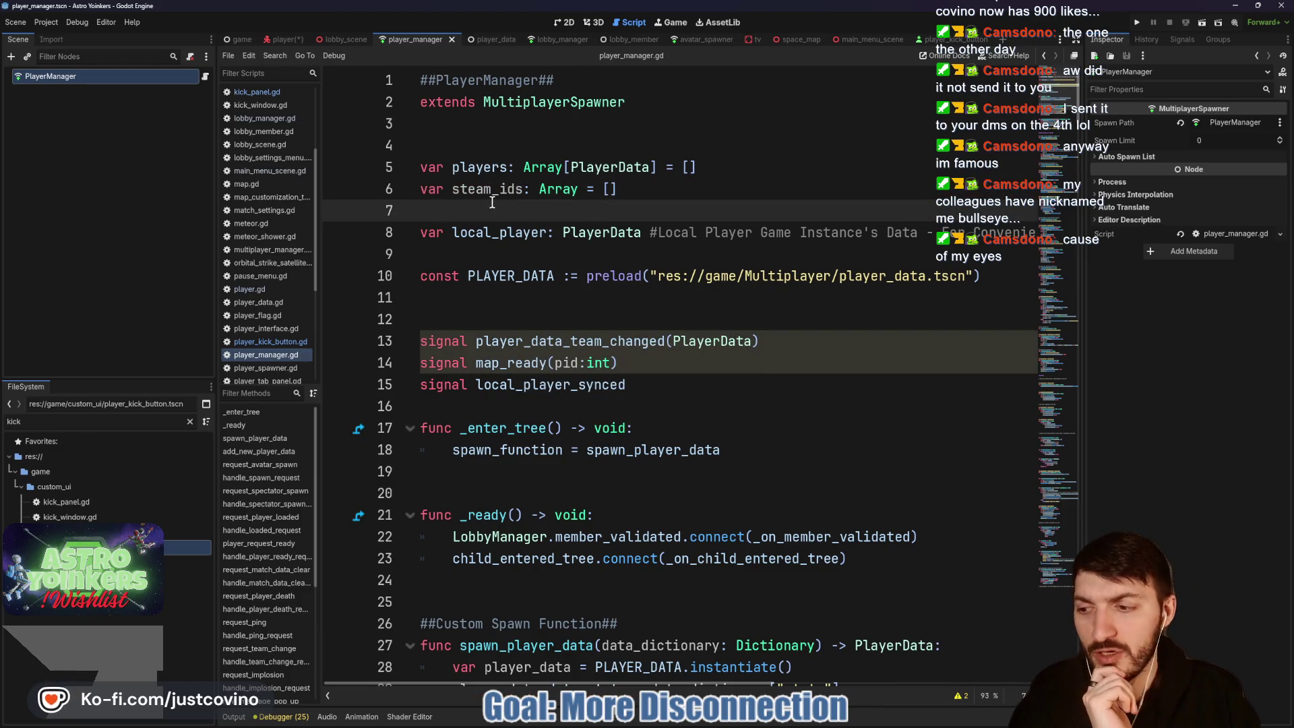
# Scroll player_manager.gd down to _on_member_validated around line 316
pyautogui.scroll(-5, 732, 339)
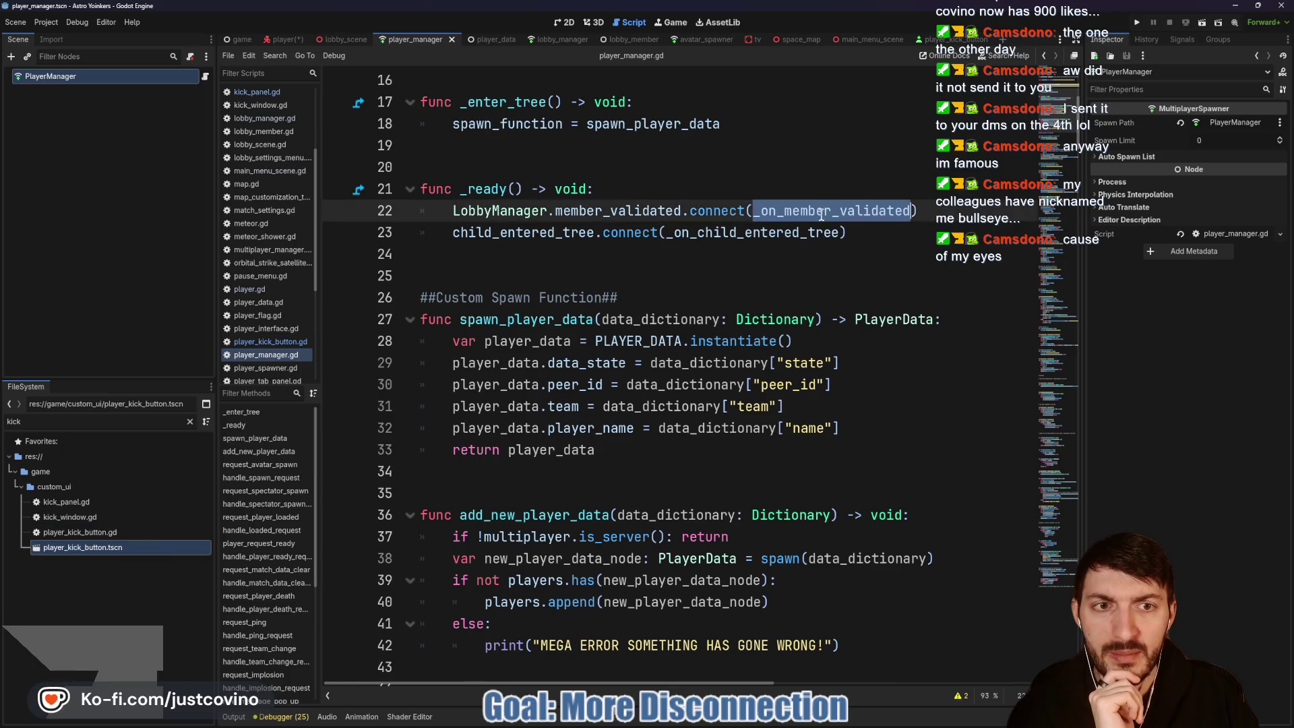
pyautogui.scroll(-12, 663, 335)
pyautogui.scroll(-20, 664, 335)
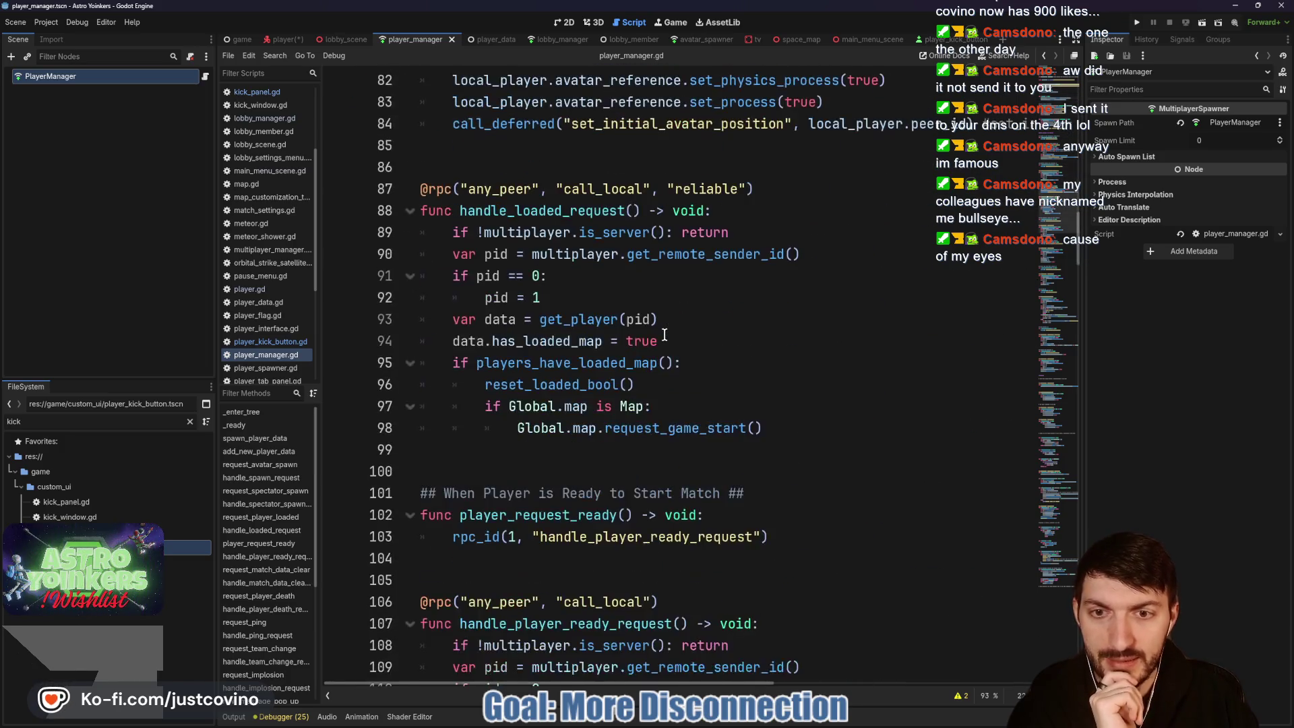
pyautogui.scroll(-19, 663, 335)
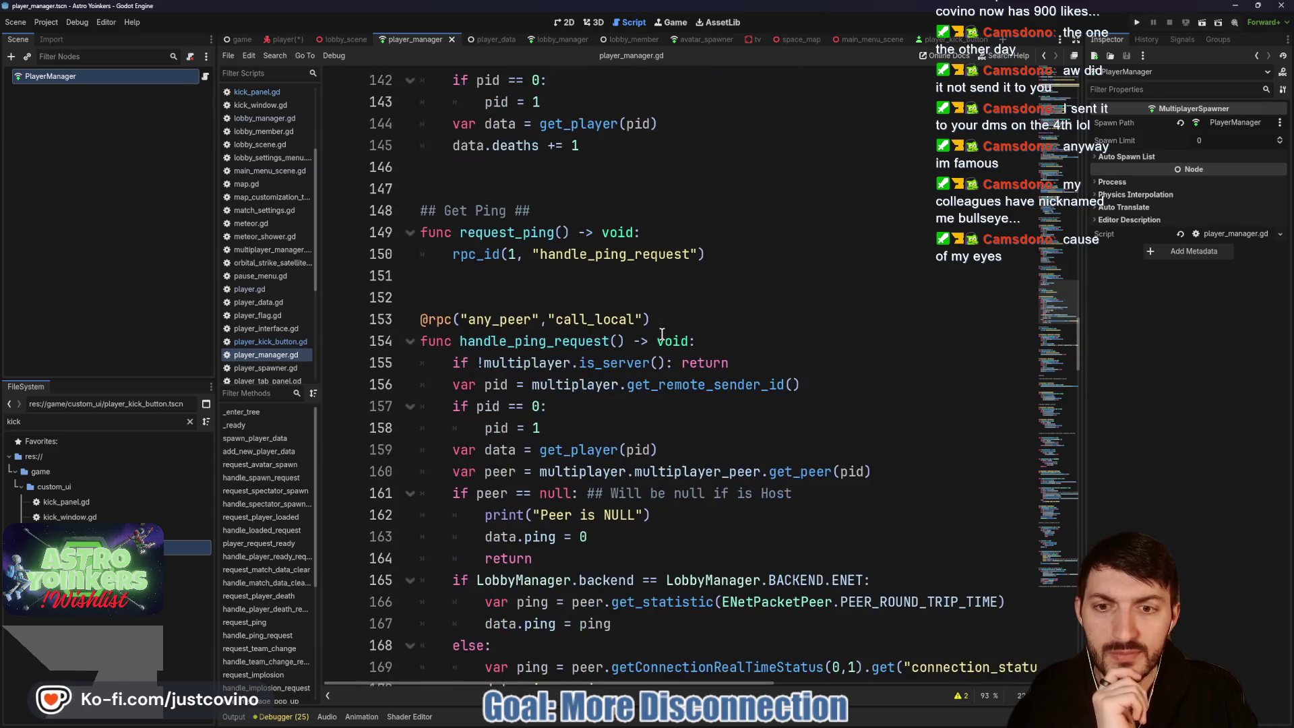
pyautogui.scroll(-15, 663, 334)
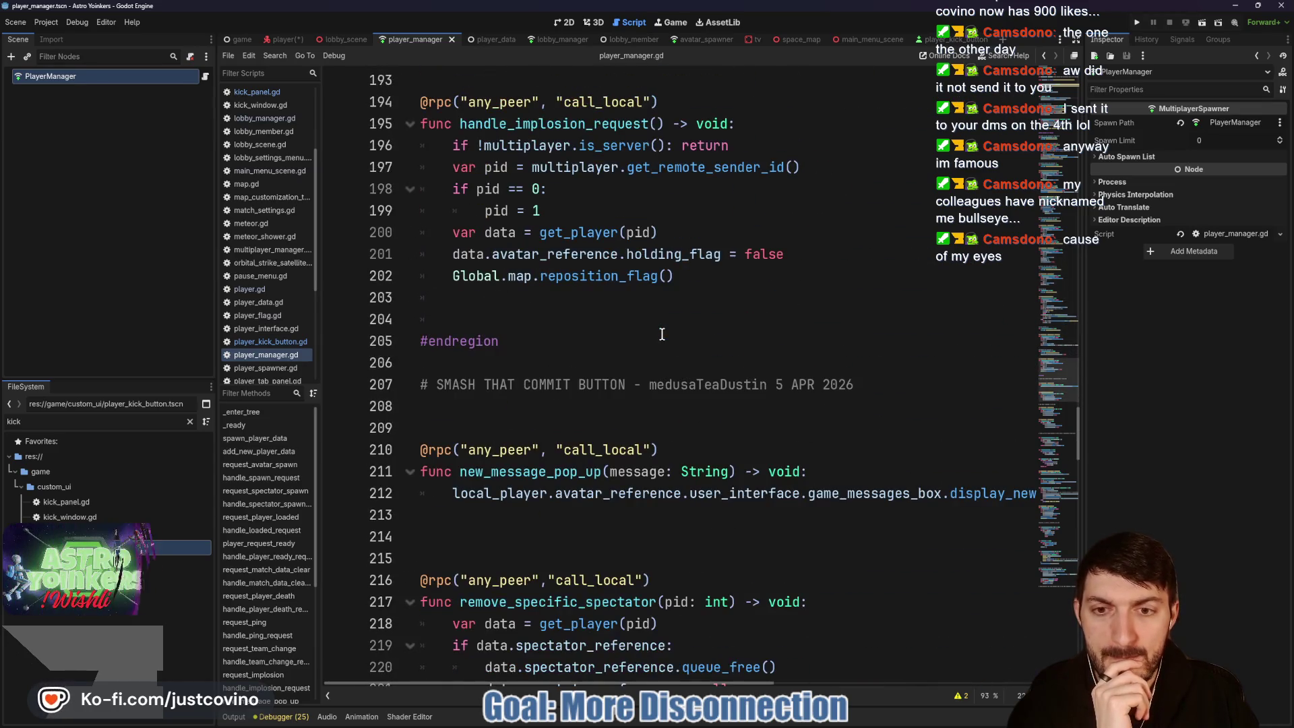
pyautogui.scroll(-20, 663, 335)
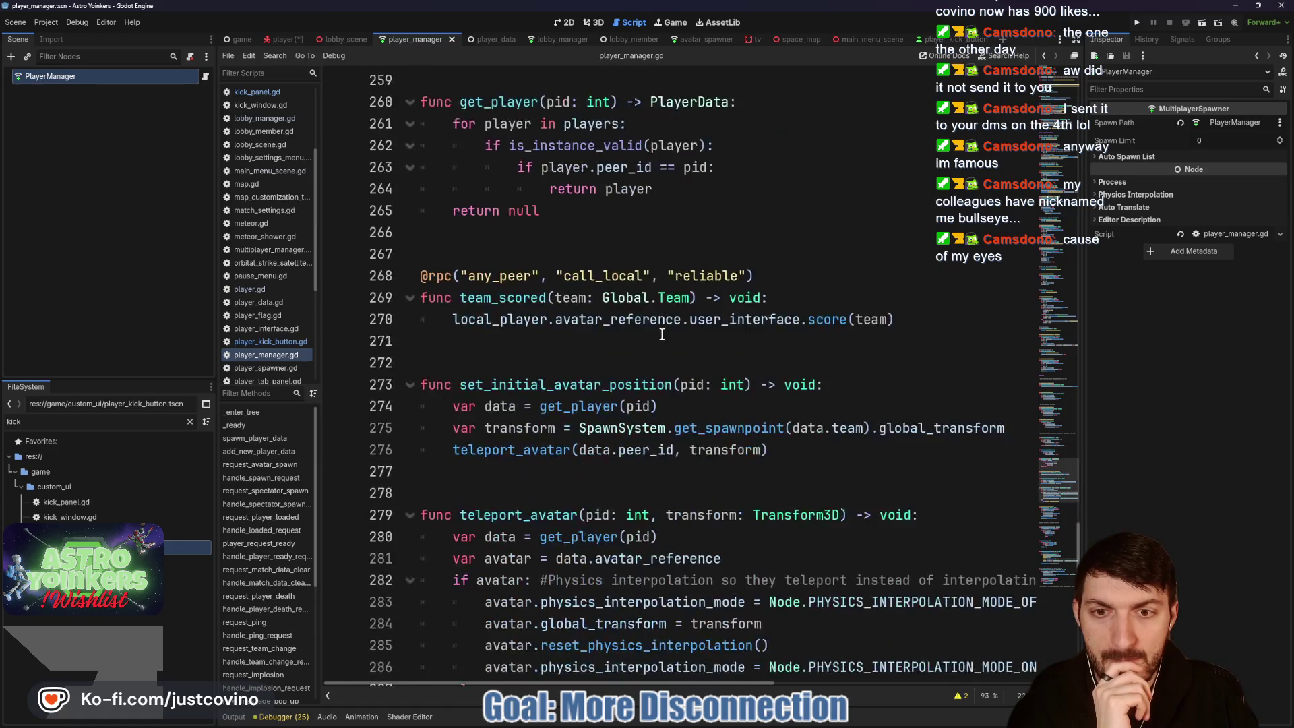
pyautogui.scroll(-10, 662, 335)
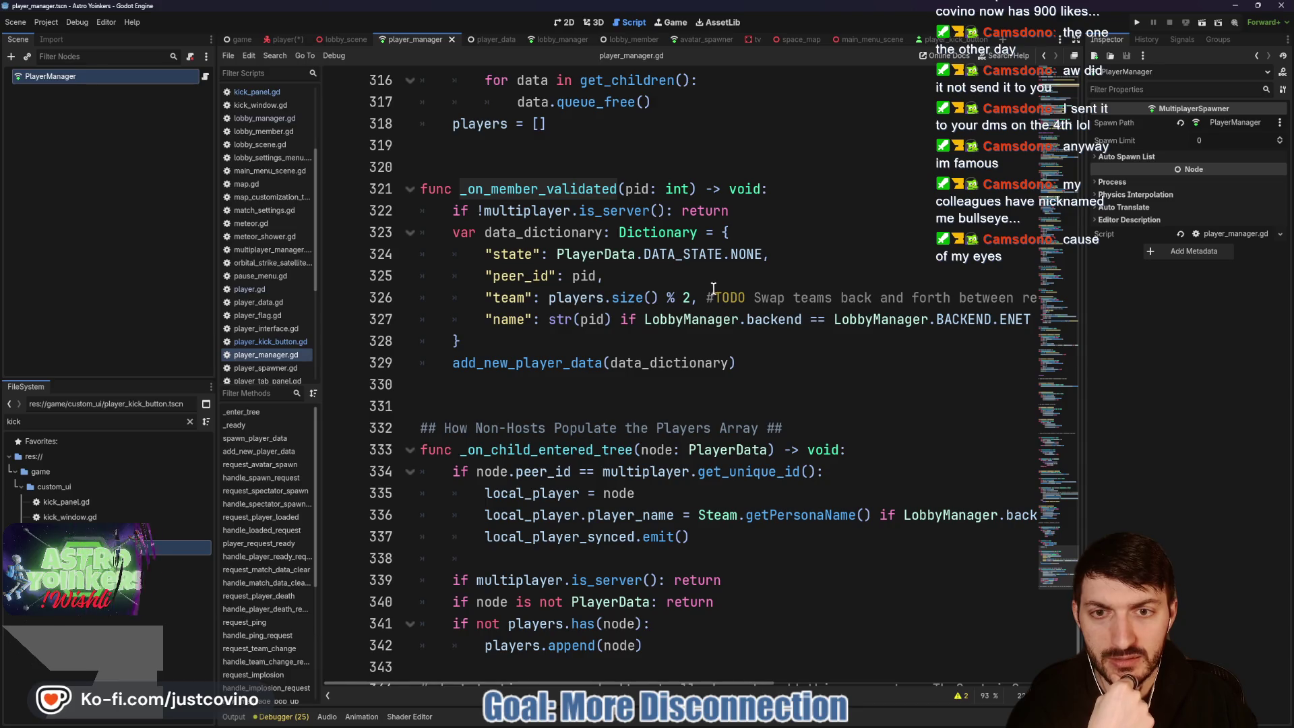
# Add a Steam.getSteamID() line after add_new_player_data via autocomplete and open its documentation
pyautogui.click(505, 346)
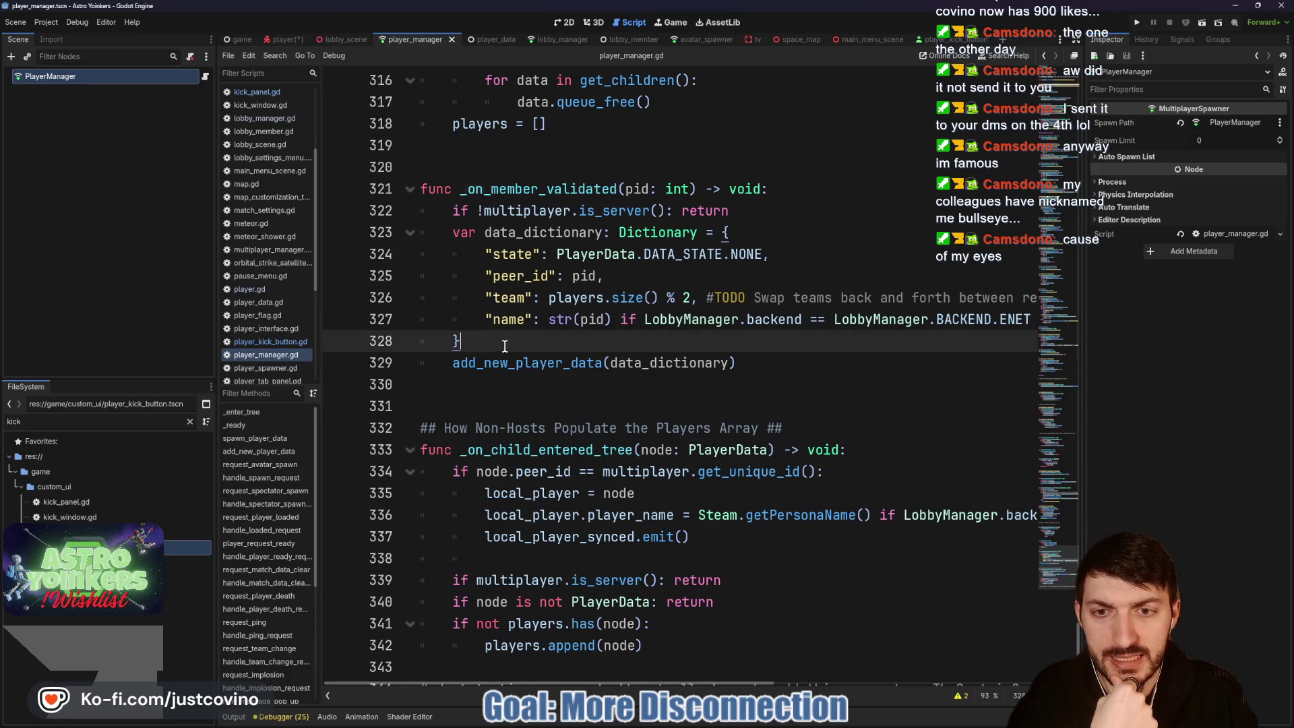
pyautogui.click(725, 404)
pyautogui.click(773, 373)
pyautogui.press('Return')
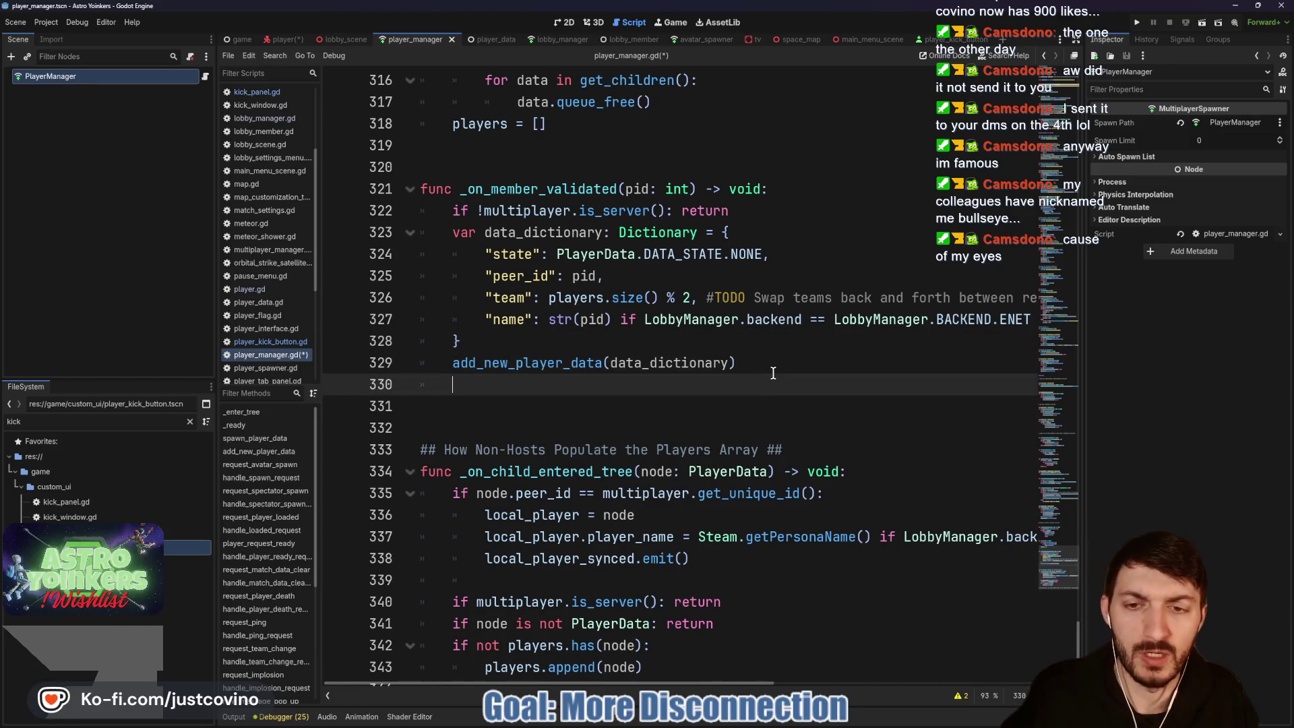
pyautogui.write('Stea')
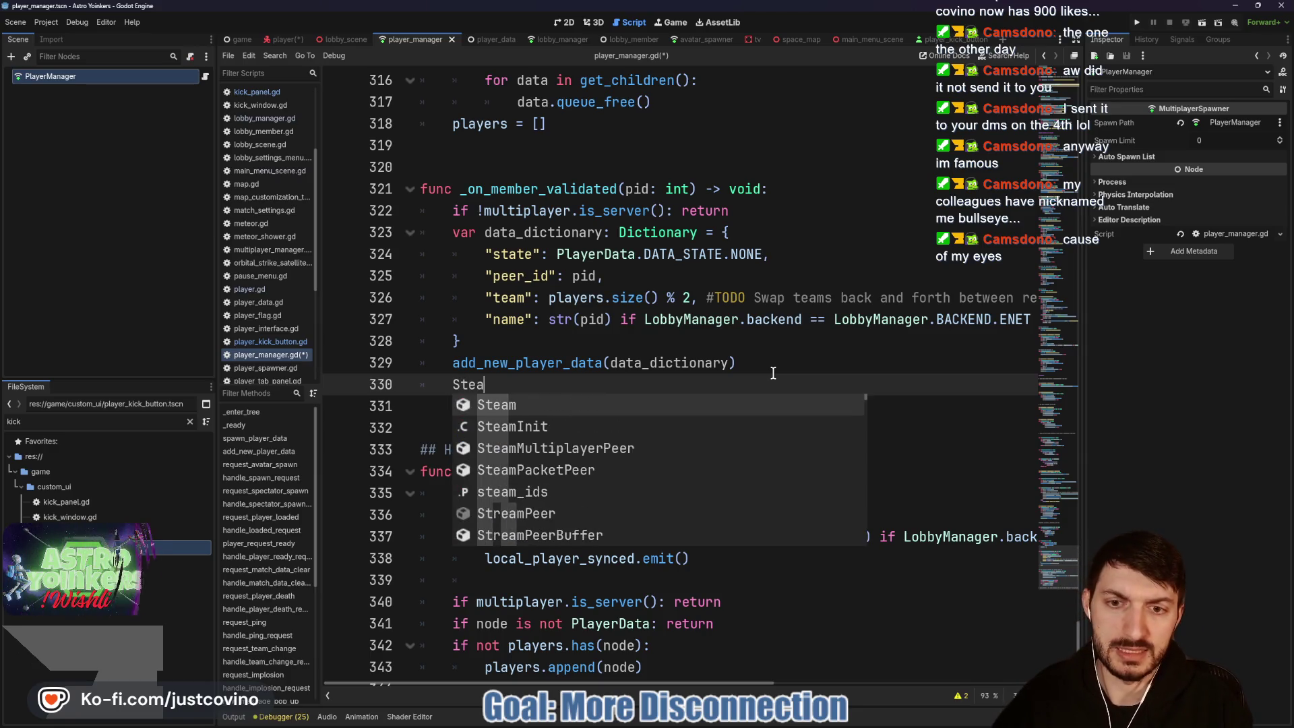
pyautogui.write('m.get')
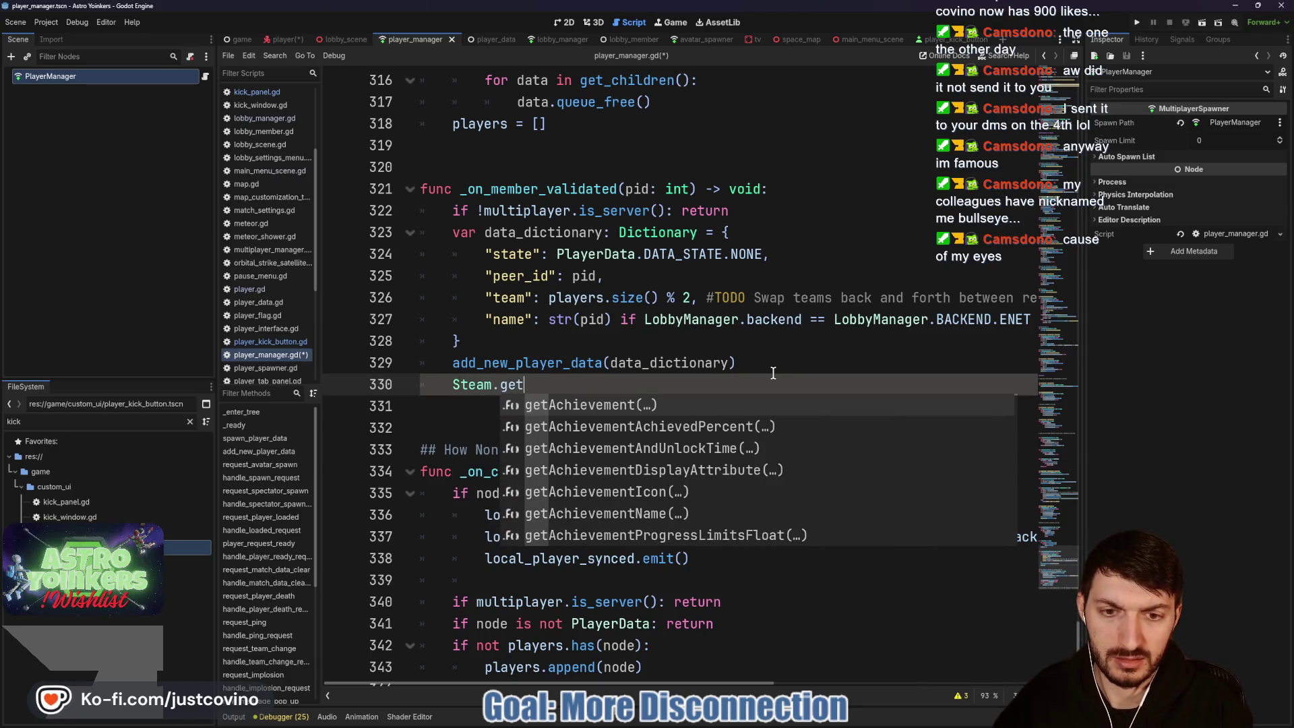
pyautogui.write('St')
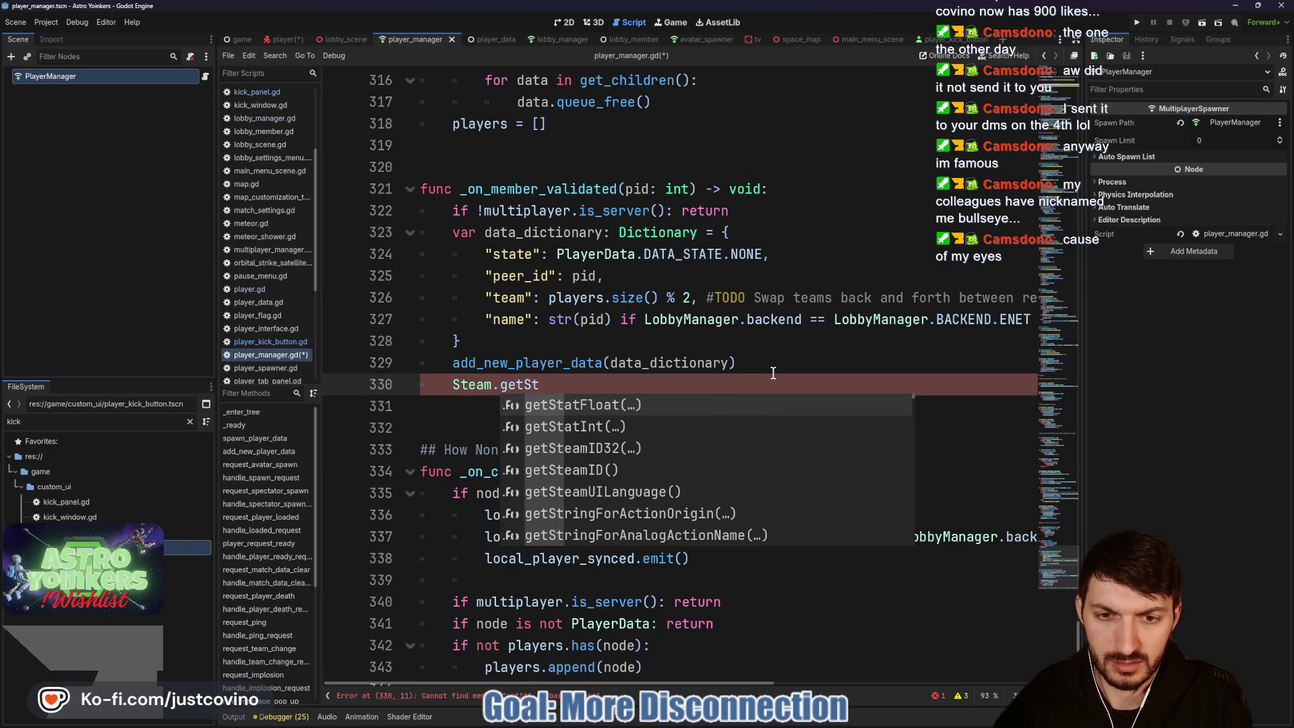
pyautogui.press('Down')
pyautogui.press('Down')
pyautogui.press('Down')
pyautogui.press('Return')
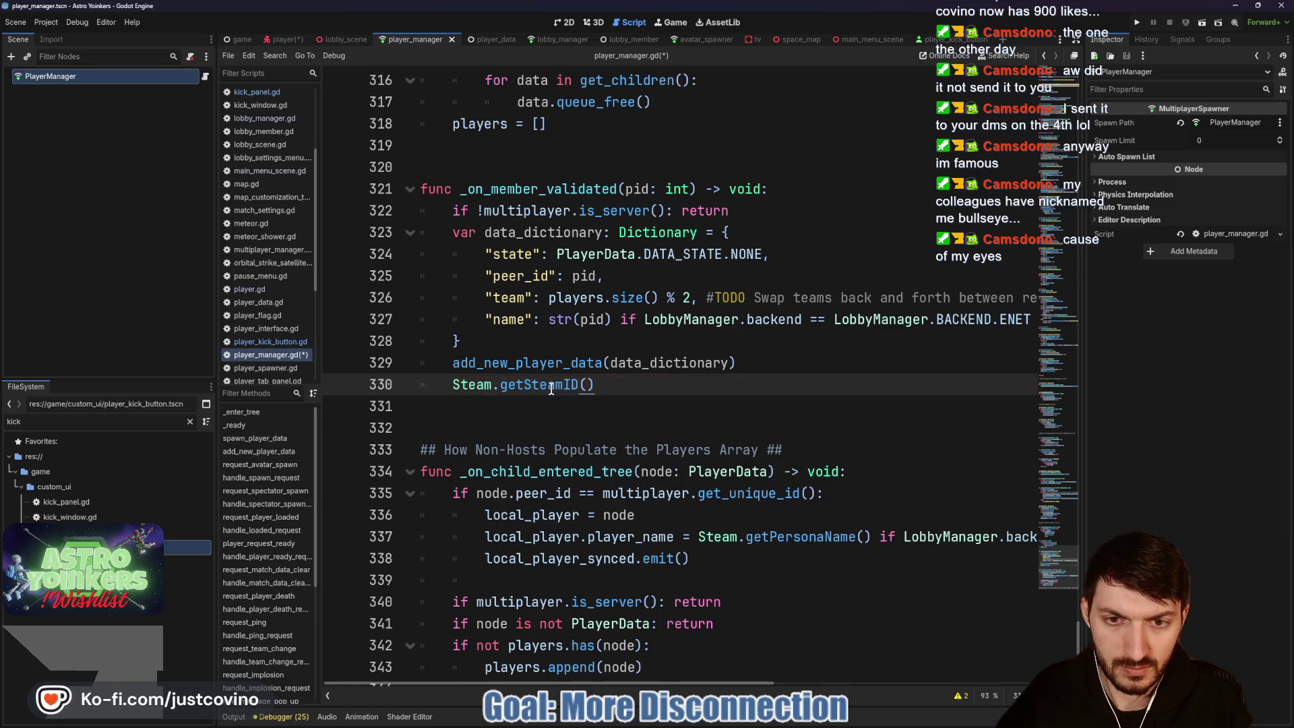
pyautogui.moveTo(551, 390)
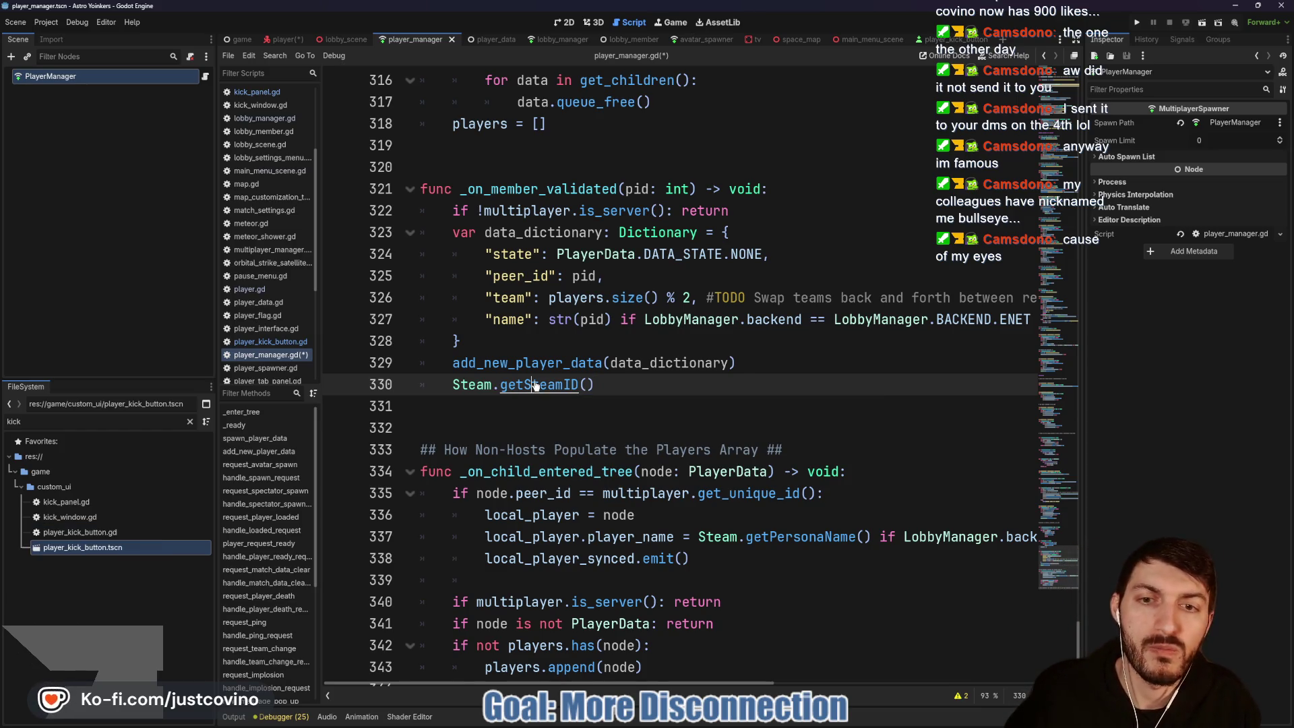
pyautogui.keyDown('ctrl'); pyautogui.click(535, 384); pyautogui.keyUp('ctrl')
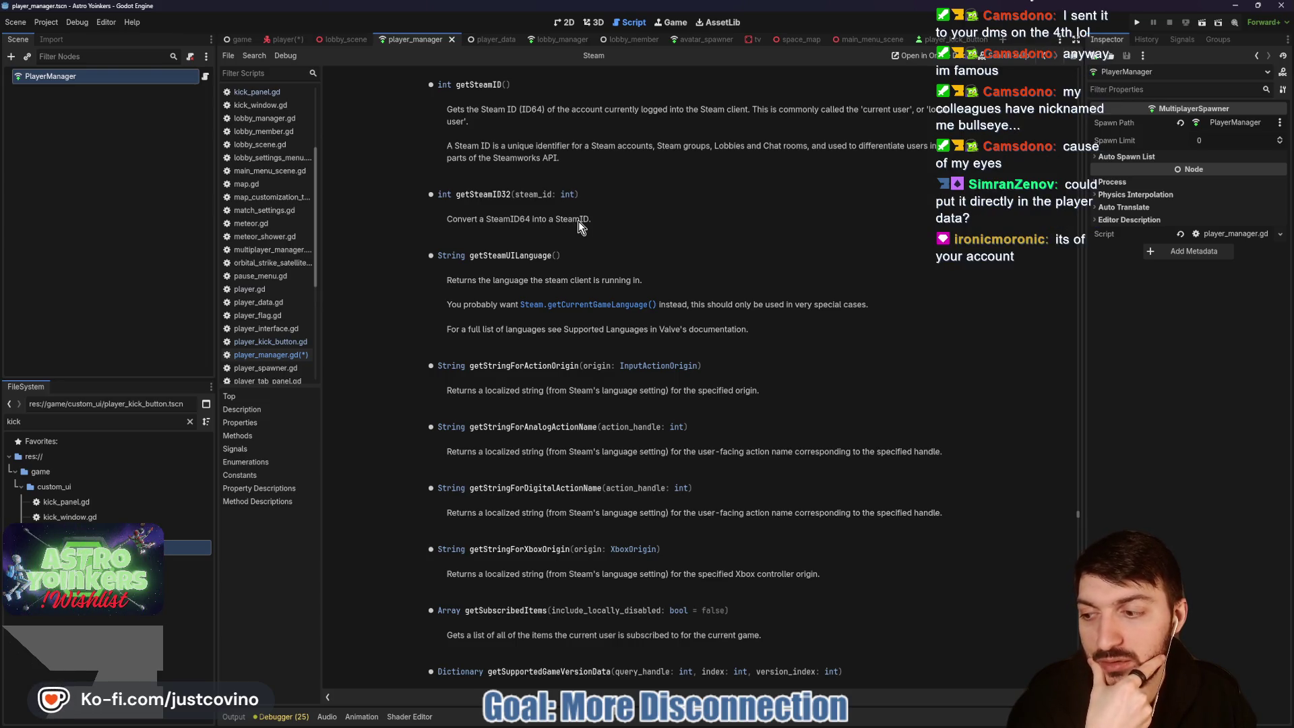
# Return from the getSteamID docs, select line 330's call, and switch to player_kick_button.gd
pyautogui.hotkey('alt', 'Left')
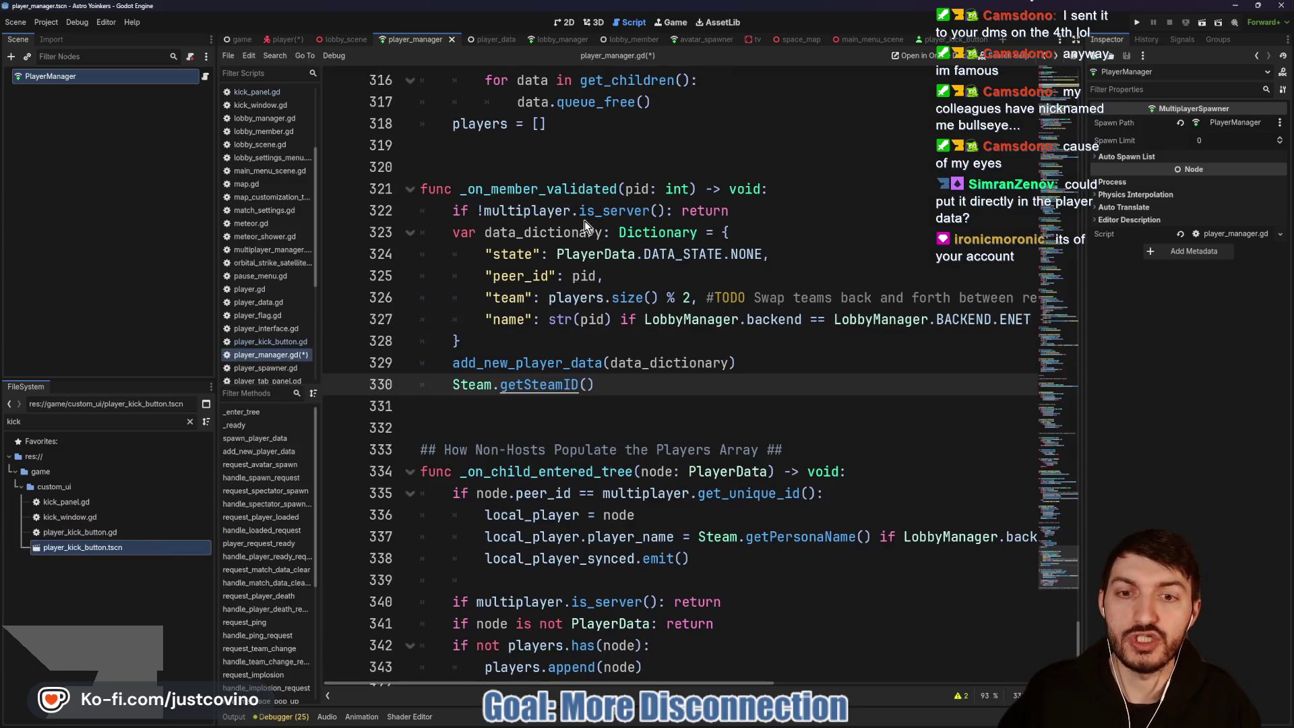
pyautogui.moveTo(607, 385); pyautogui.dragTo(452, 384)
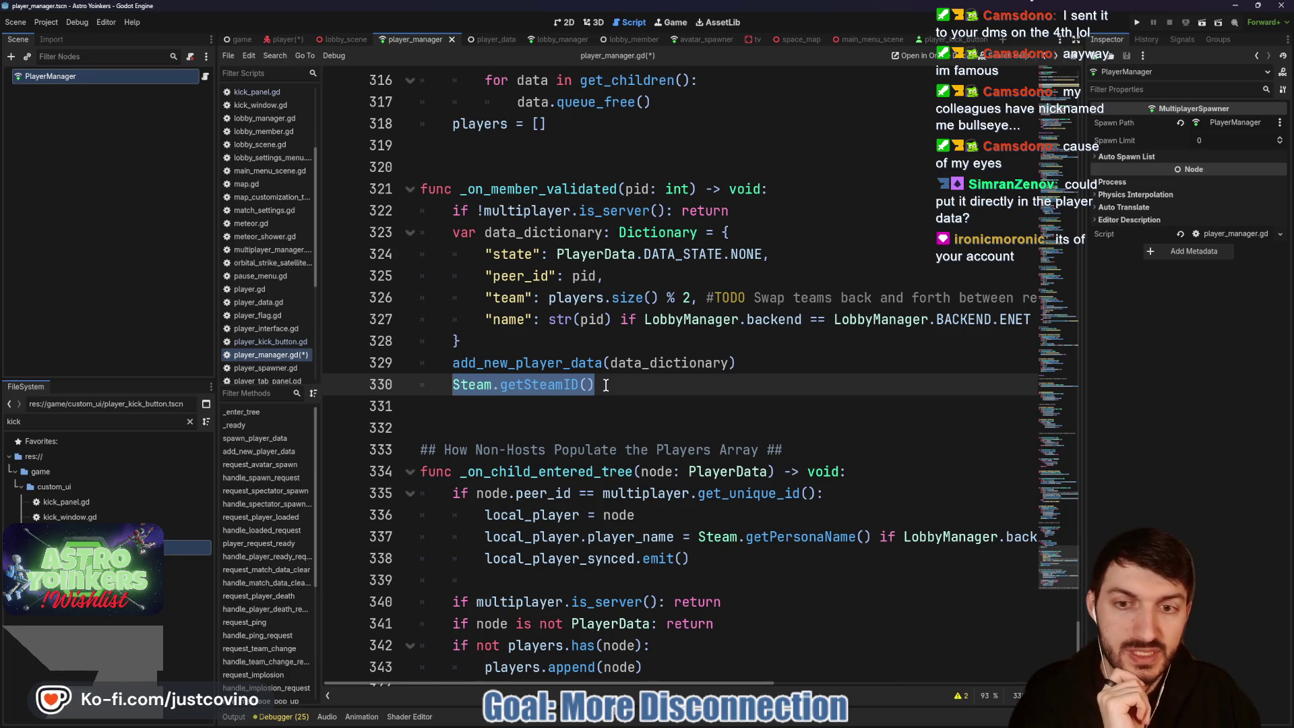
pyautogui.click(942, 40)
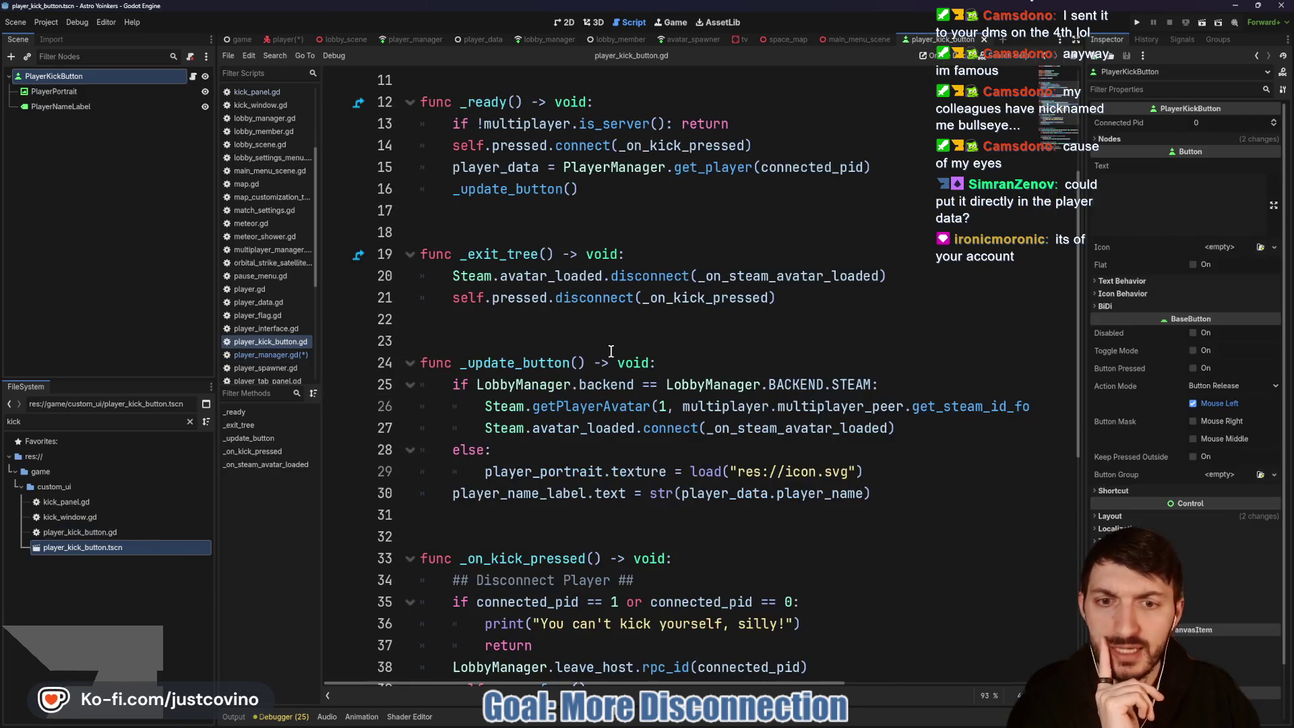
# Inspect the get_steam_id_for_peer_id lookup on line 26 of player_kick_button.gd
pyautogui.scroll(-2, 610, 351)
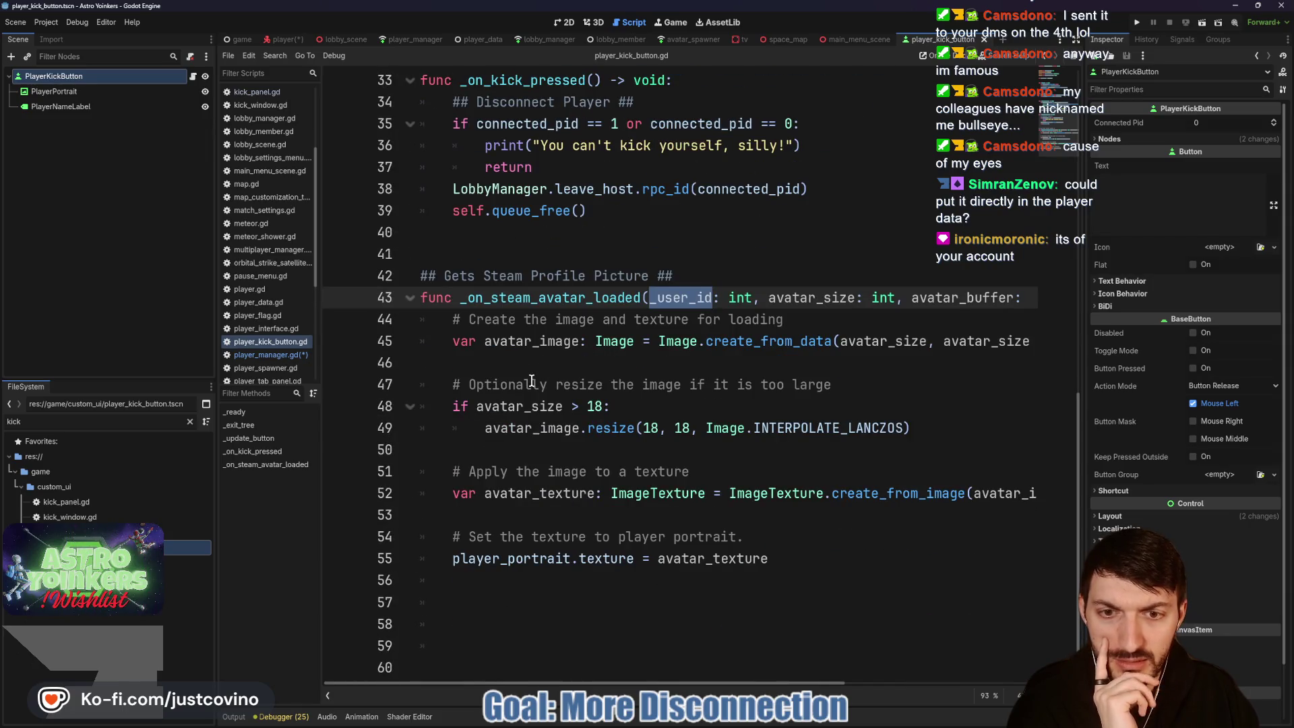
pyautogui.scroll(5, 680, 297)
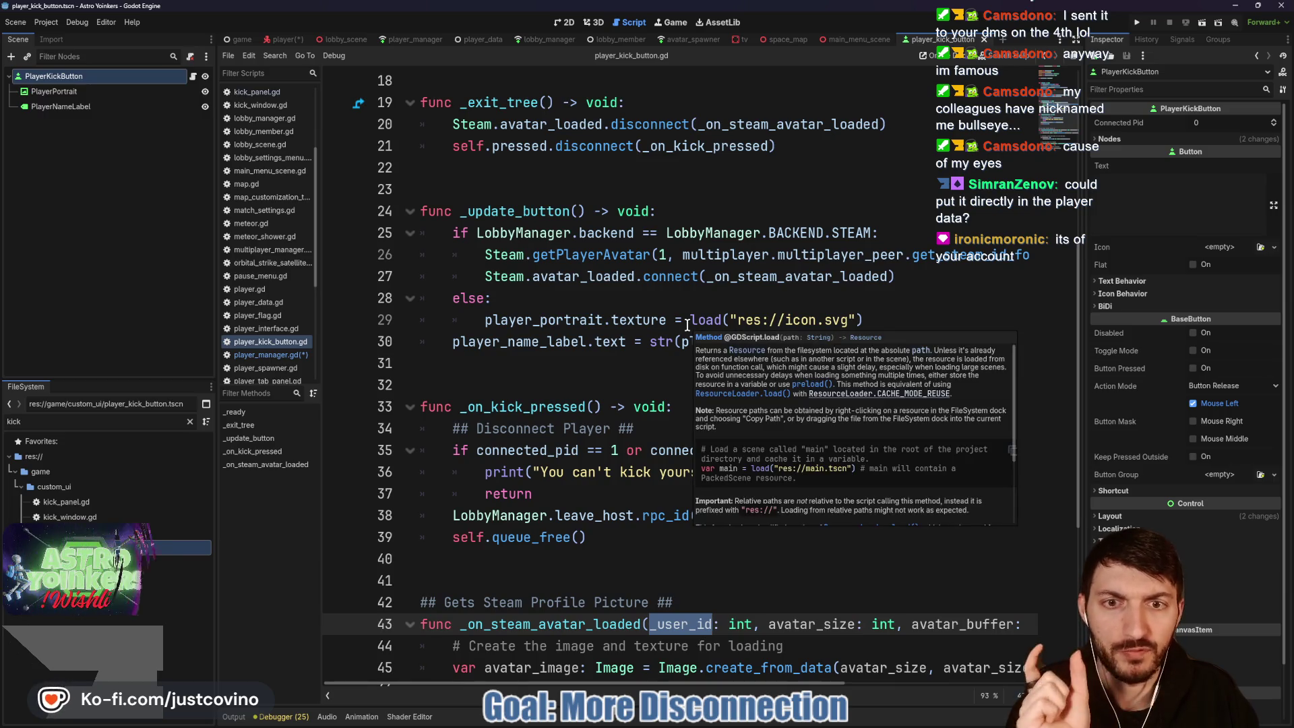
pyautogui.moveTo(596, 259)
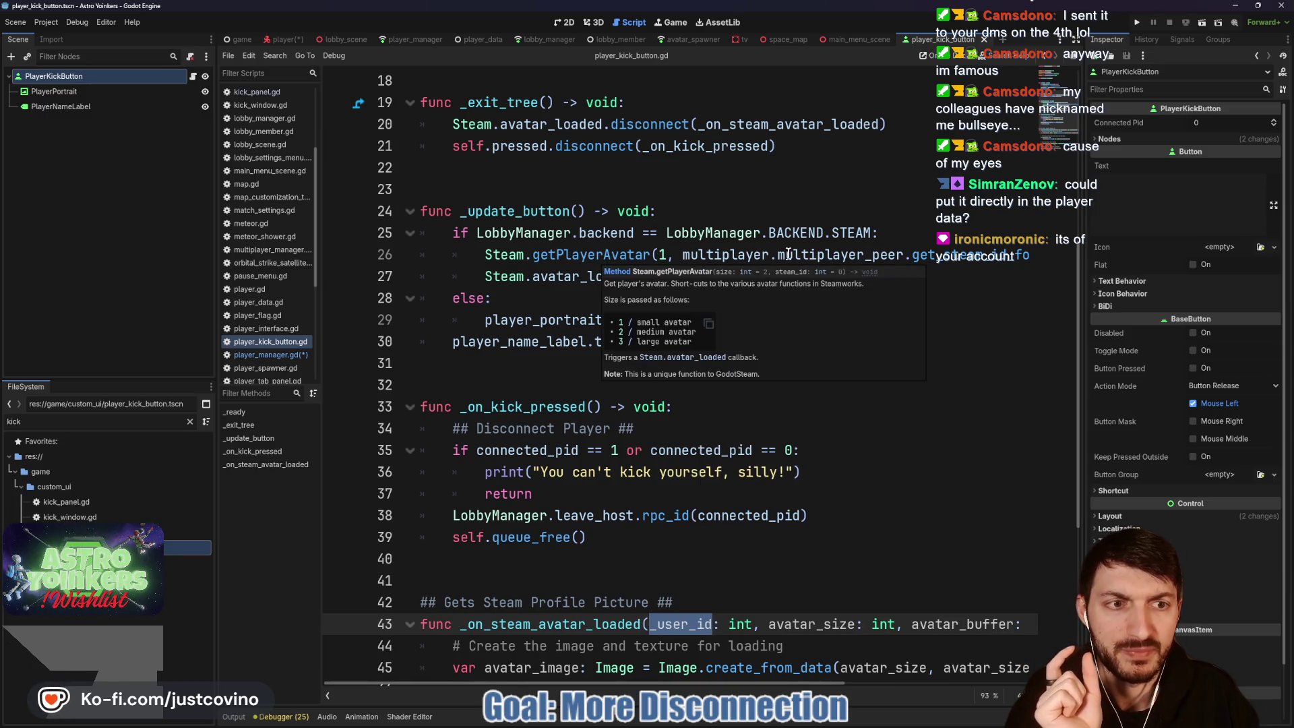
pyautogui.hscroll(5, 788, 256)
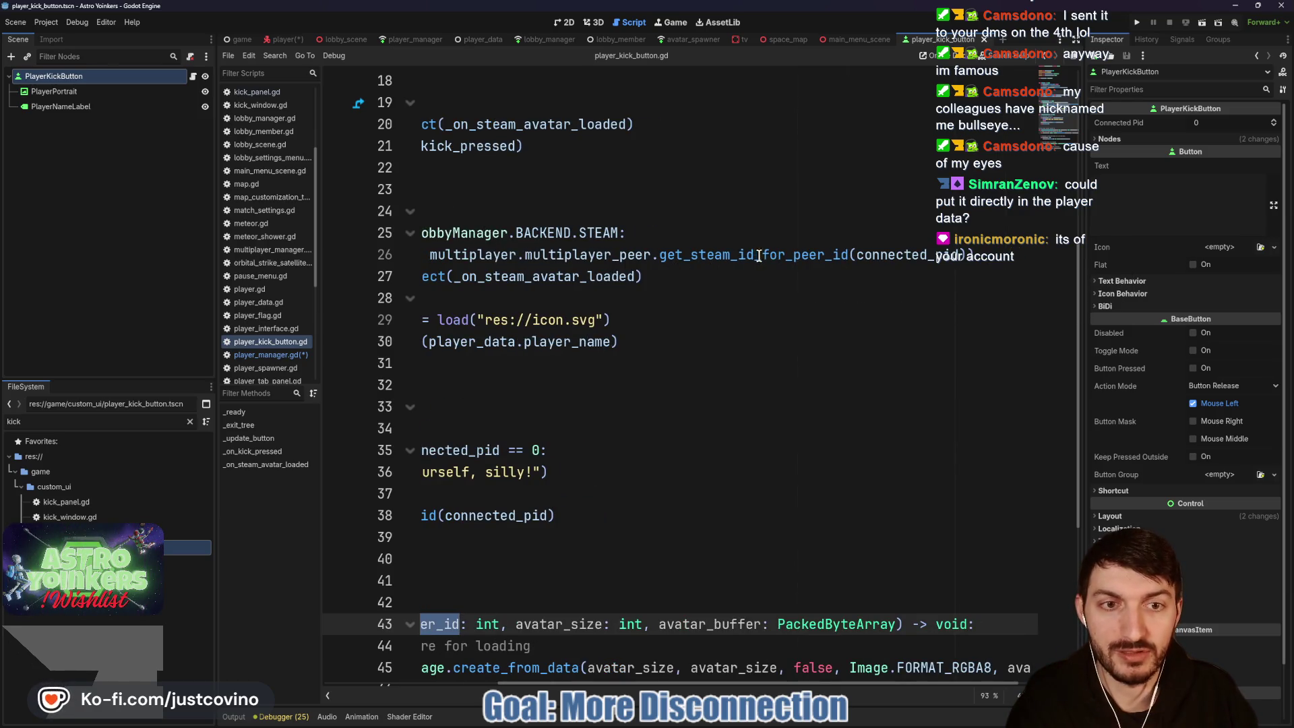
pyautogui.moveTo(965, 254)
pyautogui.mouseDown()
pyautogui.moveTo(419, 255)
pyautogui.moveTo(619, 254)
pyautogui.mouseUp()
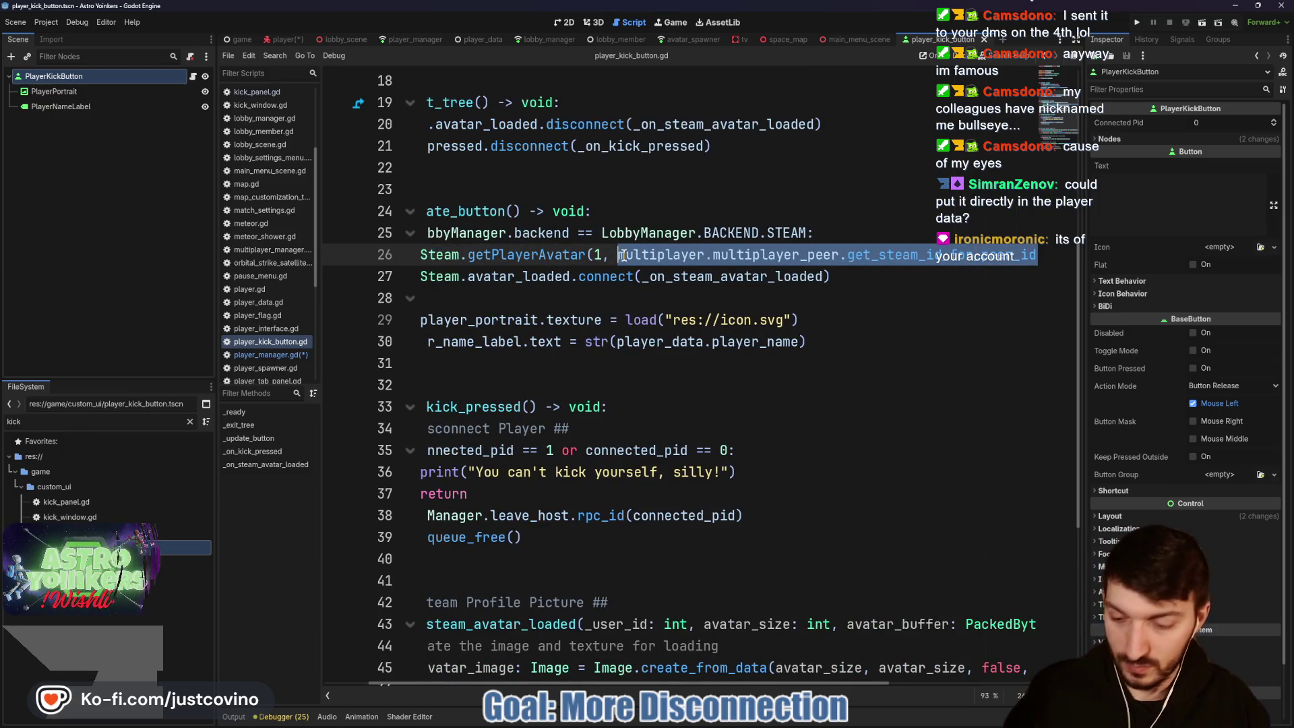
pyautogui.click(674, 298)
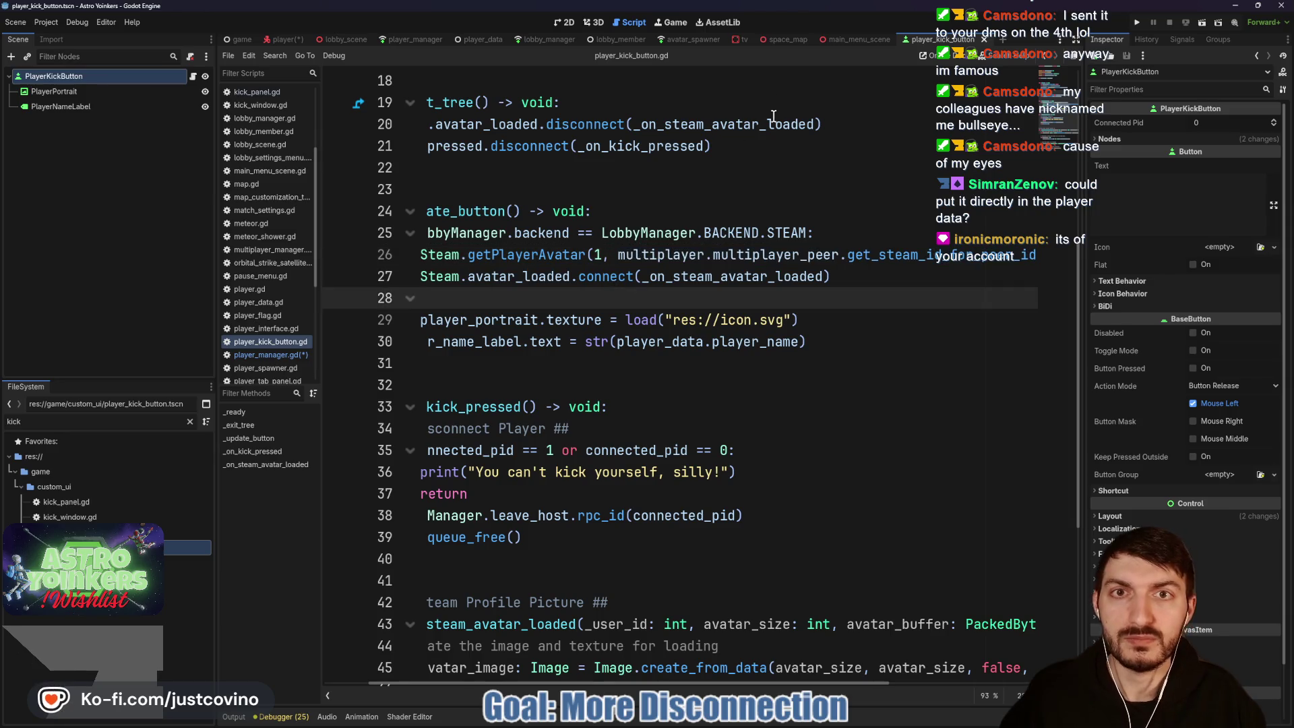
# Back in player_manager.gd, select line 330's Steam.getSteamID() call for replacement
pyautogui.click(403, 41)
pyautogui.click(604, 384)
pyautogui.hotkey('shift', 'Home')
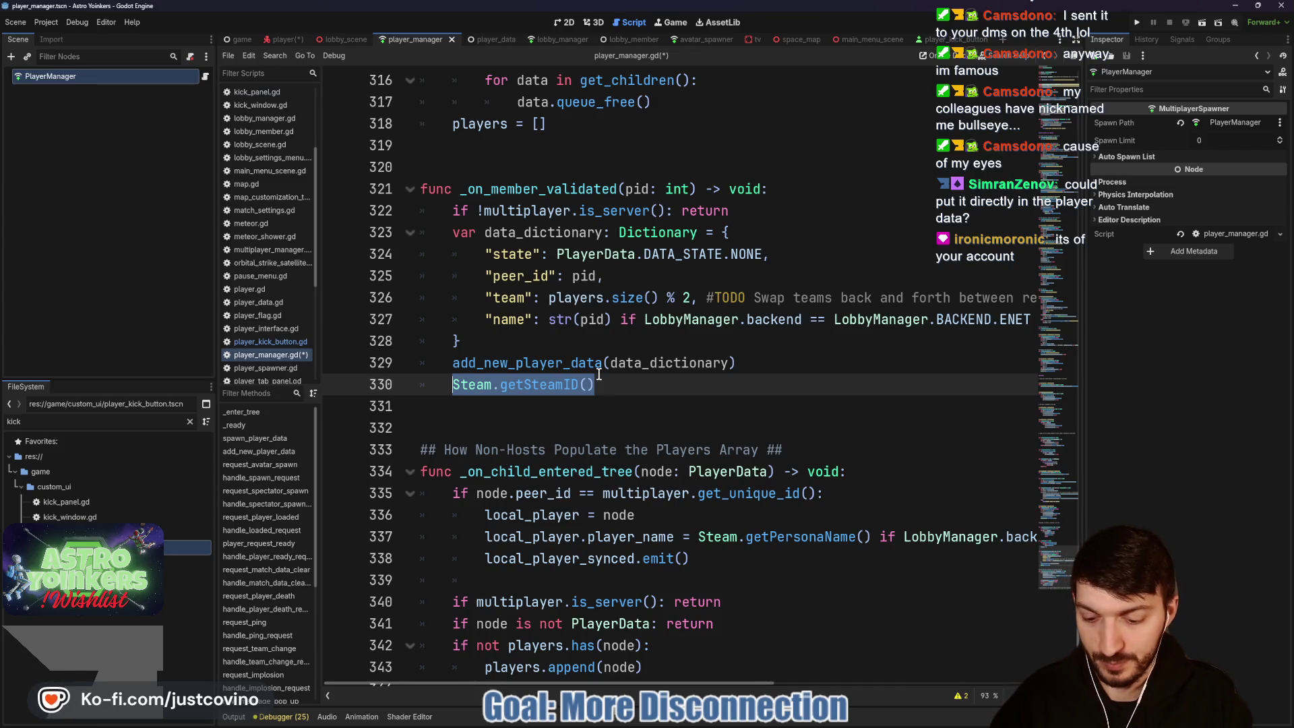
# Replace line 330 with 'var steam_id = get_steam_id_for_peer_id(pid)'
pyautogui.write('var steam_id =')
pyautogui.write('multiplayer.multiplayer_peer.get_steam_id_for_peer_id(connected_pid)')
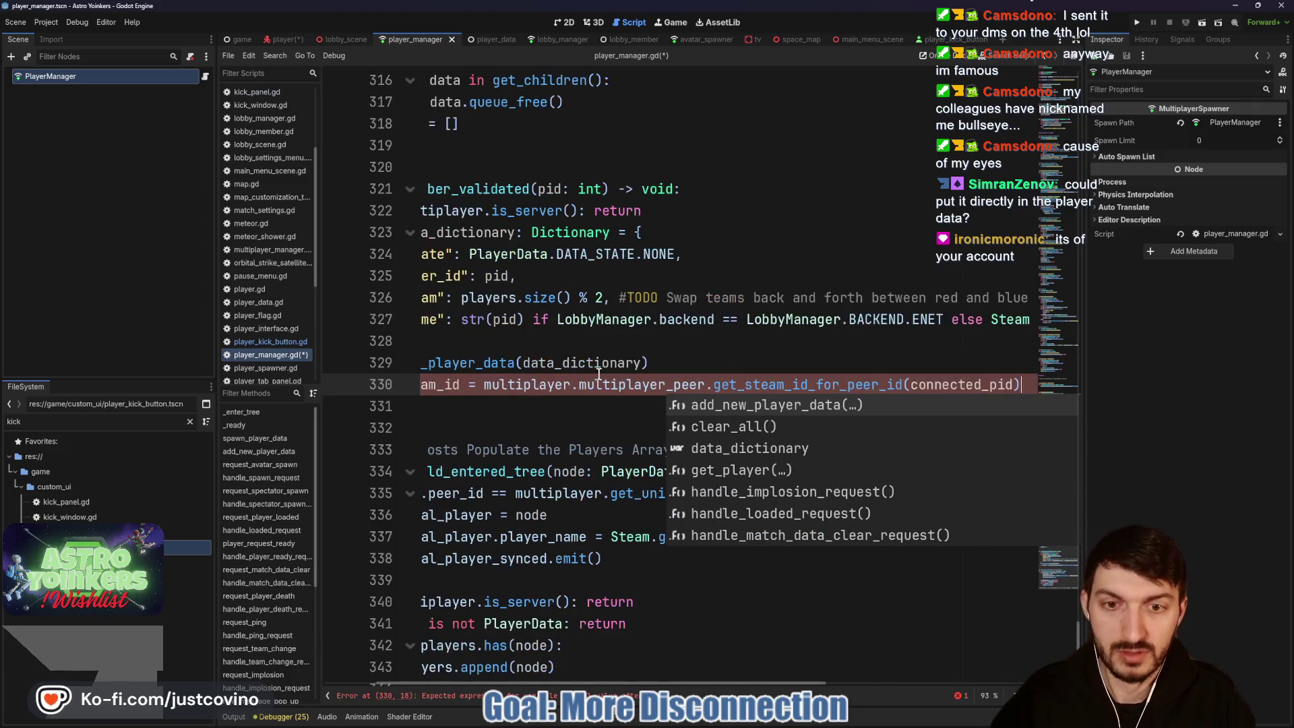
pyautogui.click(614, 407)
pyautogui.click(1015, 386)
pyautogui.doubleClick(1015, 388)
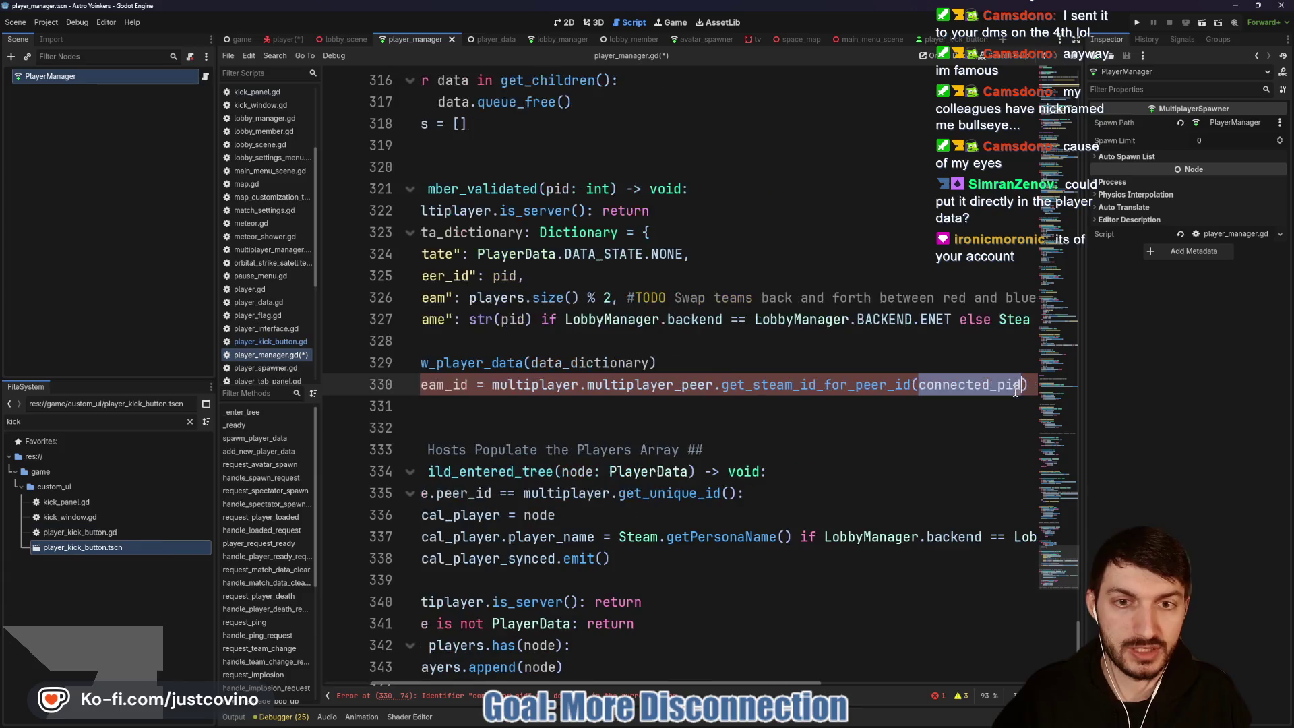
pyautogui.write('pid')
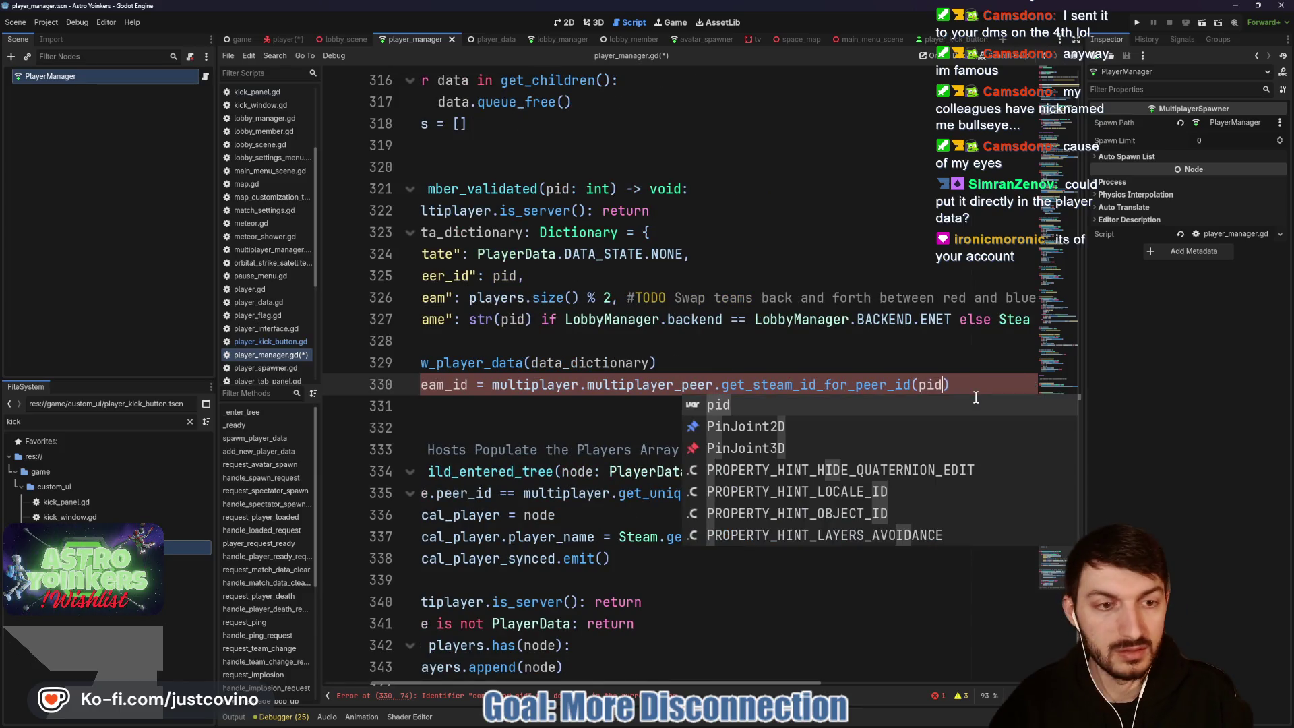
pyautogui.click(967, 382)
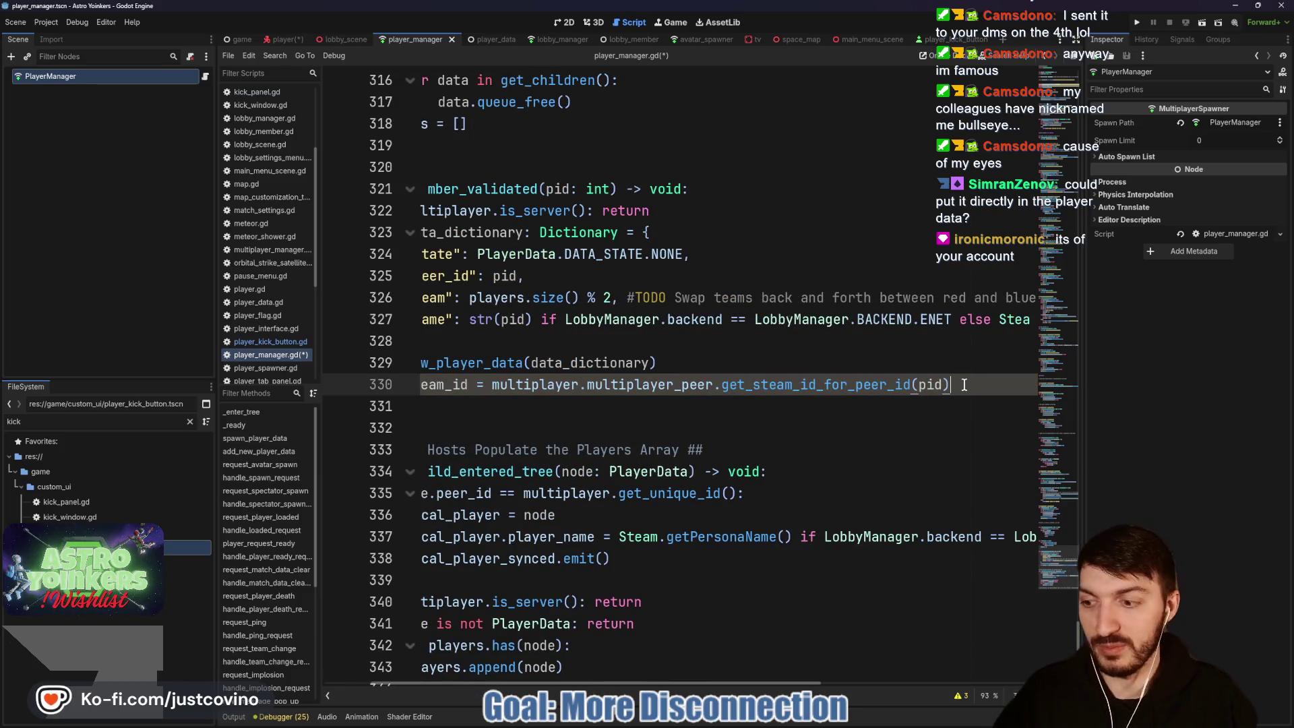
# Add 'if not steam_ids.has(steam_id):' on the line below
pyautogui.press('Return')
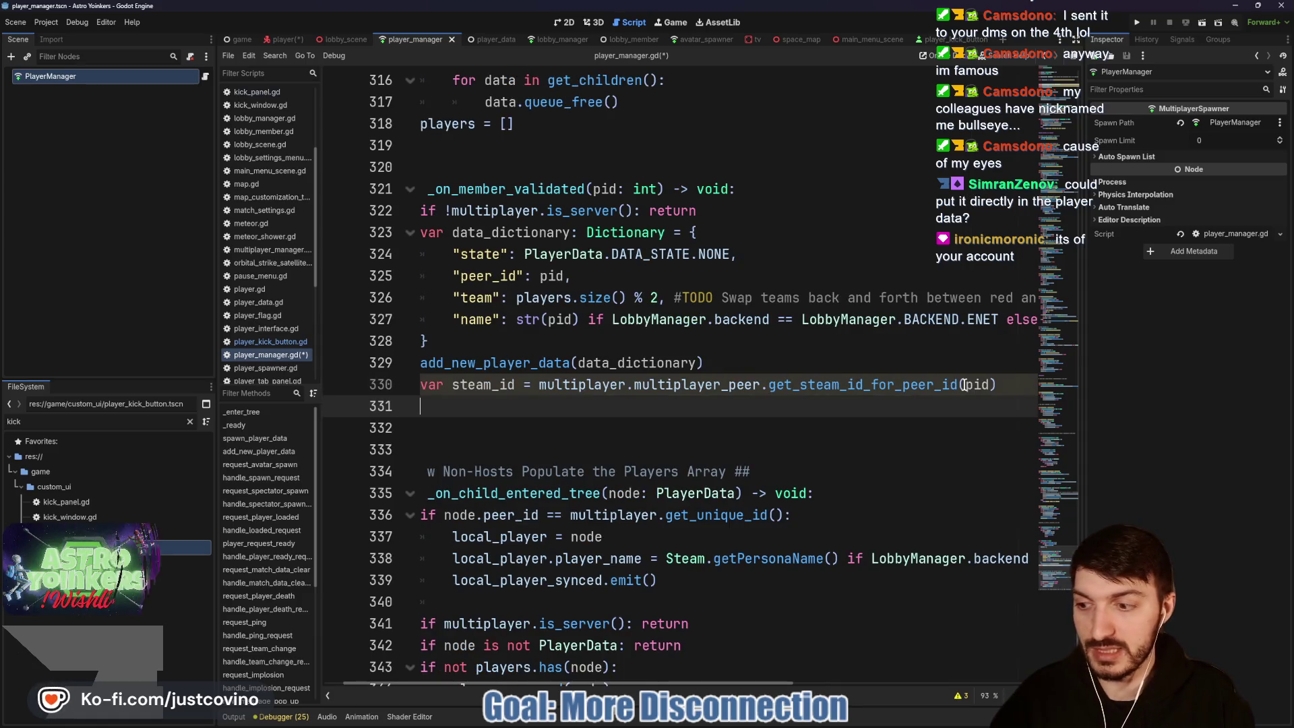
pyautogui.write('if stea')
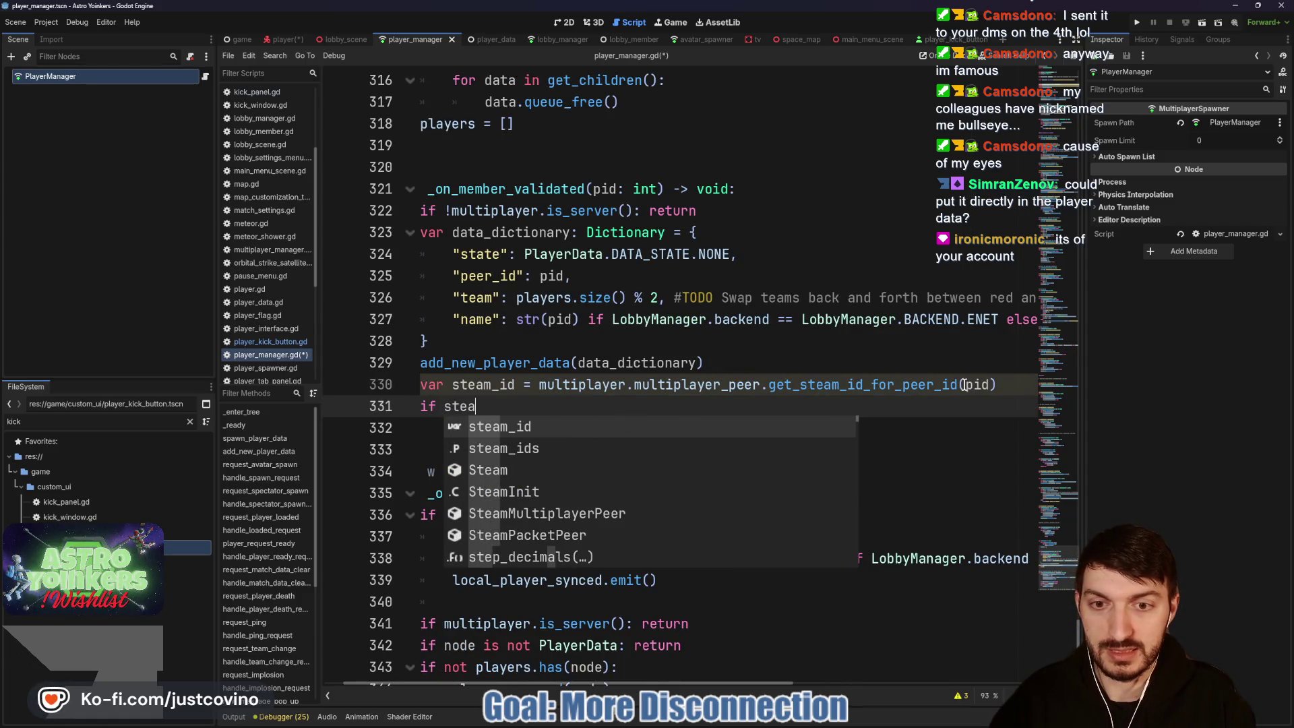
pyautogui.press('Down')
pyautogui.press('Return')
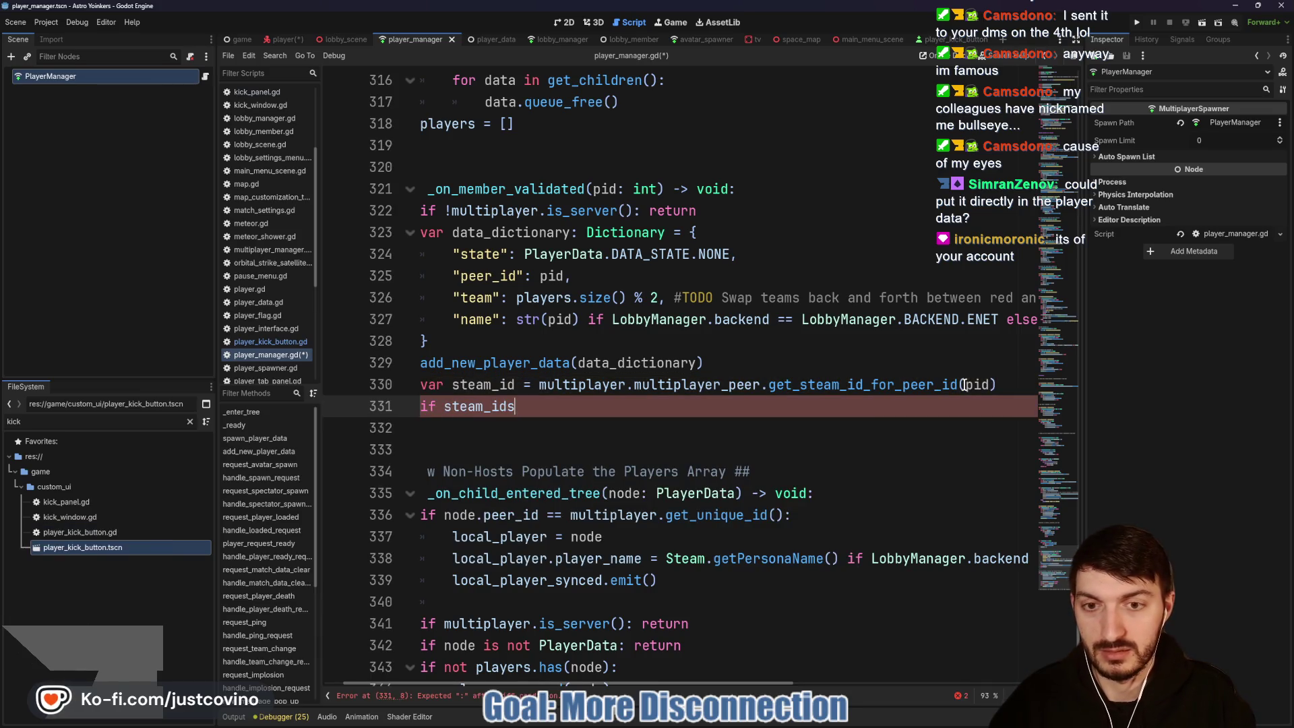
pyautogui.write('.has(steam')
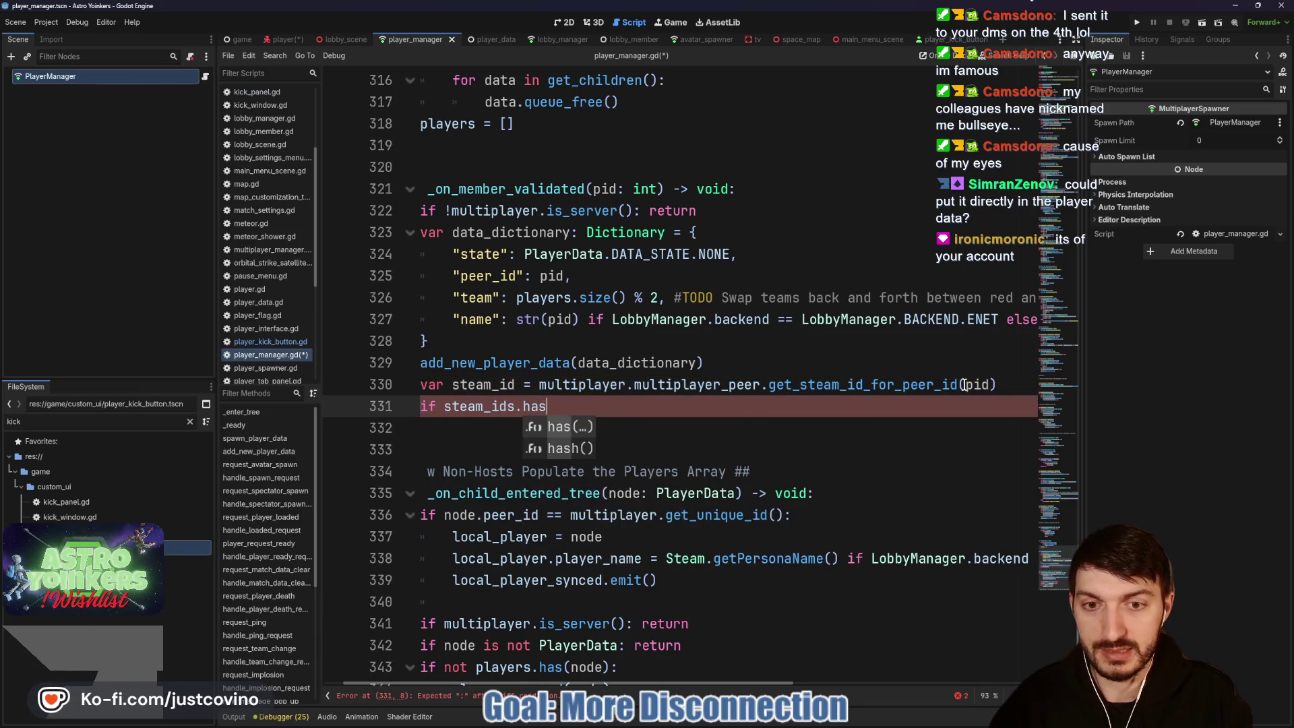
pyautogui.press('Return')
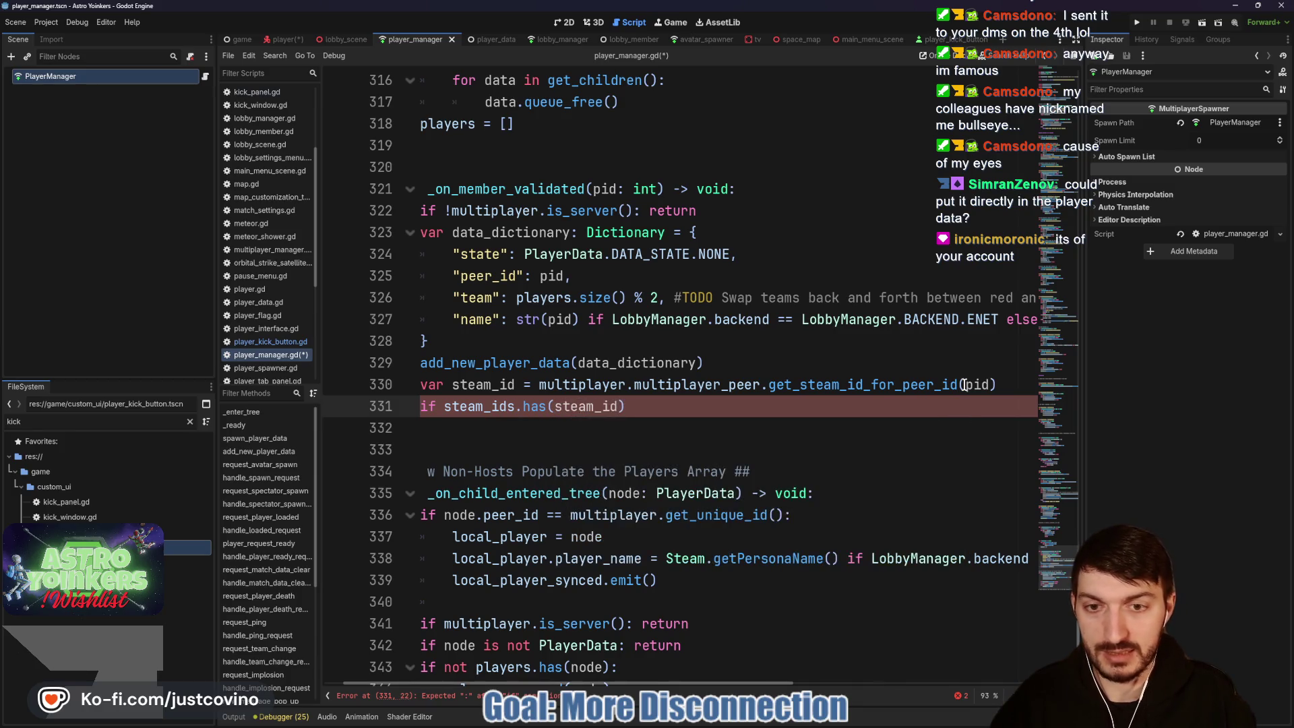
pyautogui.click(444, 407)
pyautogui.write('not')
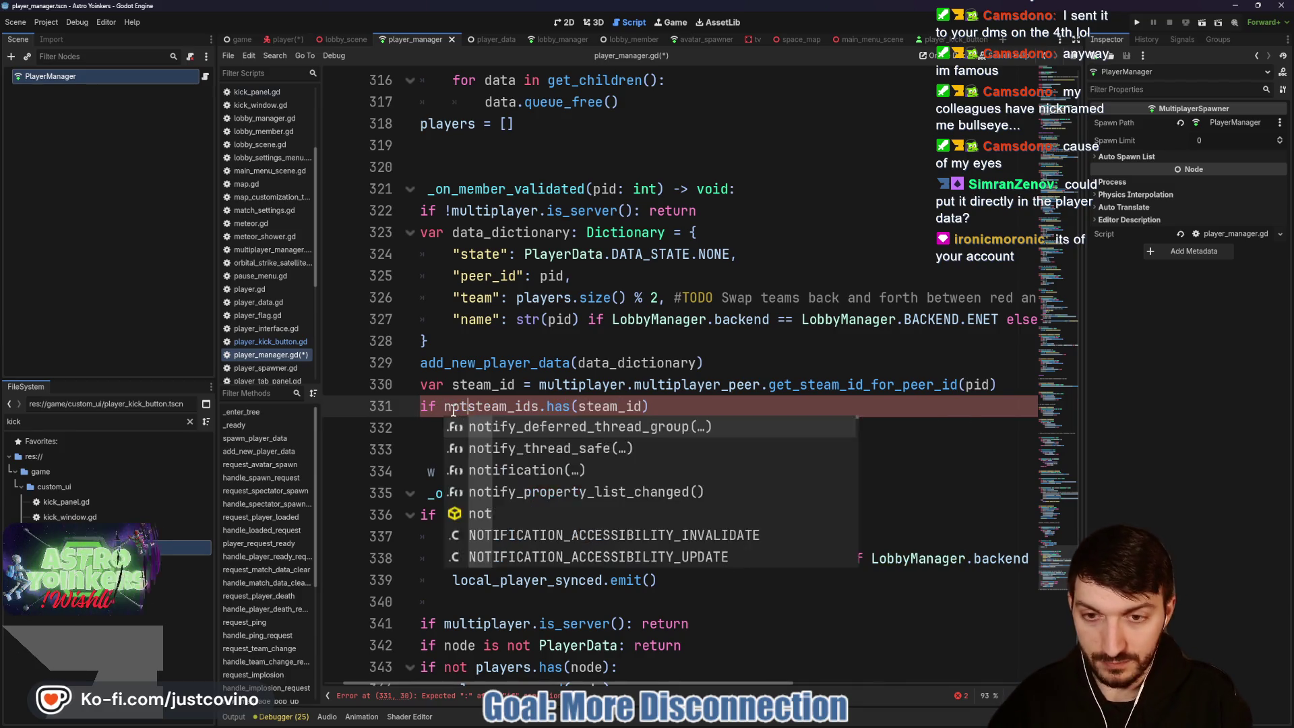
# Append steam_id to steam_ids inside the if block and save player_manager.gd
pyautogui.click(684, 403)
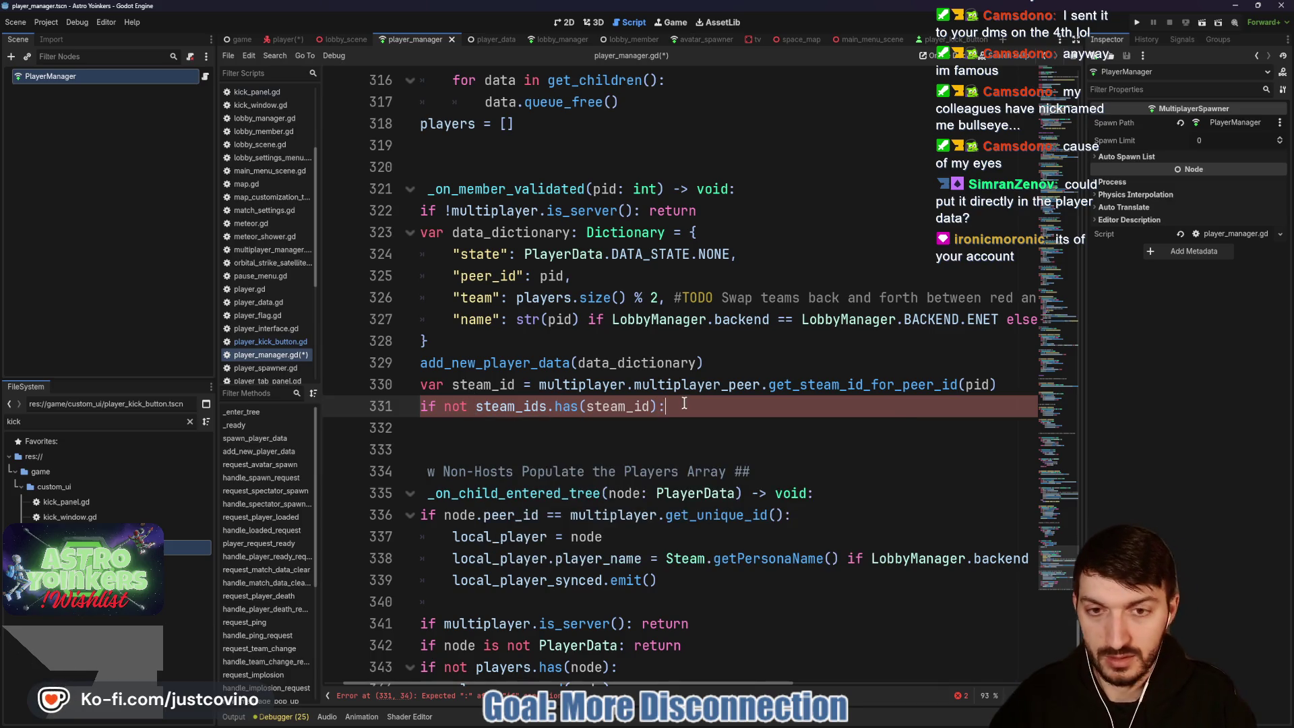
pyautogui.press('Return')
pyautogui.write('steam_ids.append(stea')
pyautogui.press('Down')
pyautogui.press('Return')
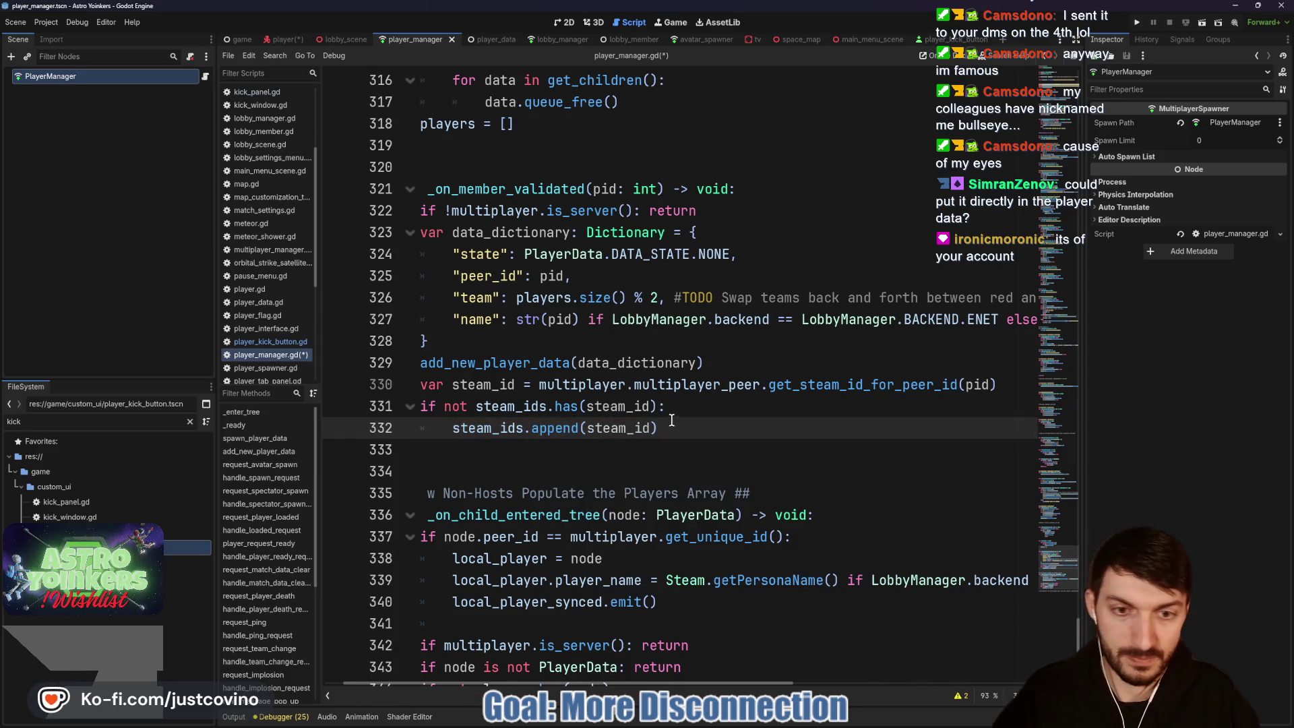
pyautogui.hotkey('ctrl', 's')
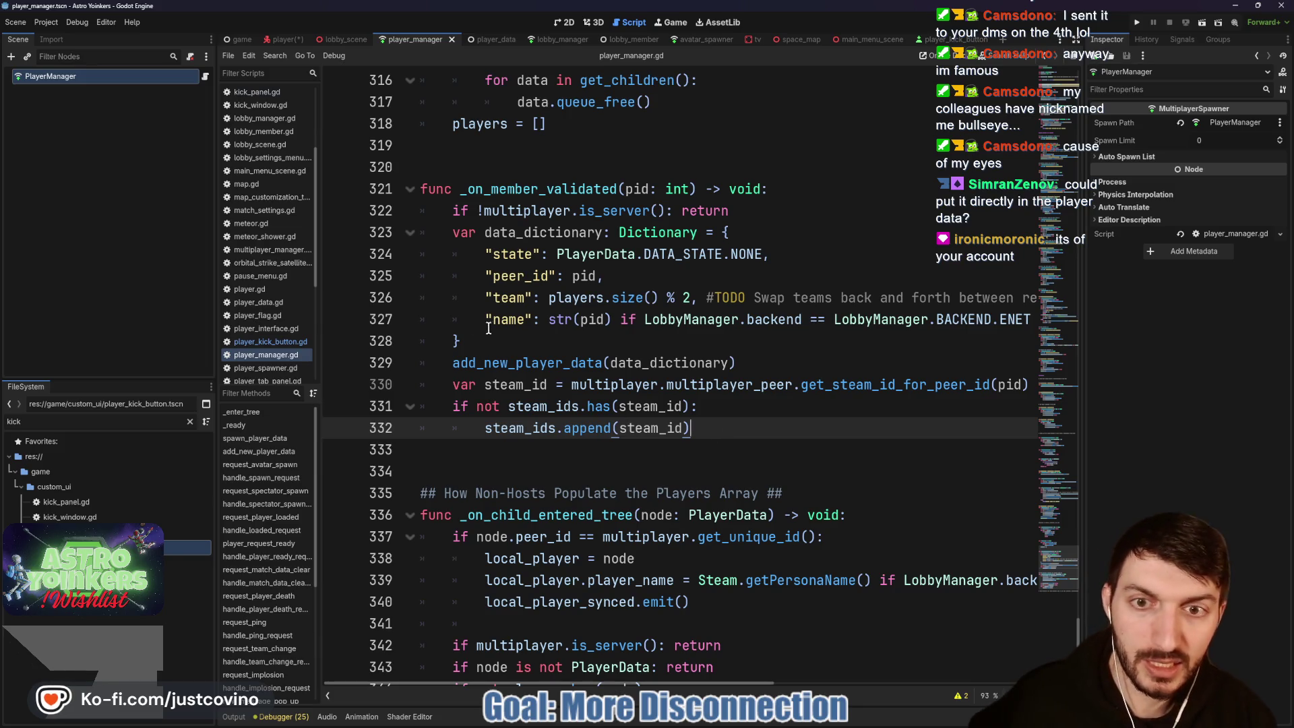
# Add a "steam_id": entry after the name line, valued with the copied get_steam_id_for_peer_id(pid) call
pyautogui.doubleClick(509, 320)
pyautogui.press('End')
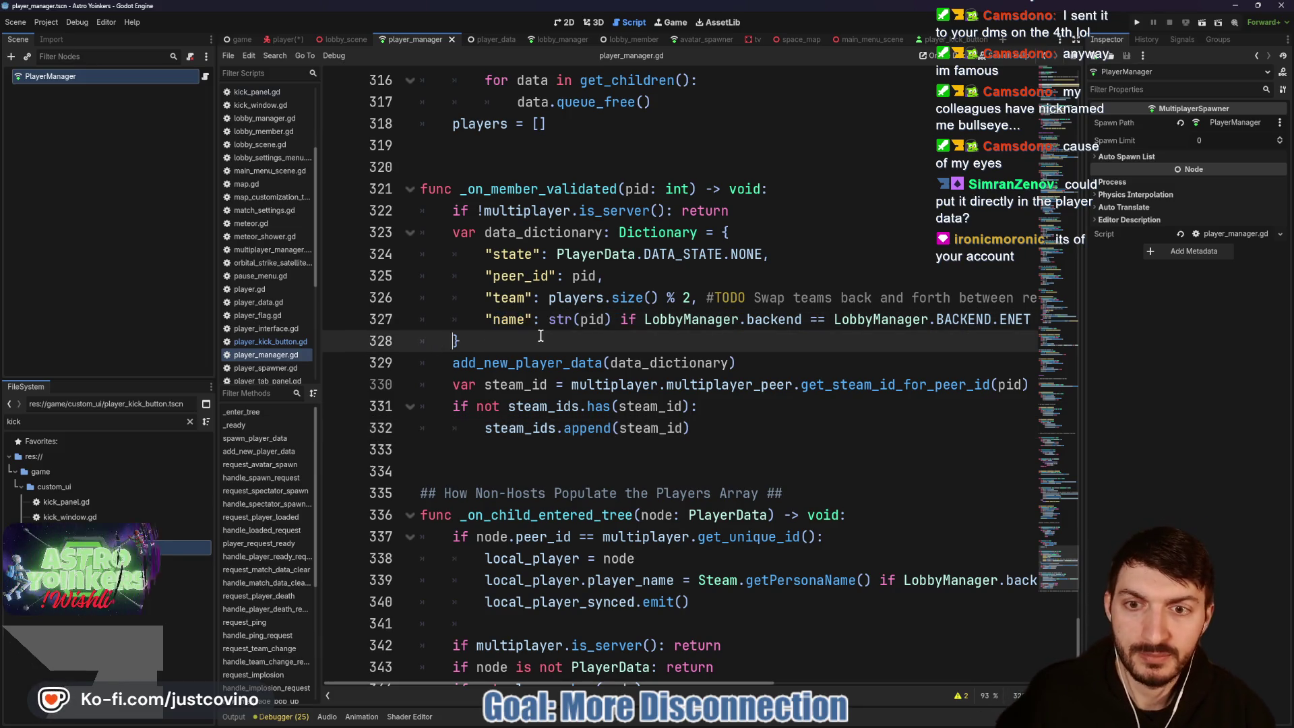
pyautogui.press('Return')
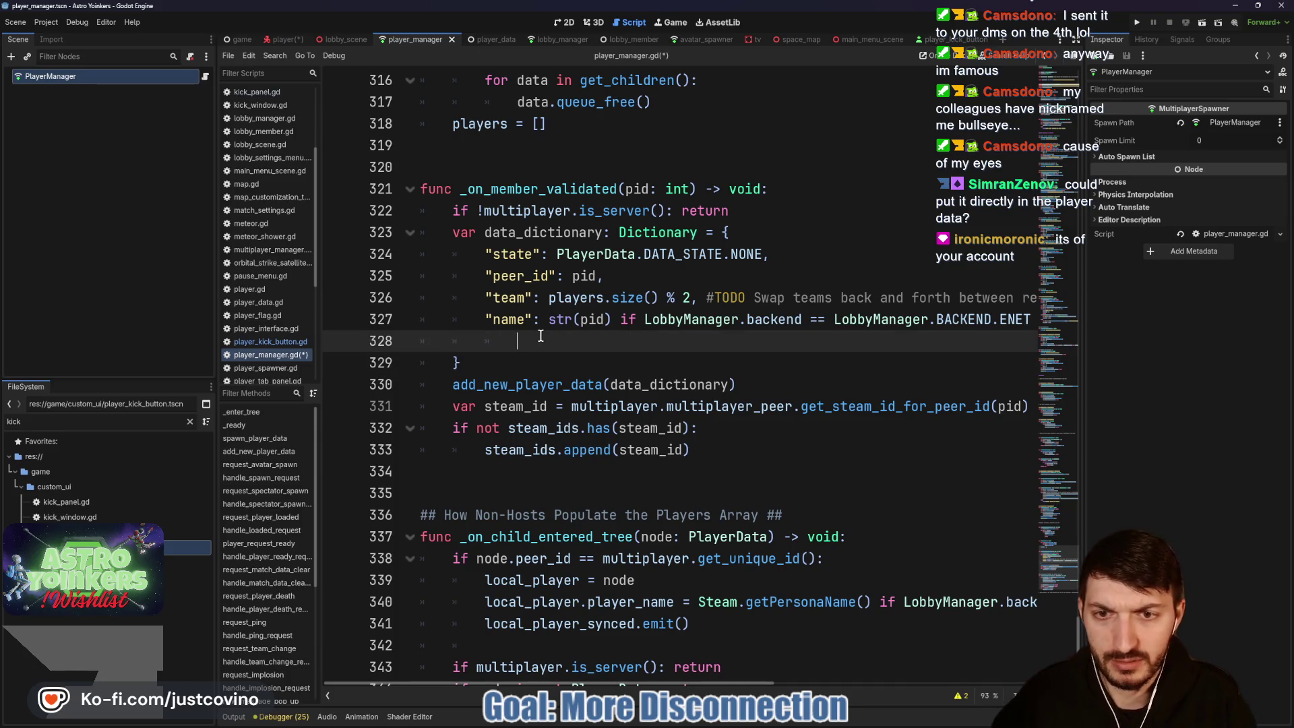
pyautogui.write('"steam_id"')
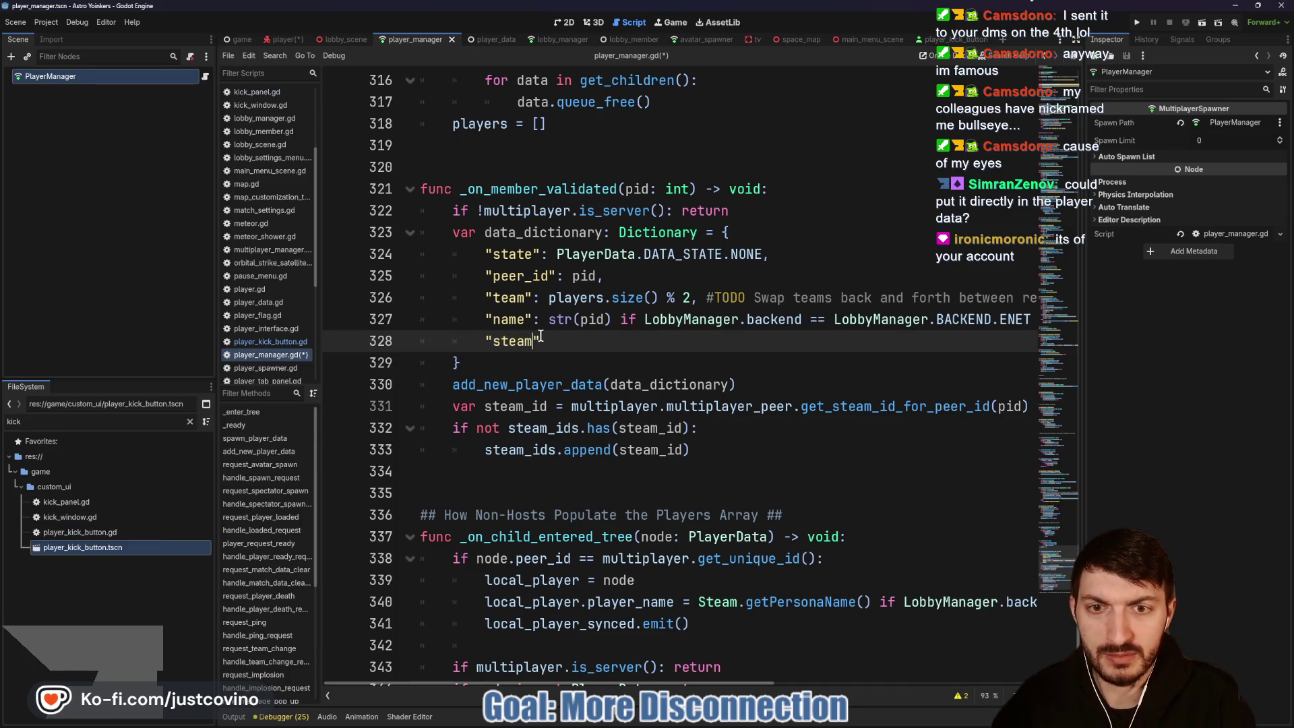
pyautogui.write(':')
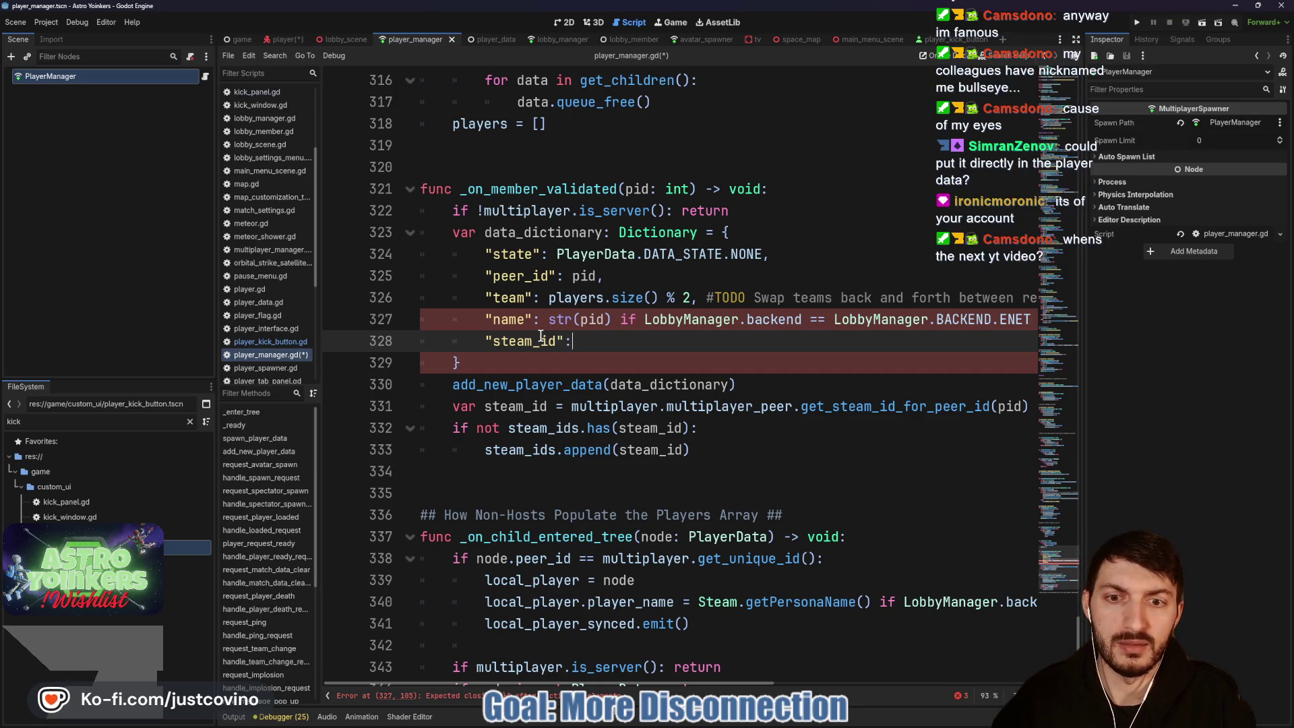
pyautogui.moveTo(572, 406); pyautogui.dragTo(1031, 411)
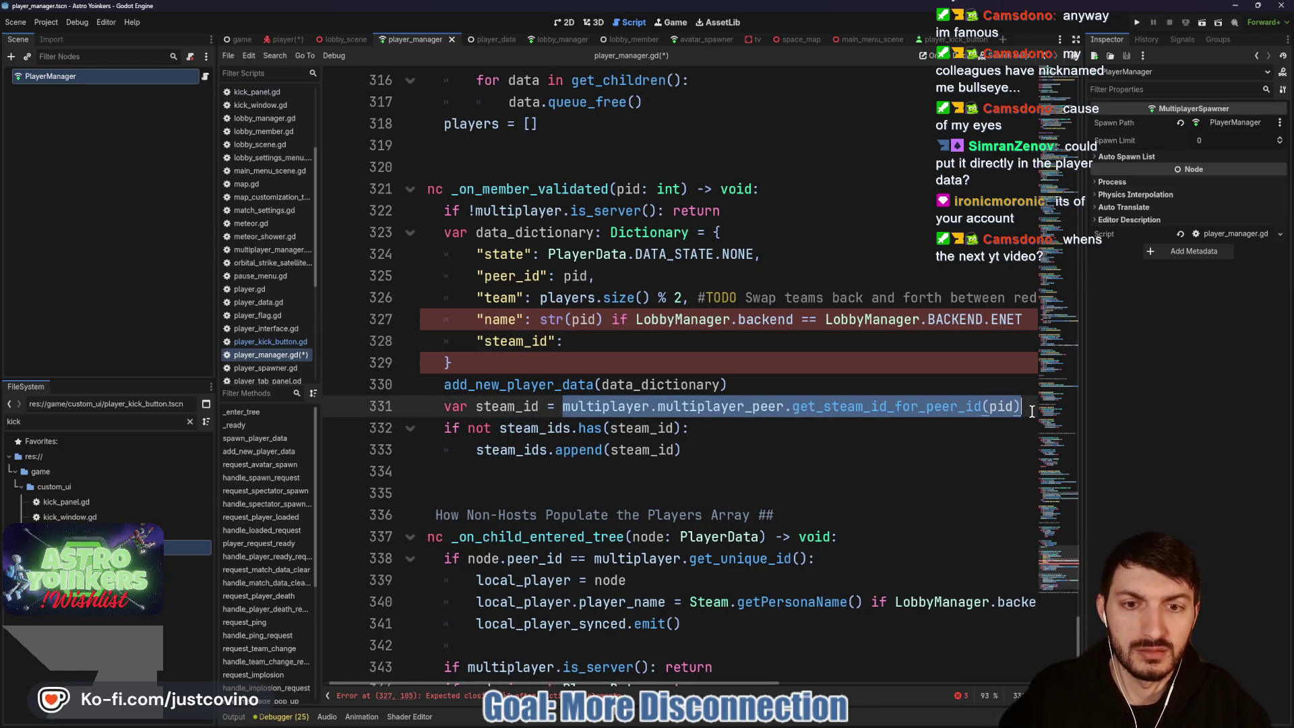
pyautogui.hotkey('ctrl', 'c')
pyautogui.click(610, 340)
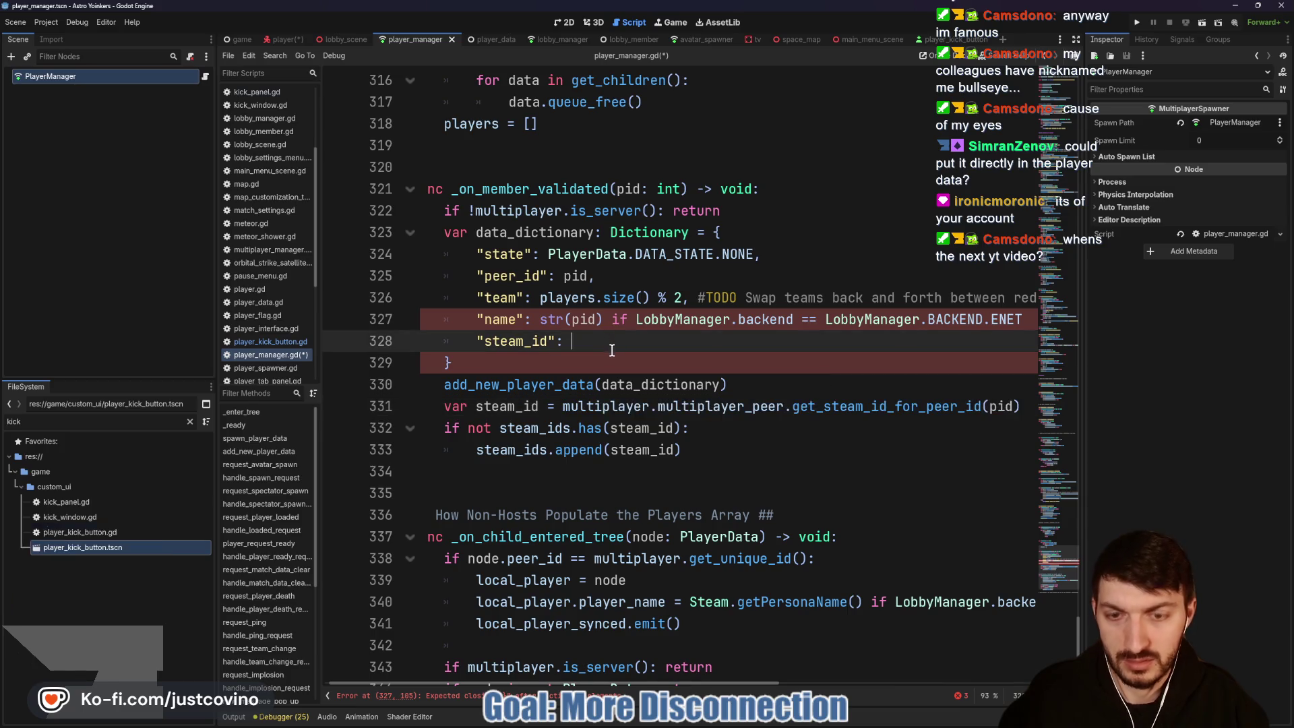
pyautogui.hotkey('ctrl', 'v')
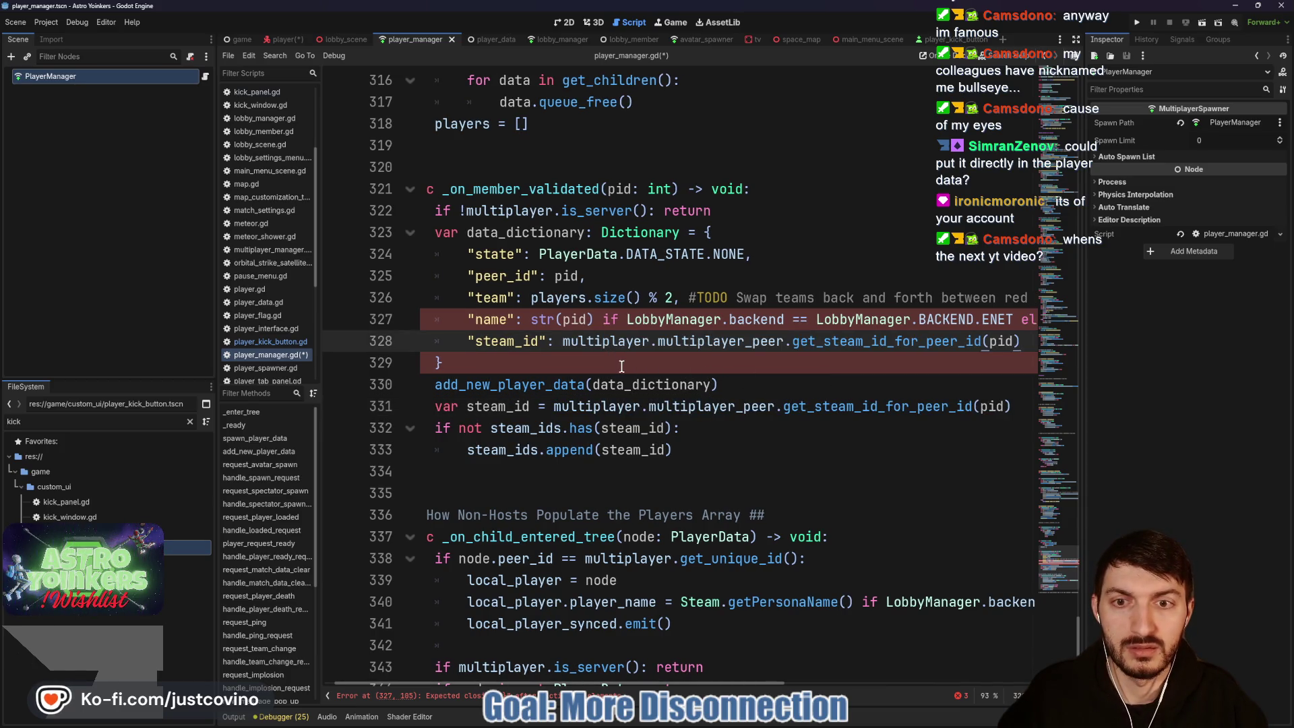
# Add the missing comma after the name entry, then bring the Steam store window forward
pyautogui.hscroll(5, 785, 364)
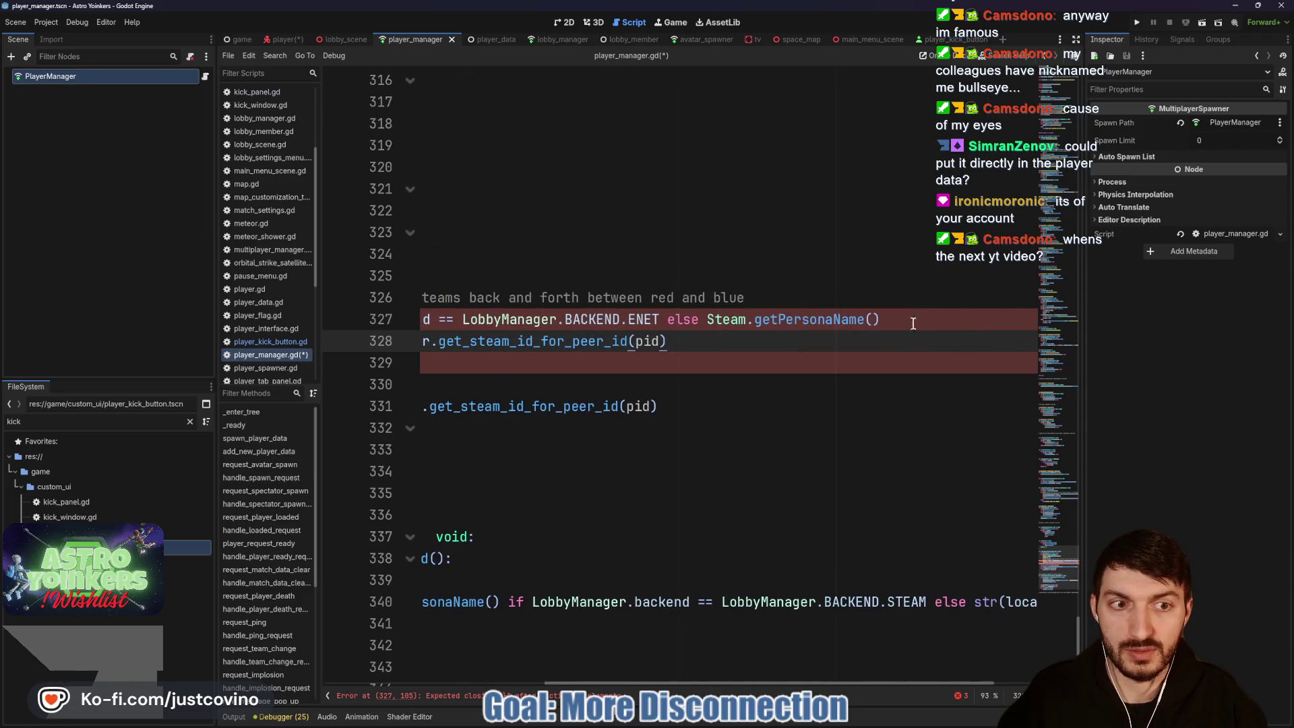
pyautogui.click(910, 322)
pyautogui.write(',')
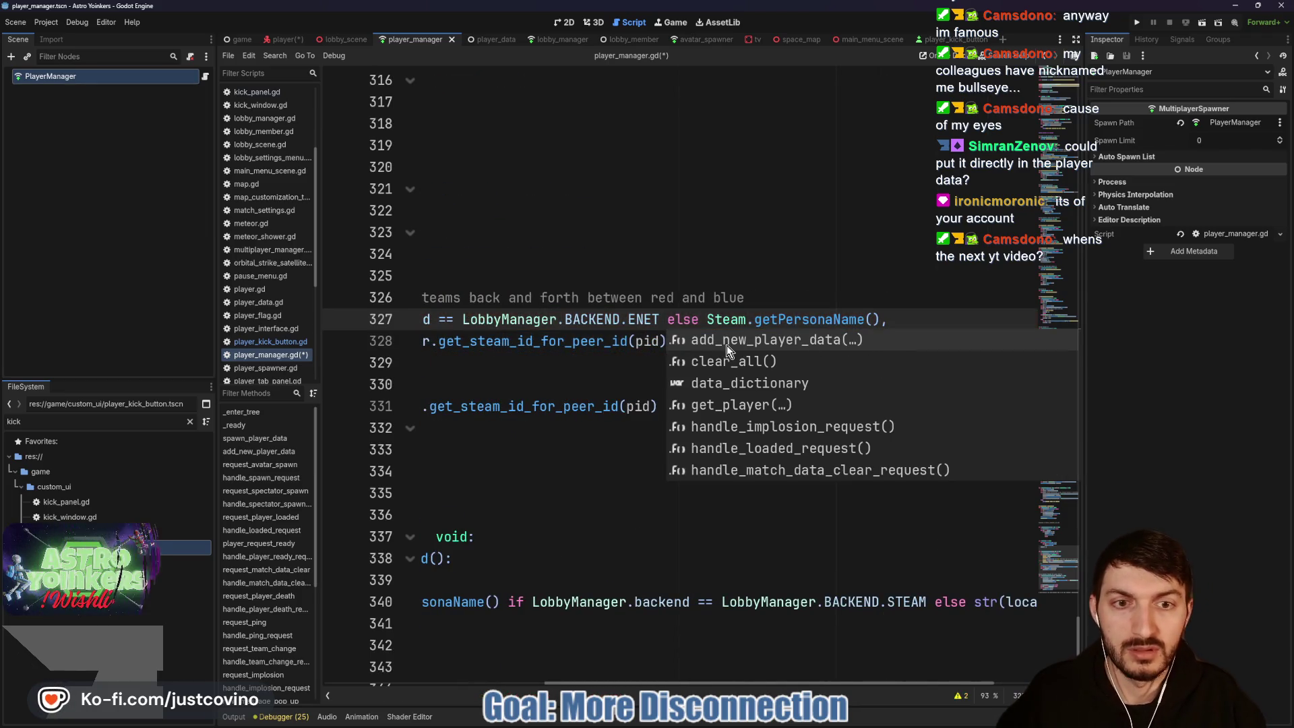
pyautogui.hscroll(-5, 632, 350)
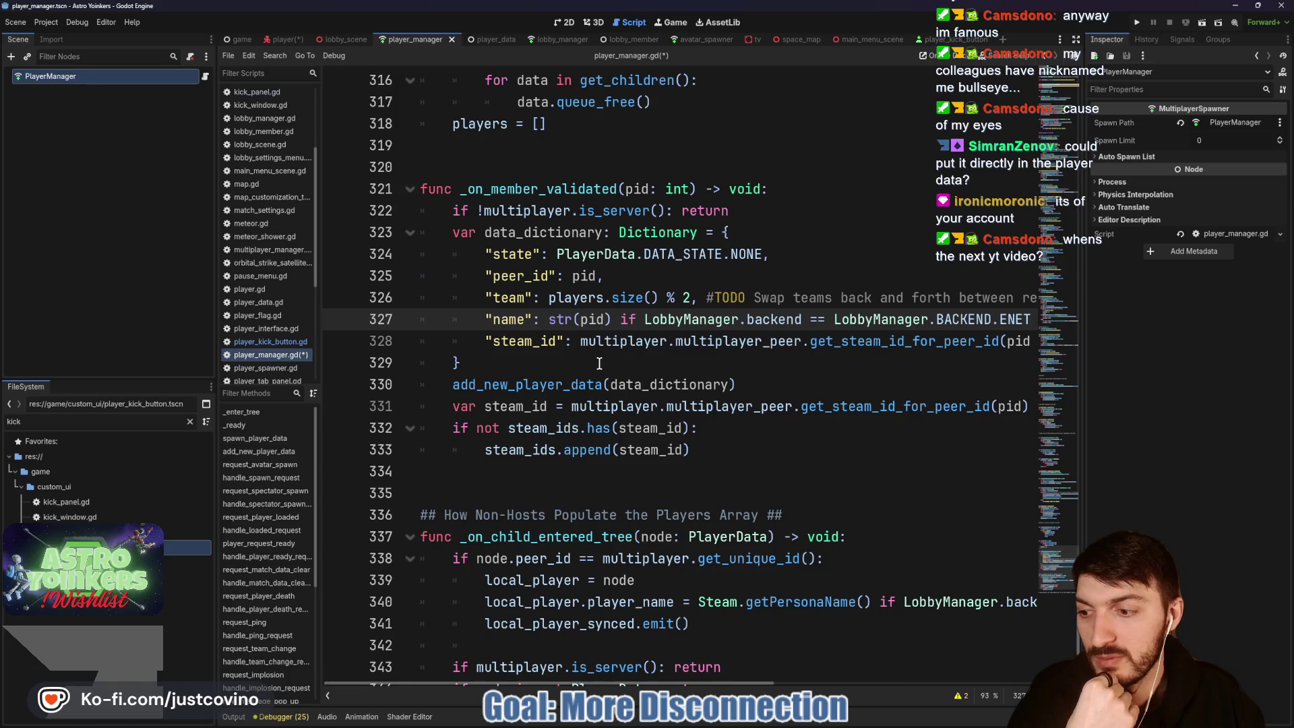
pyautogui.click(599, 364)
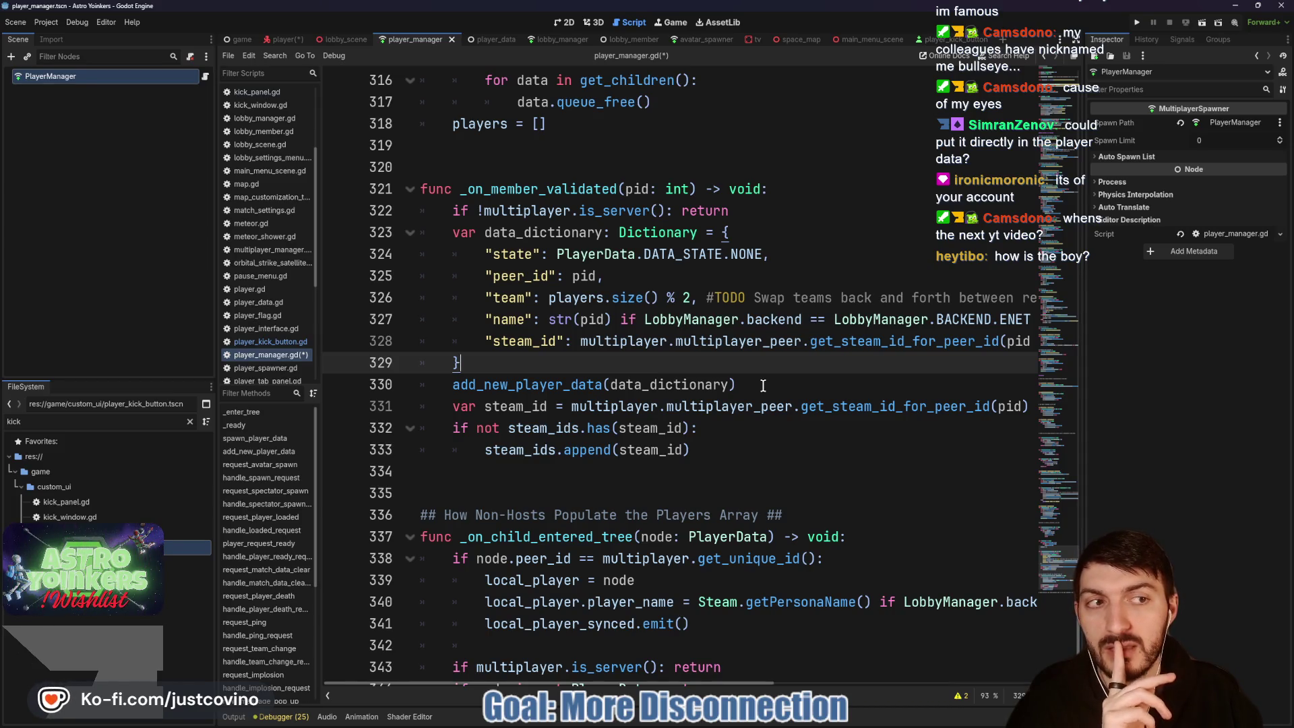
pyautogui.moveTo(760, 722)
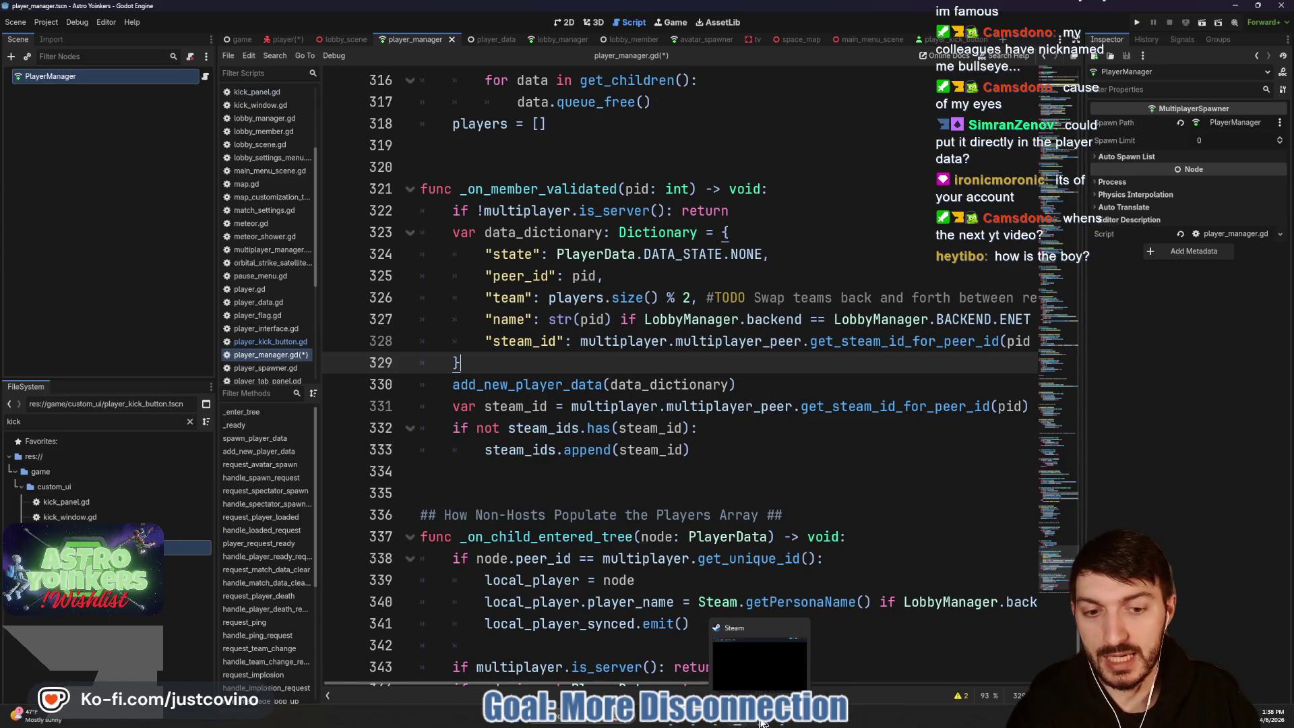
pyautogui.click(750, 722)
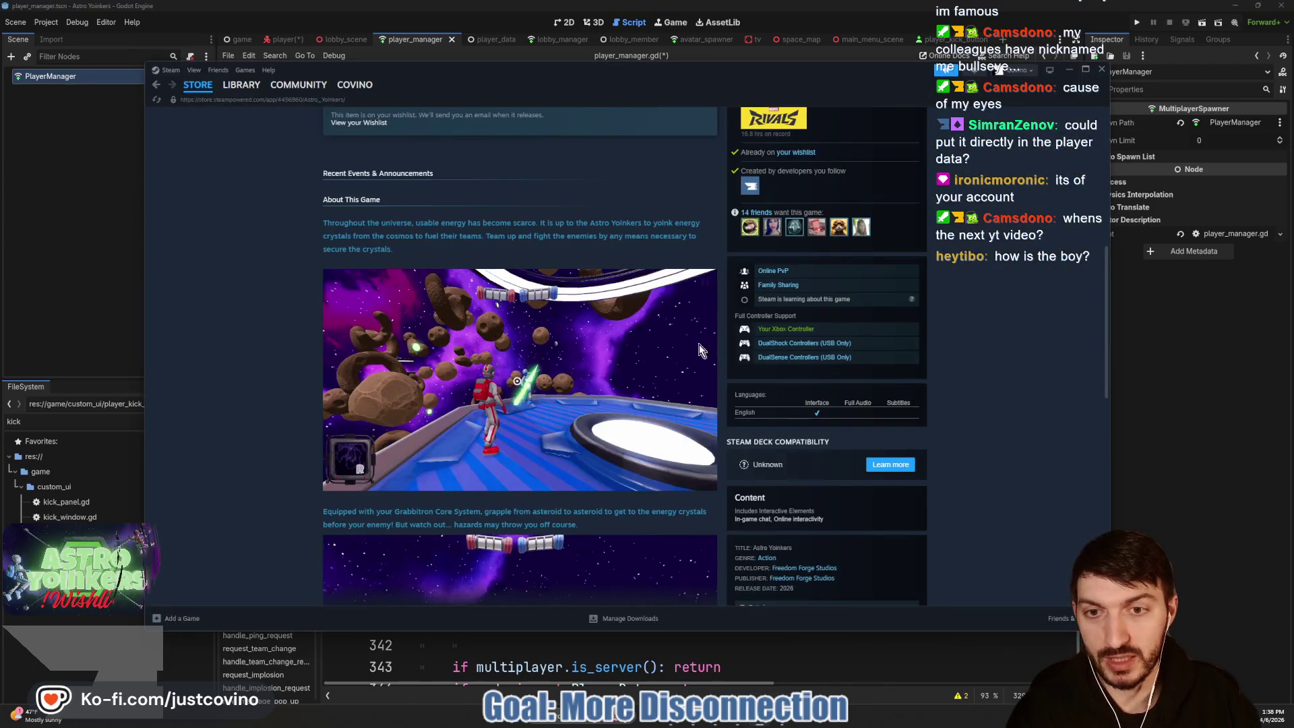
# Scroll the Astro Yoinkers store page back to the top and return to the Godot script
pyautogui.scroll(5, 573, 423)
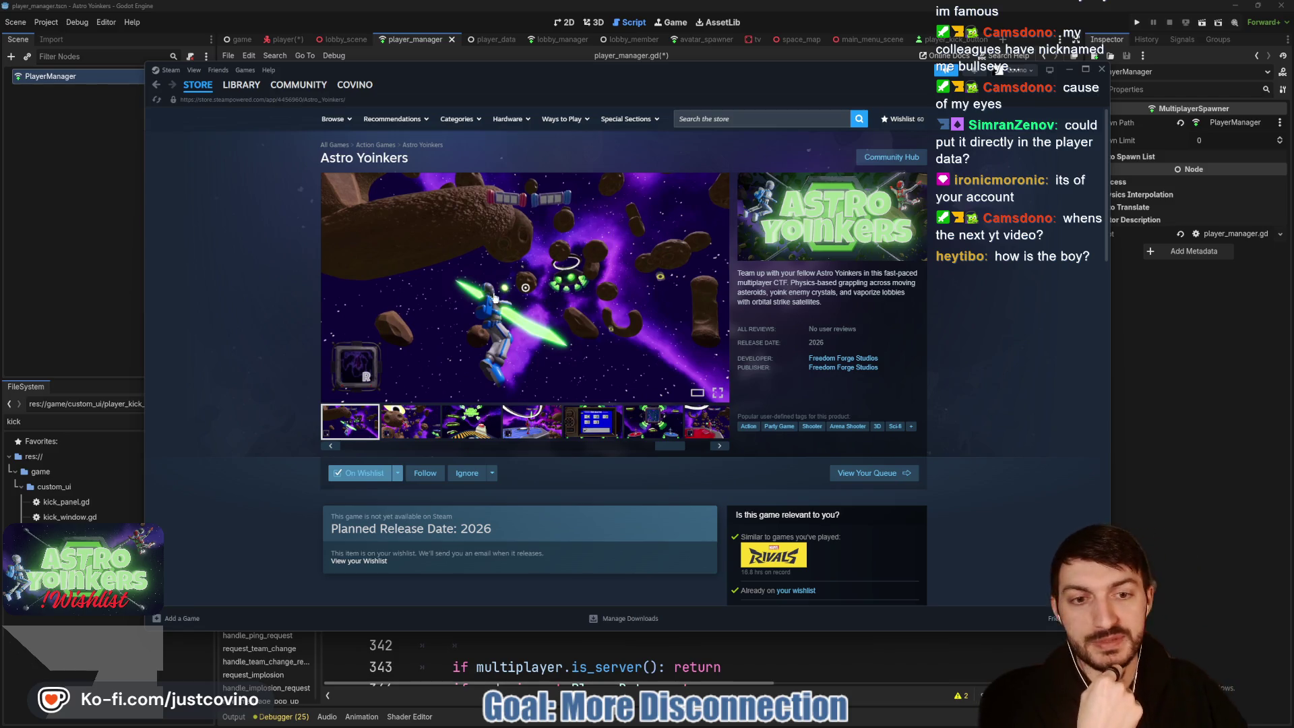
pyautogui.click(1154, 374)
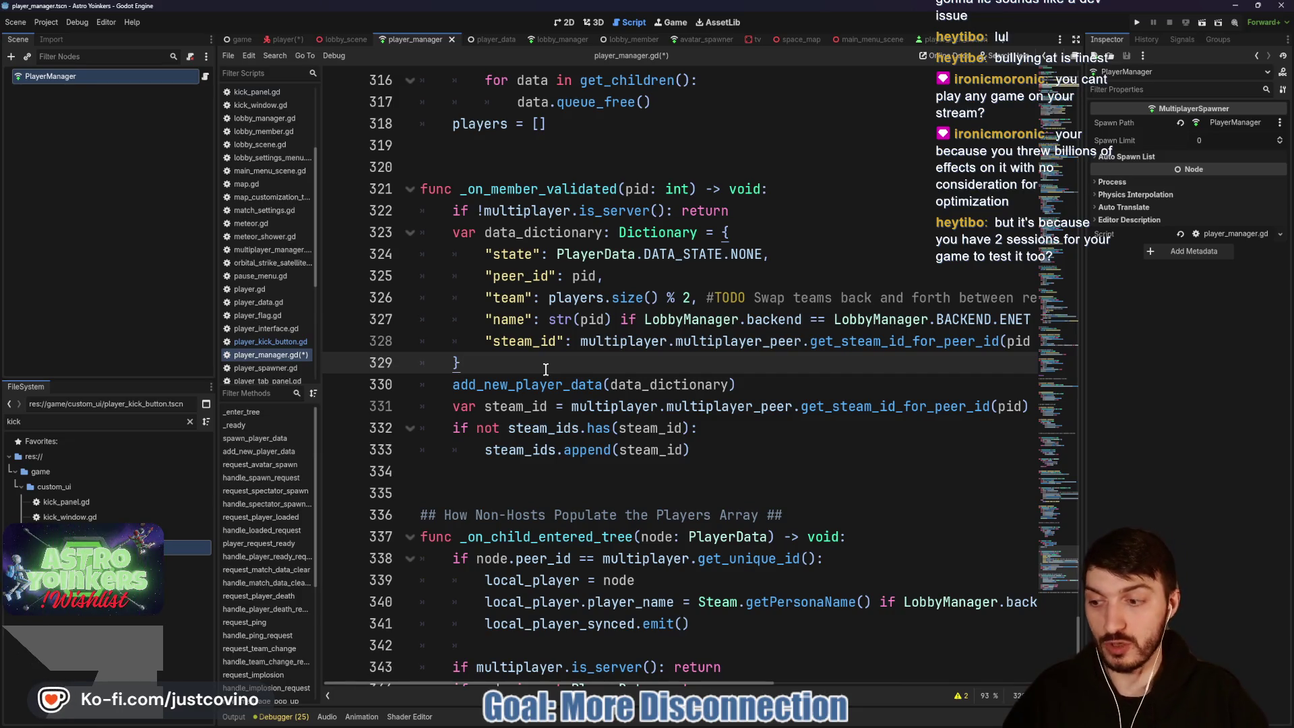
# Launch Task Manager, review the GPU utilisation and memory stats, then return to Godot
pyautogui.press('super')
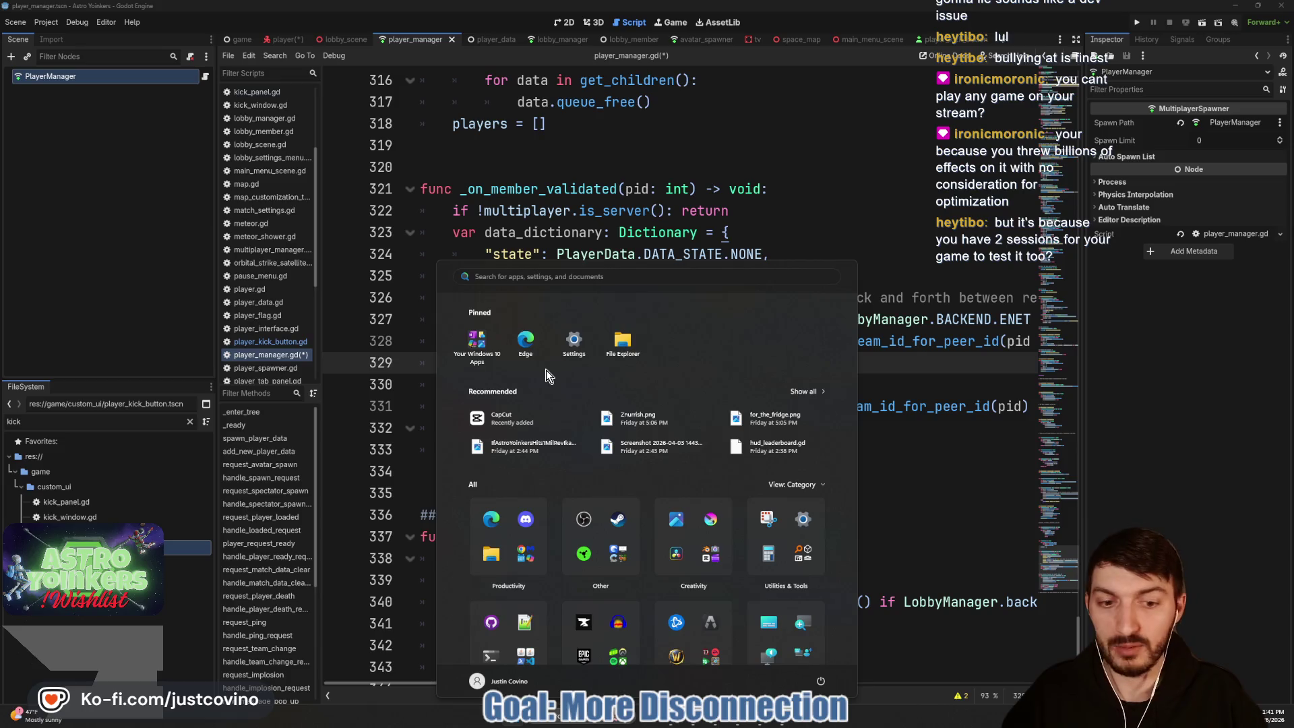
pyautogui.write('task Manager')
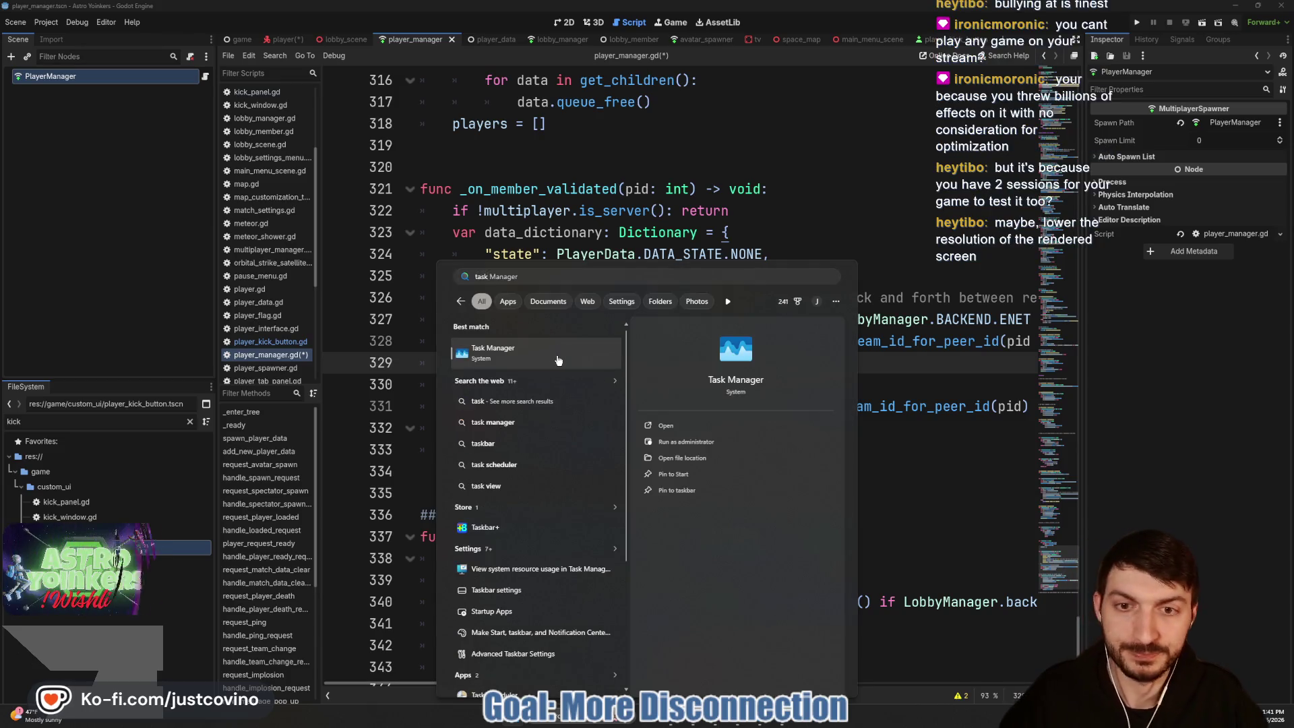
pyautogui.click(558, 361)
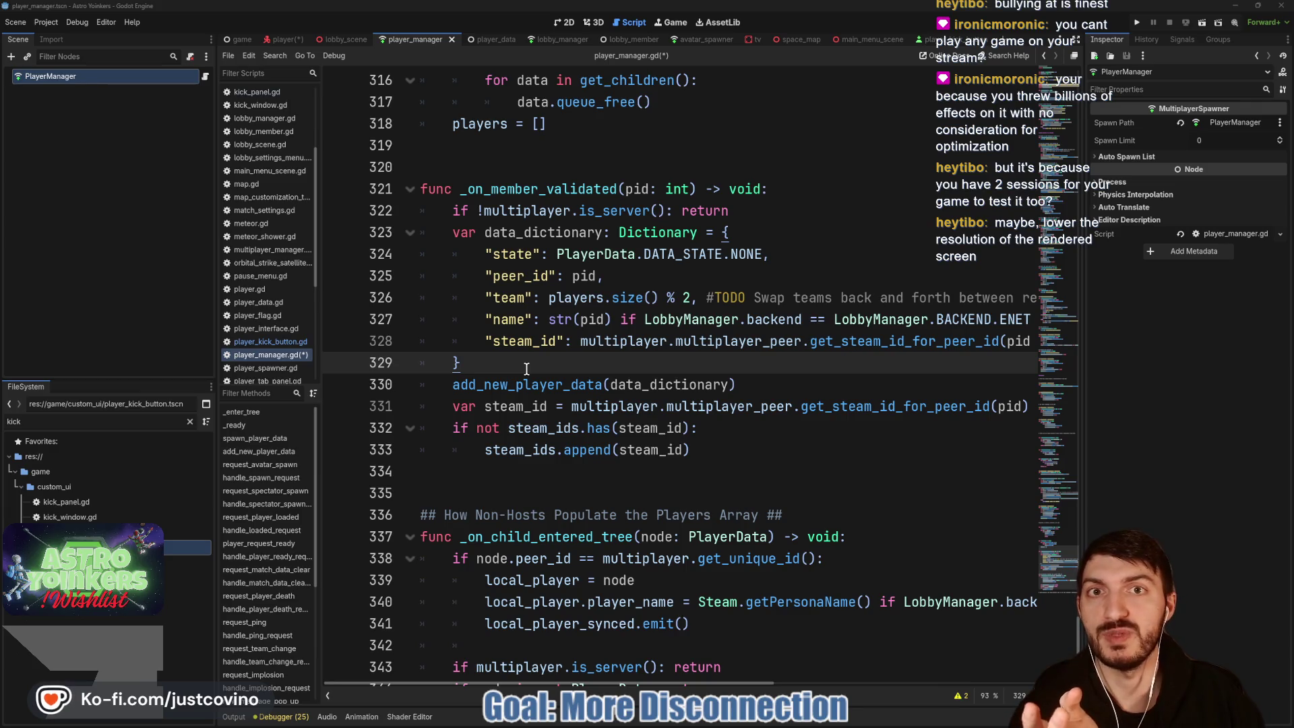
pyautogui.hotkey('ctrl', 'shift', 'Escape')
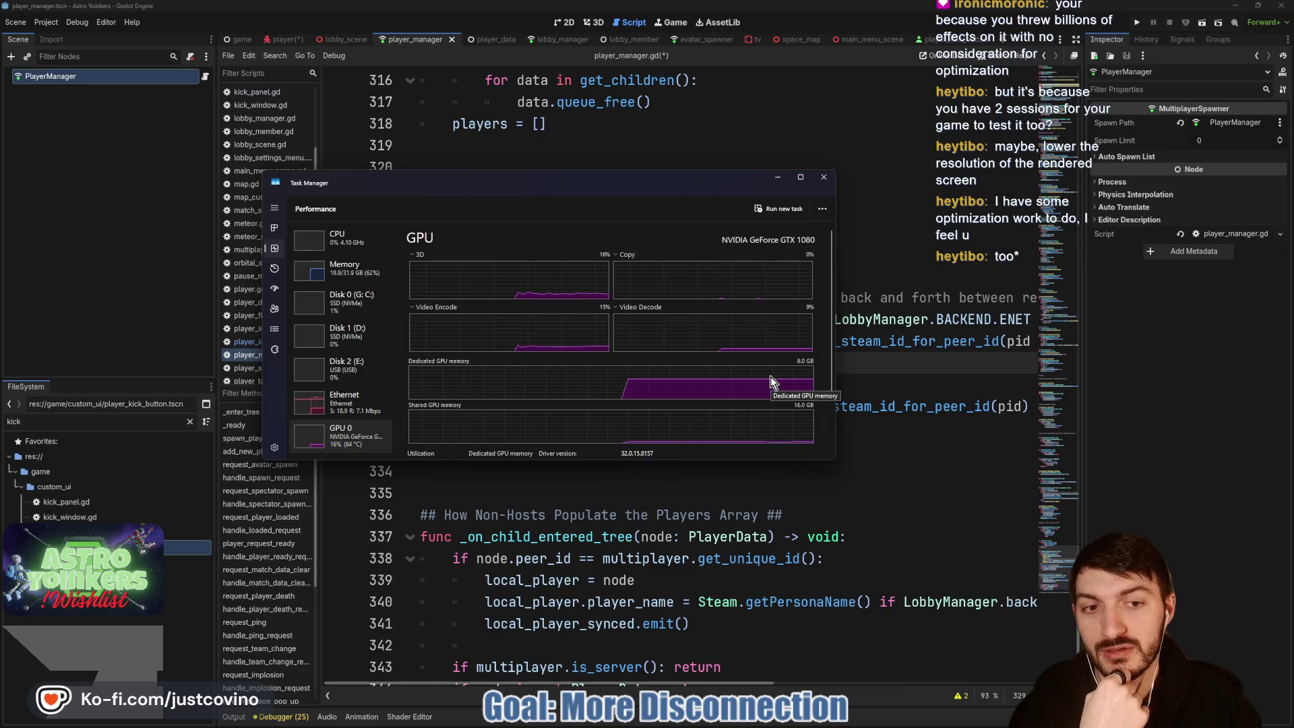
pyautogui.scroll(-2, 771, 376)
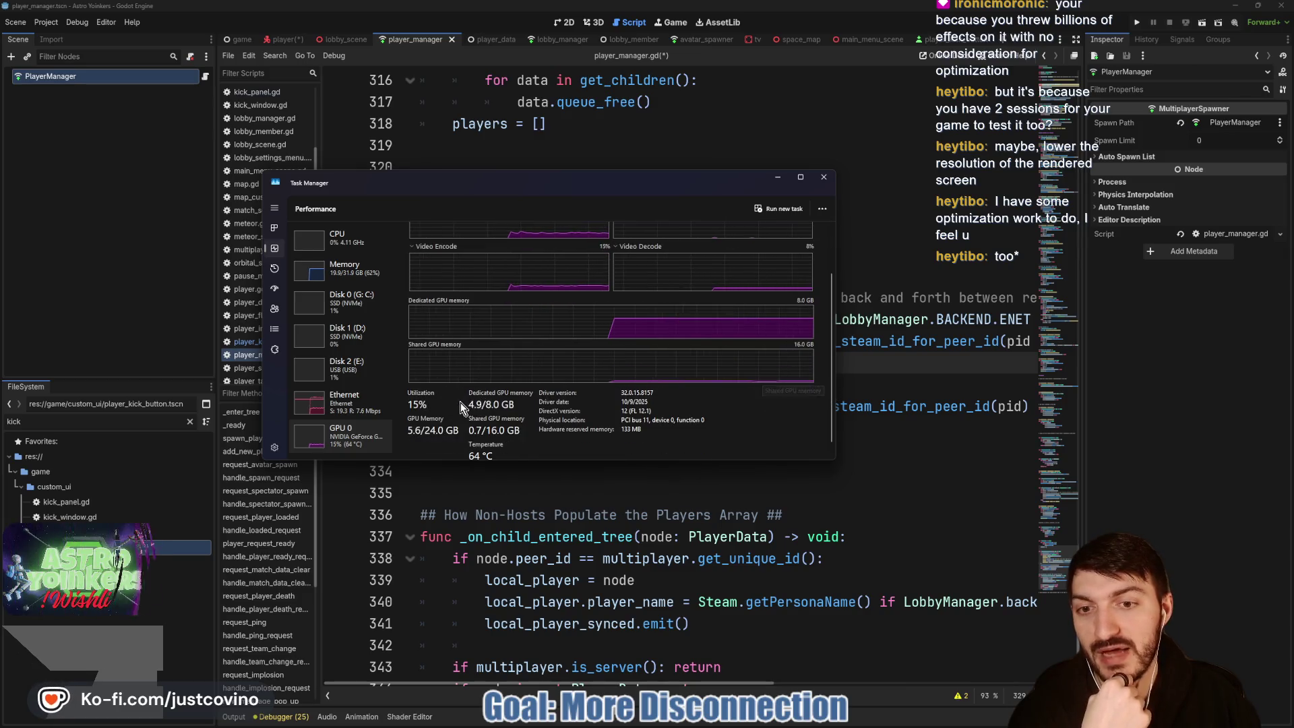
pyautogui.scroll(-1, 511, 407)
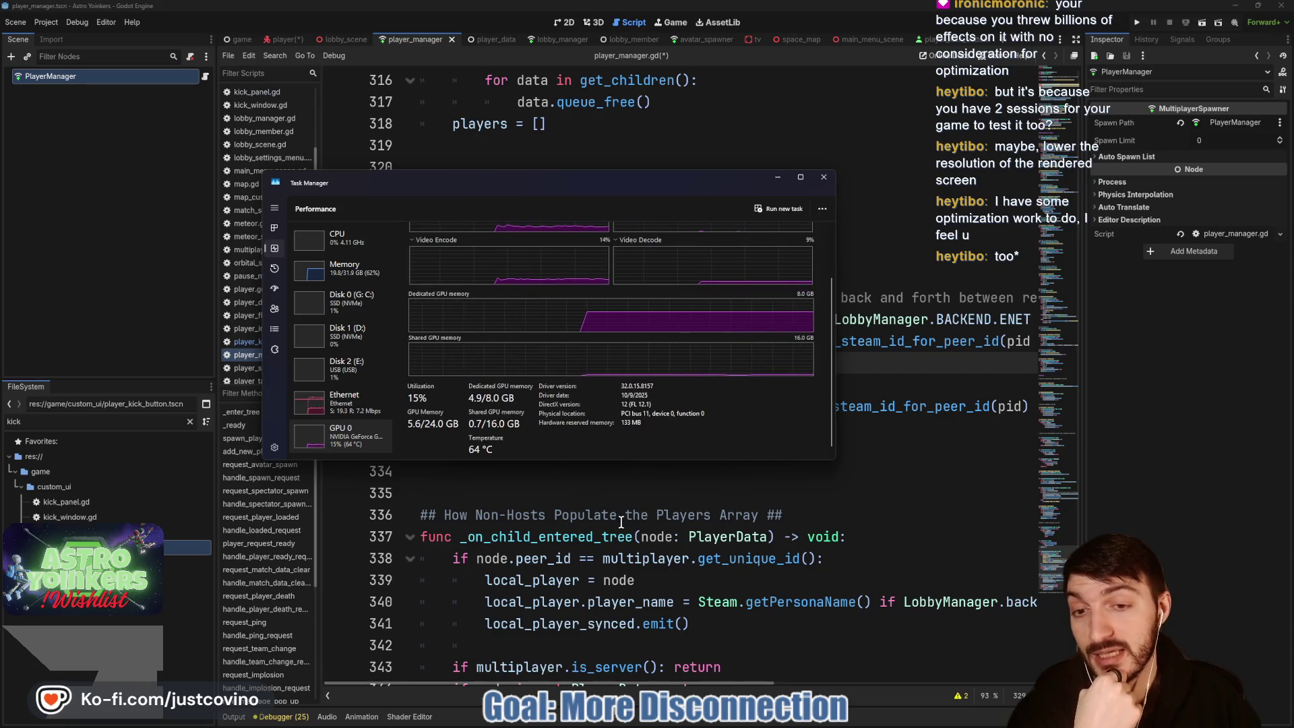
pyautogui.click(584, 483)
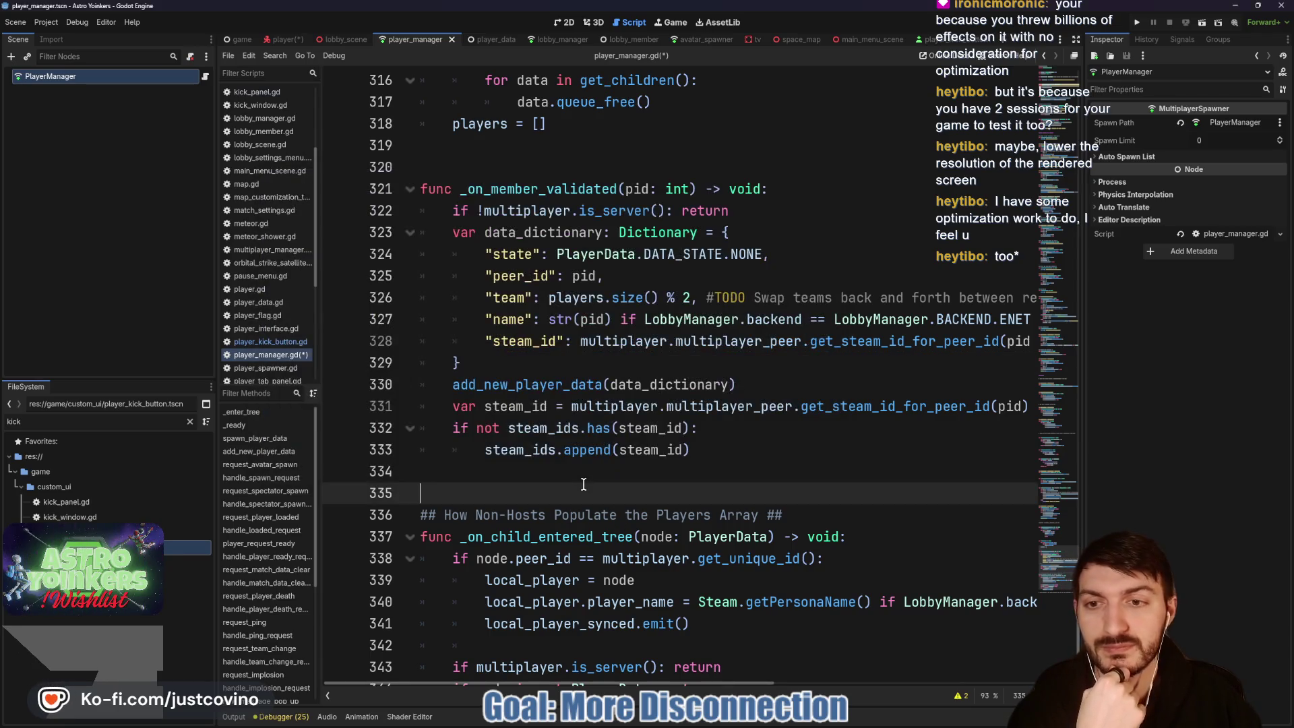
# In player_data.gd, examine the steam_pfp Texture export on line 15 and the replicated properties
pyautogui.doubleClick(534, 340)
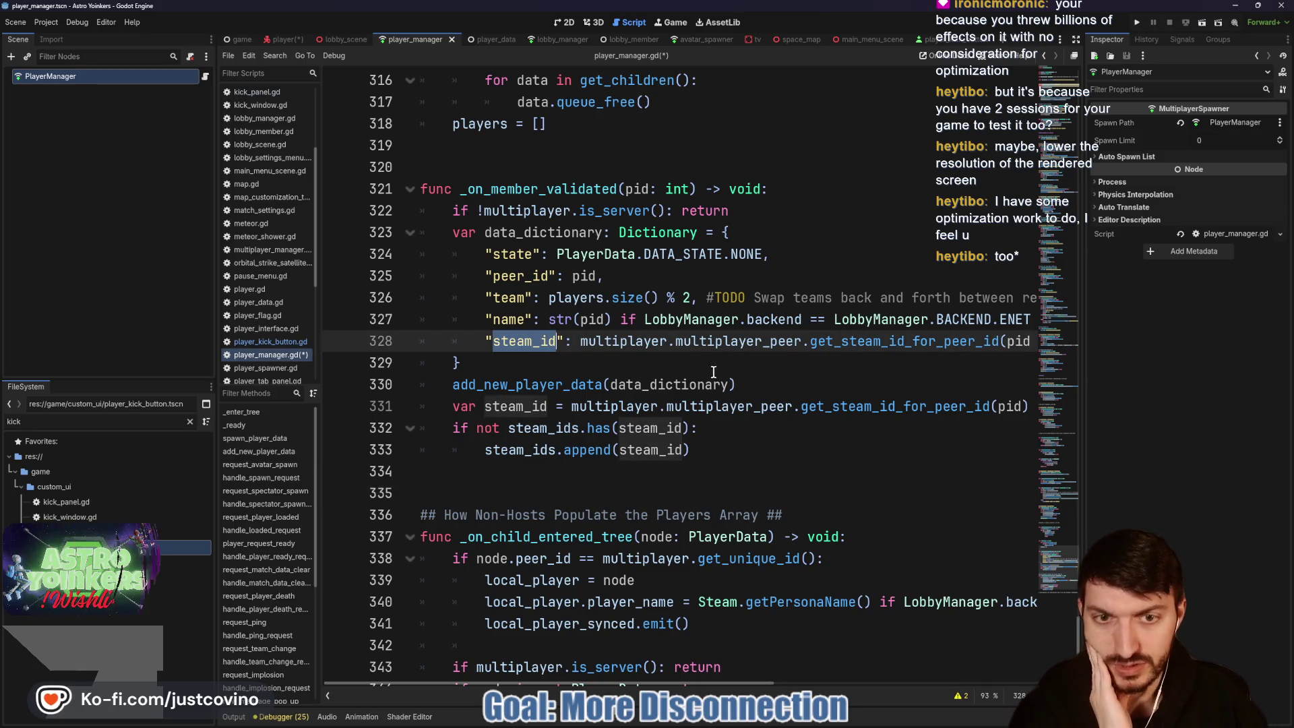
pyautogui.click(493, 40)
pyautogui.click(699, 382)
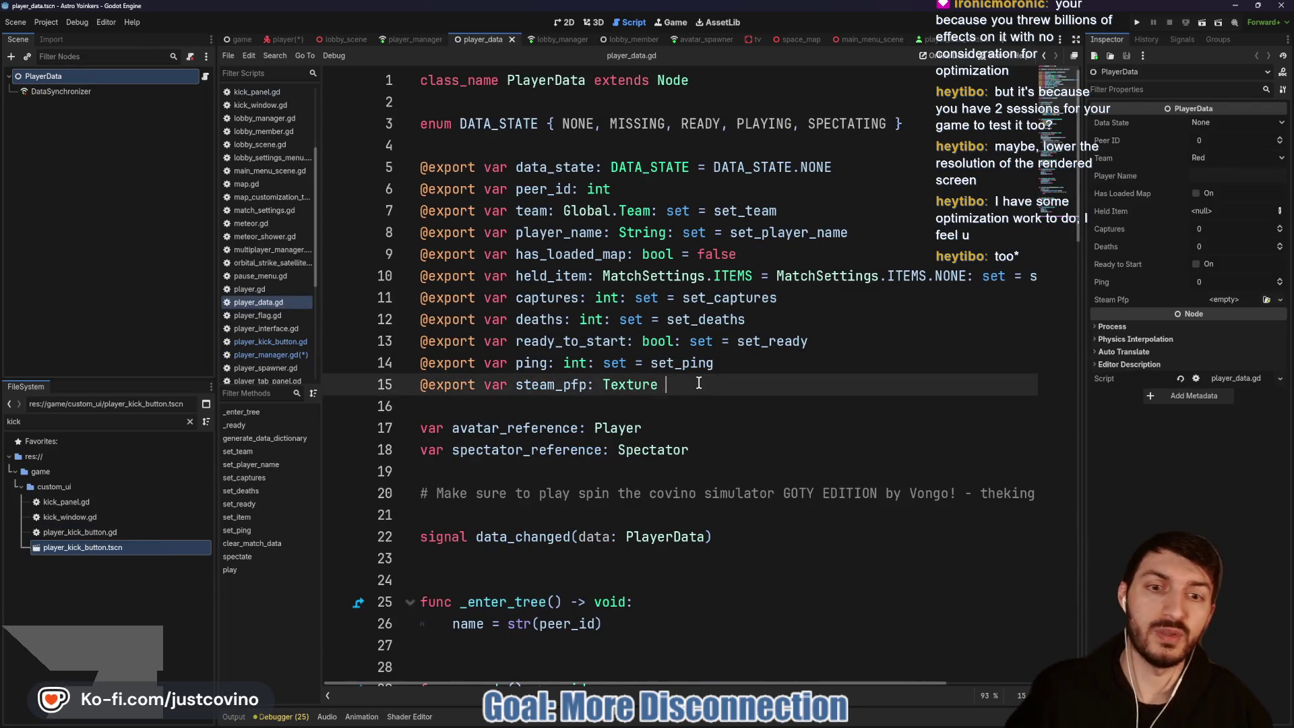
pyautogui.moveTo(699, 383); pyautogui.dragTo(542, 379)
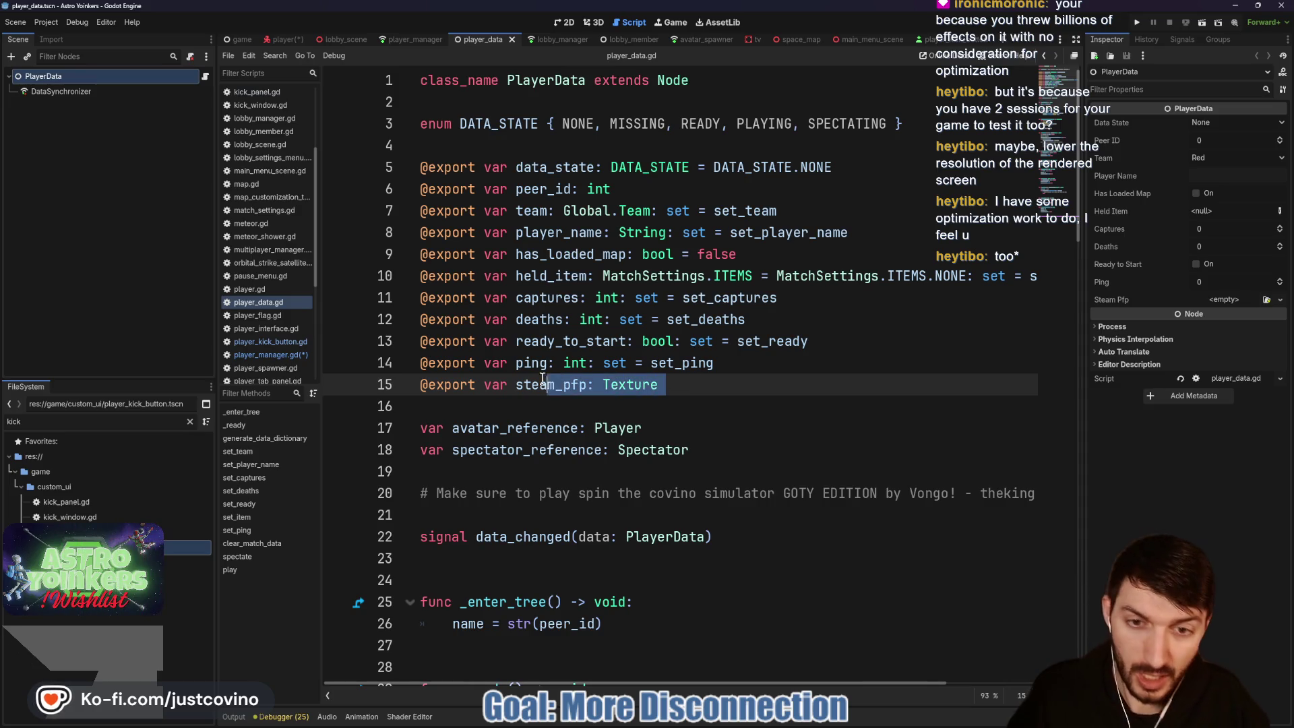
pyautogui.click(61, 91)
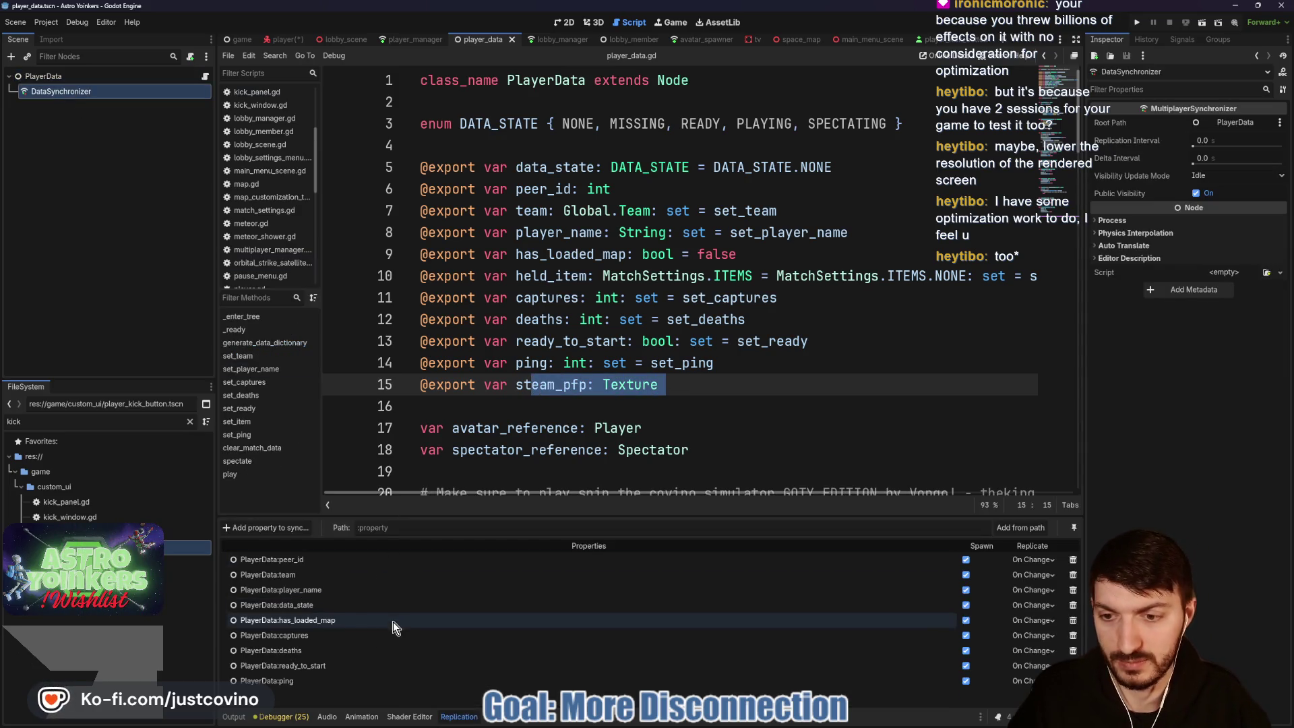
pyautogui.click(688, 388)
pyautogui.scroll(-6, 561, 281)
pyautogui.scroll(4, 560, 281)
pyautogui.doubleClick(551, 254)
pyautogui.scroll(-12, 613, 405)
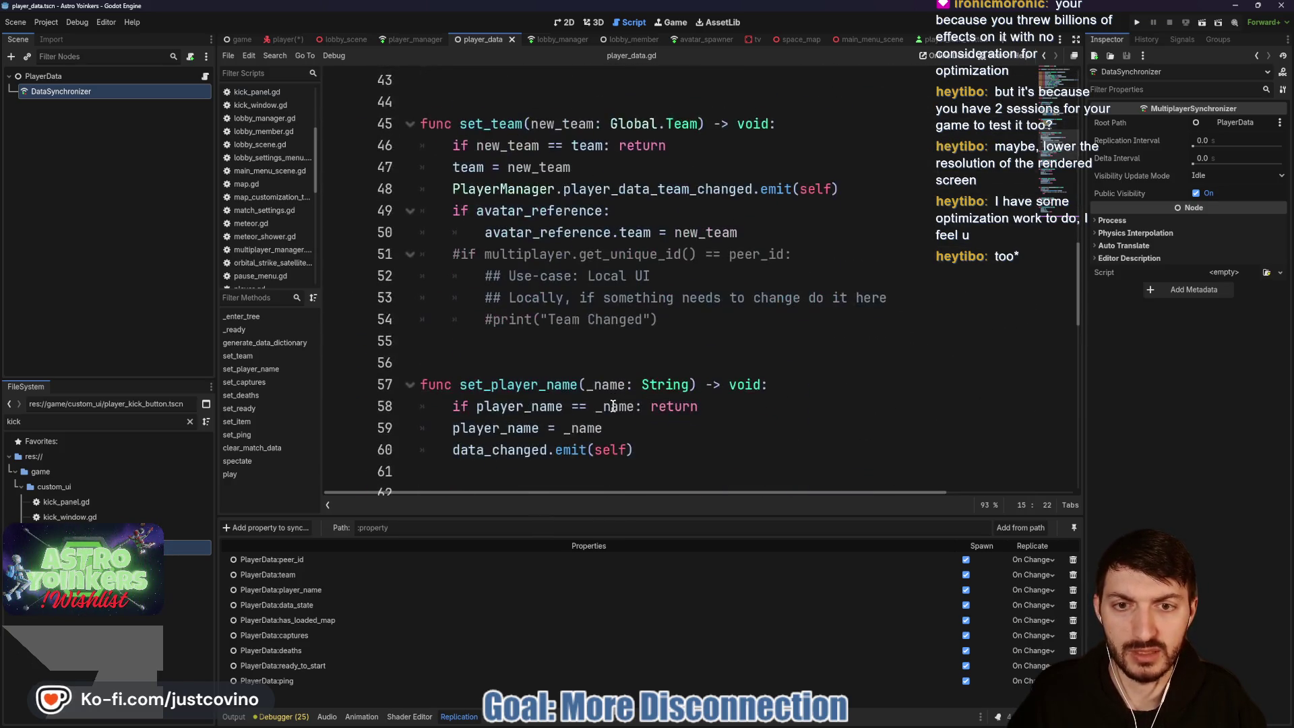
pyautogui.scroll(-13, 613, 405)
pyautogui.scroll(5, 611, 405)
pyautogui.scroll(20, 611, 404)
pyautogui.moveTo(666, 384); pyautogui.dragTo(540, 382)
pyautogui.write('id')
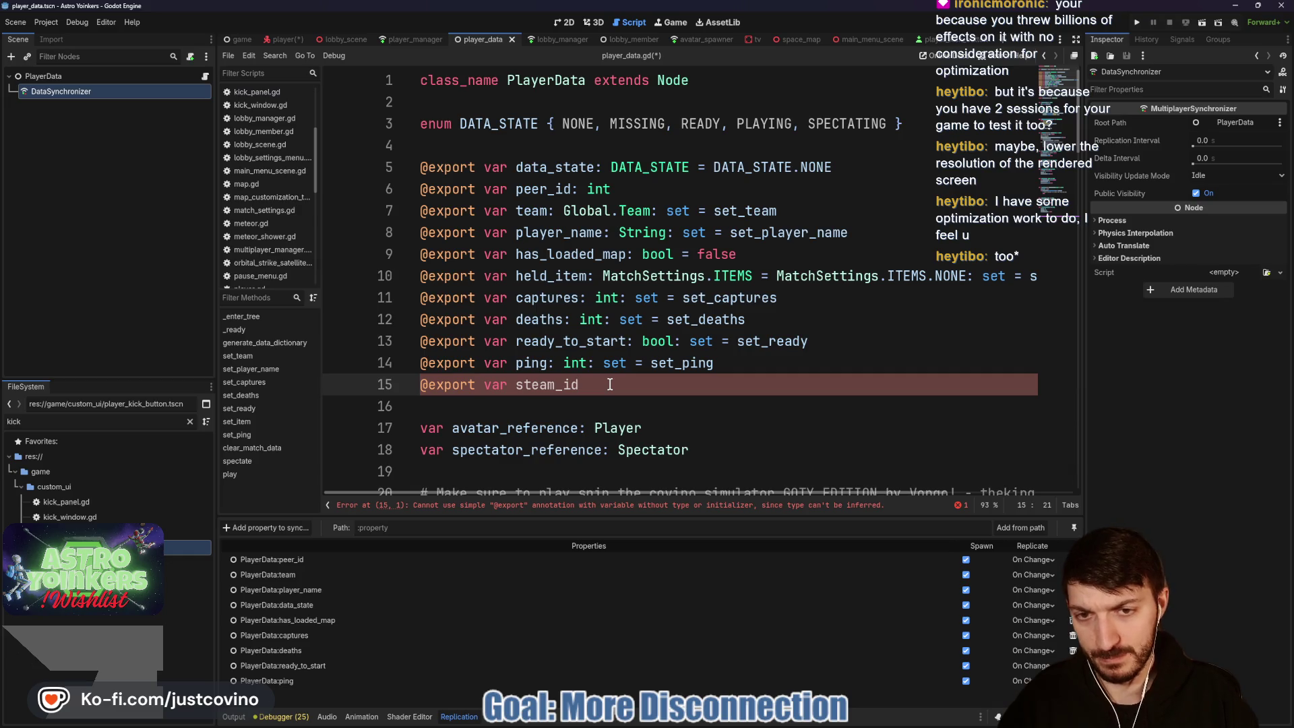
pyautogui.write(' :=')
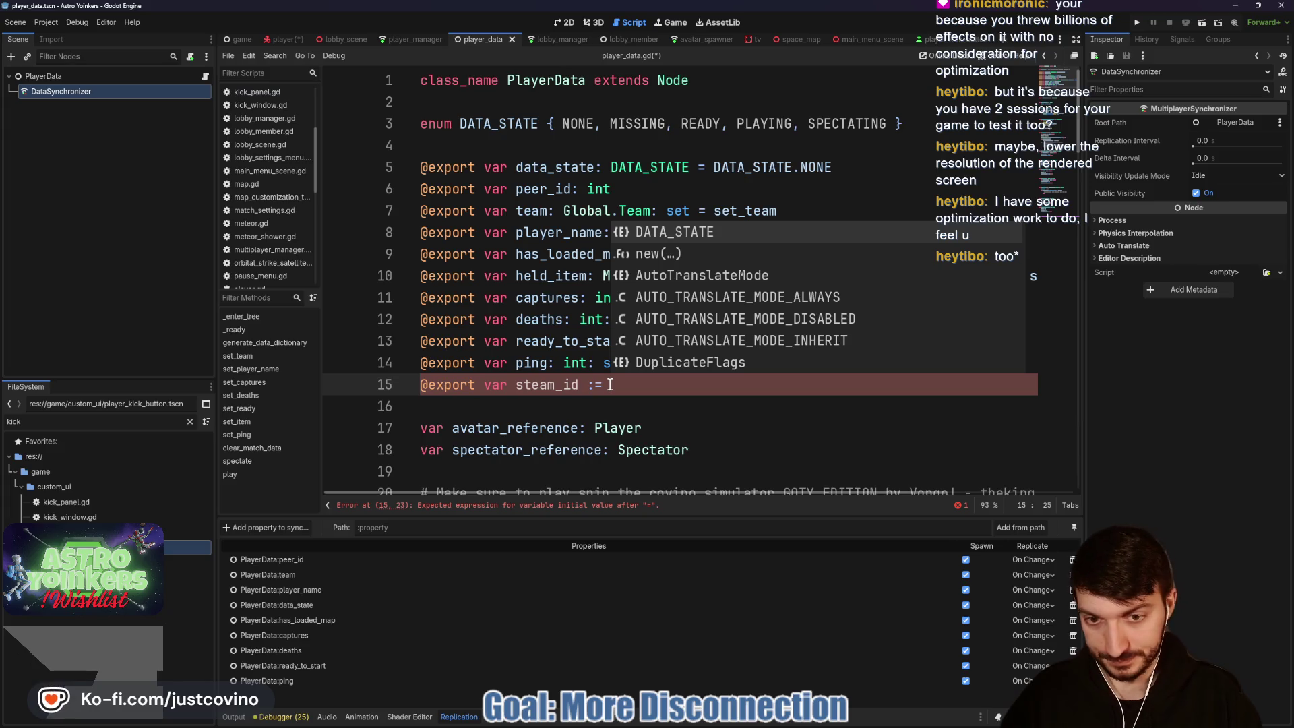
pyautogui.press('BackSpace')
pyautogui.press('BackSpace')
pyautogui.press('BackSpace')
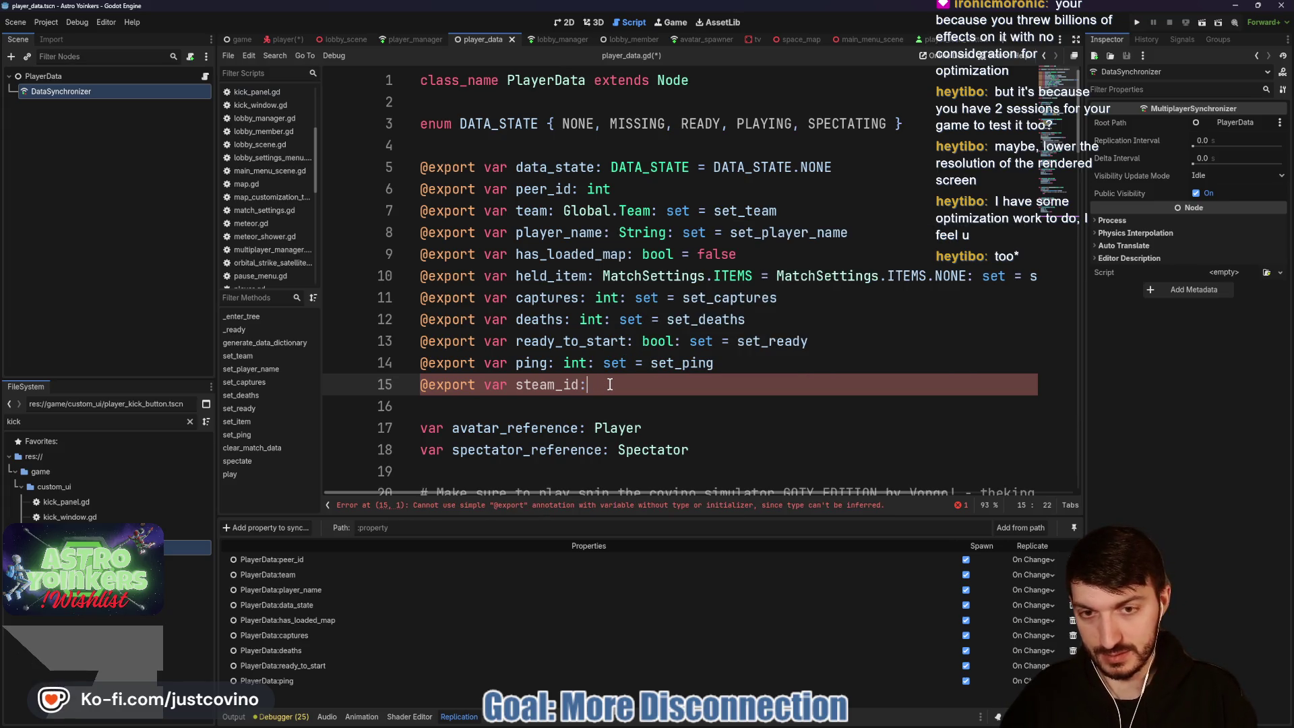
pyautogui.write('int')
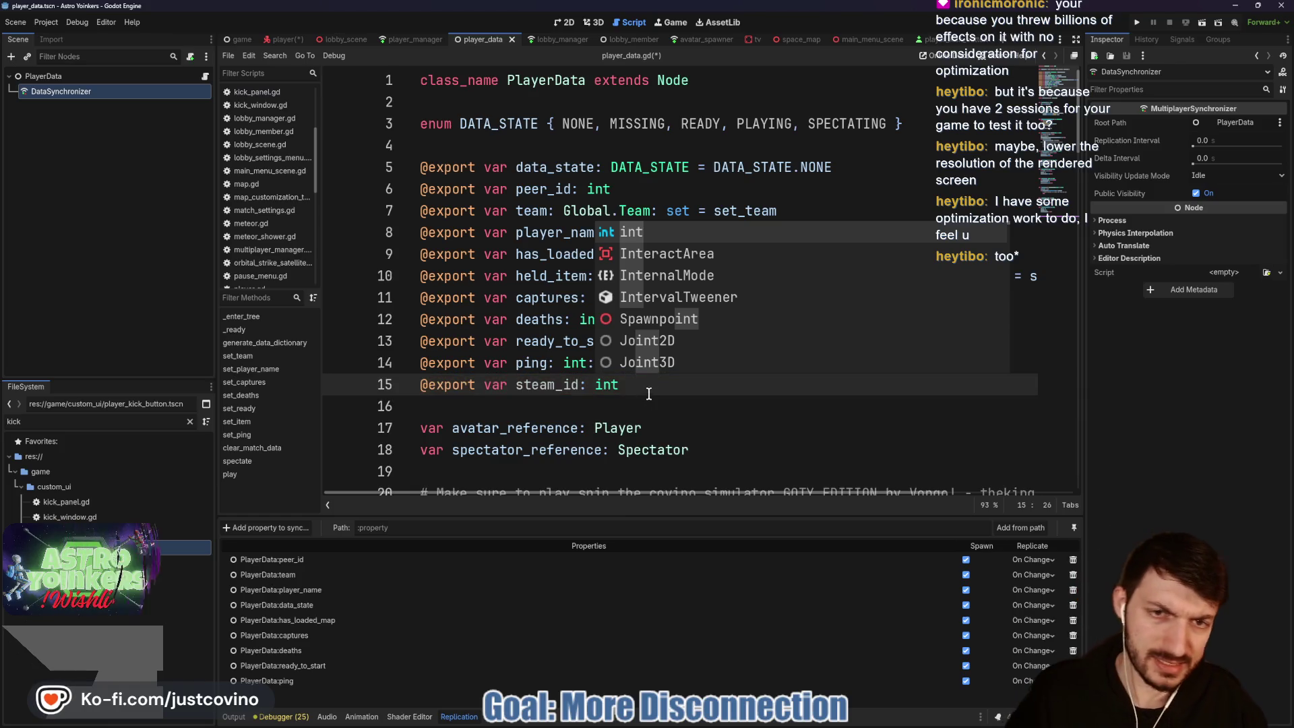
pyautogui.hotkey('ctrl', 's')
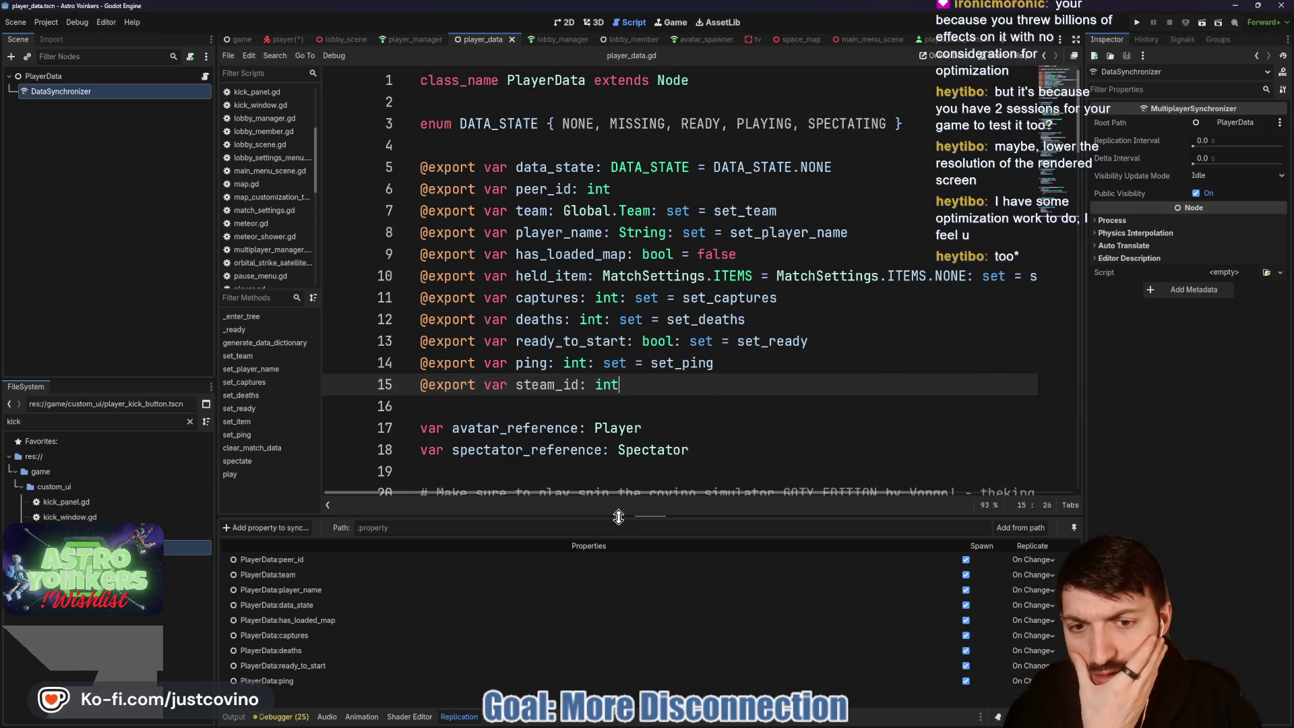
# Enlarge the script area, review the data dictionary and peer_id declaration, then return to player_manager.gd
pyautogui.moveTo(618, 516); pyautogui.dragTo(618, 602)
pyautogui.scroll(-6, 600, 465)
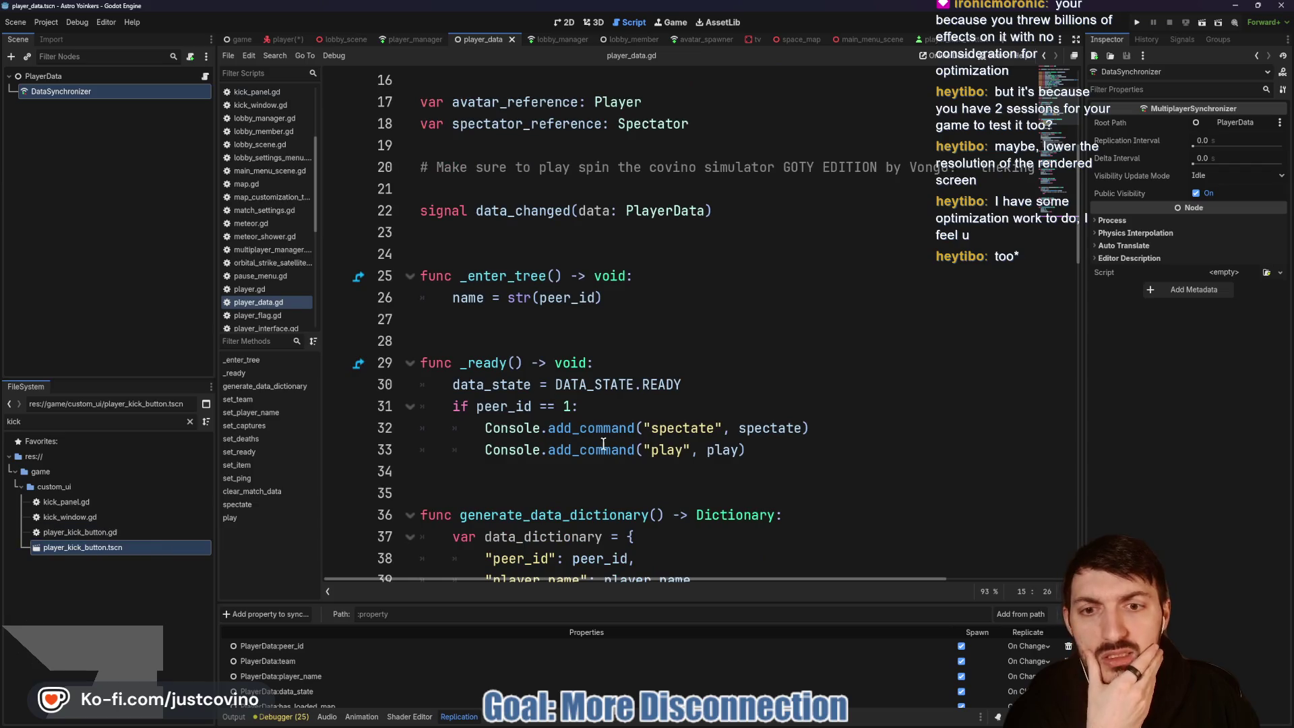
pyautogui.scroll(-2, 601, 465)
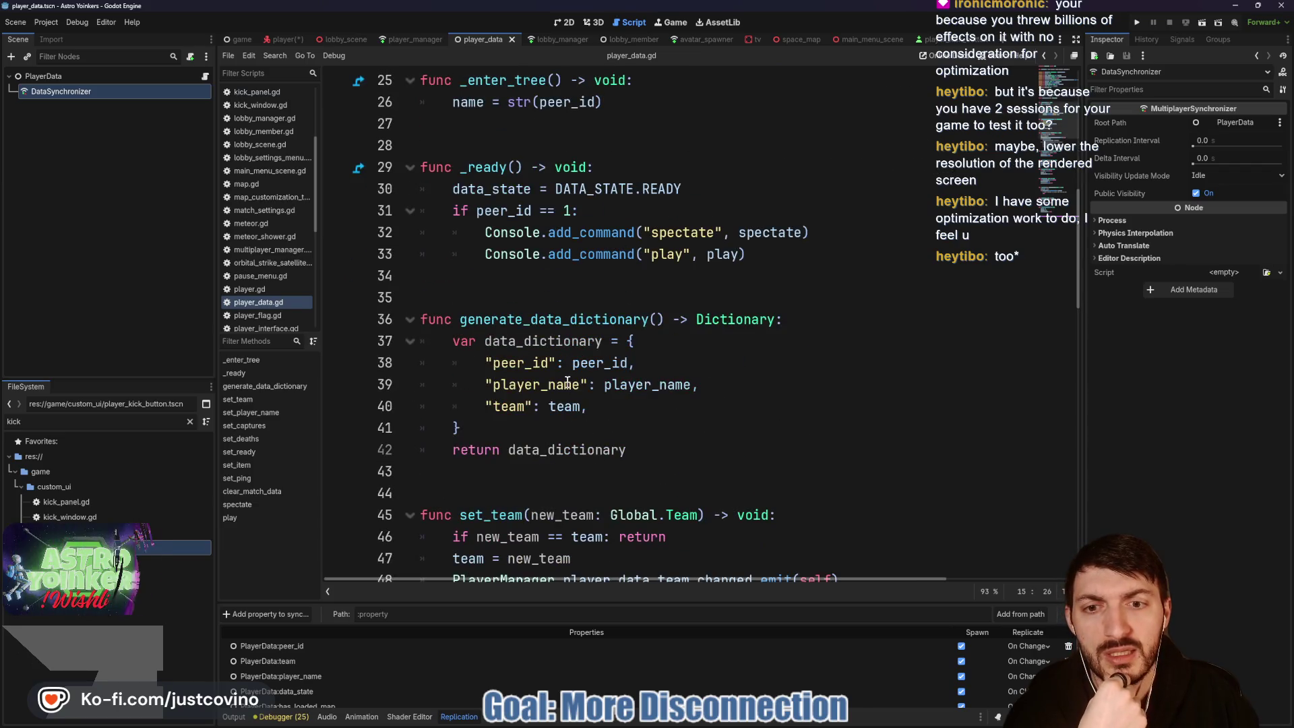
pyautogui.click(615, 407)
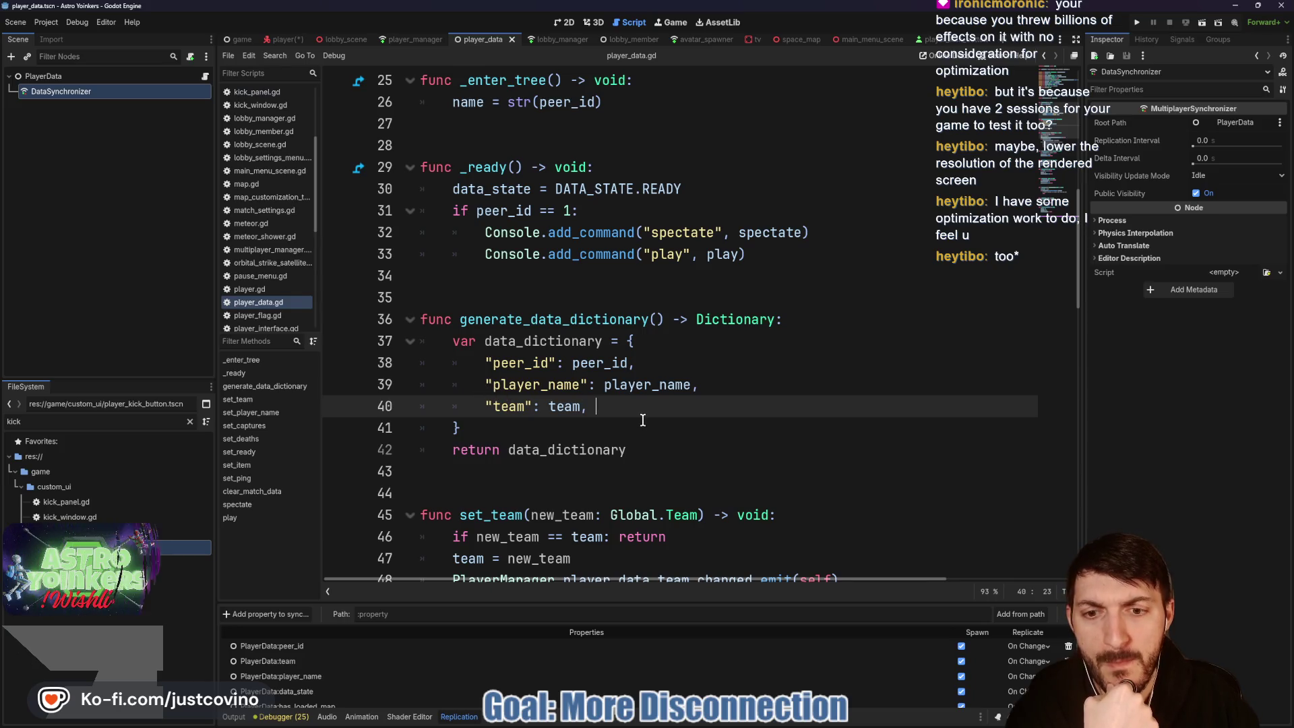
pyautogui.scroll(-4, 631, 417)
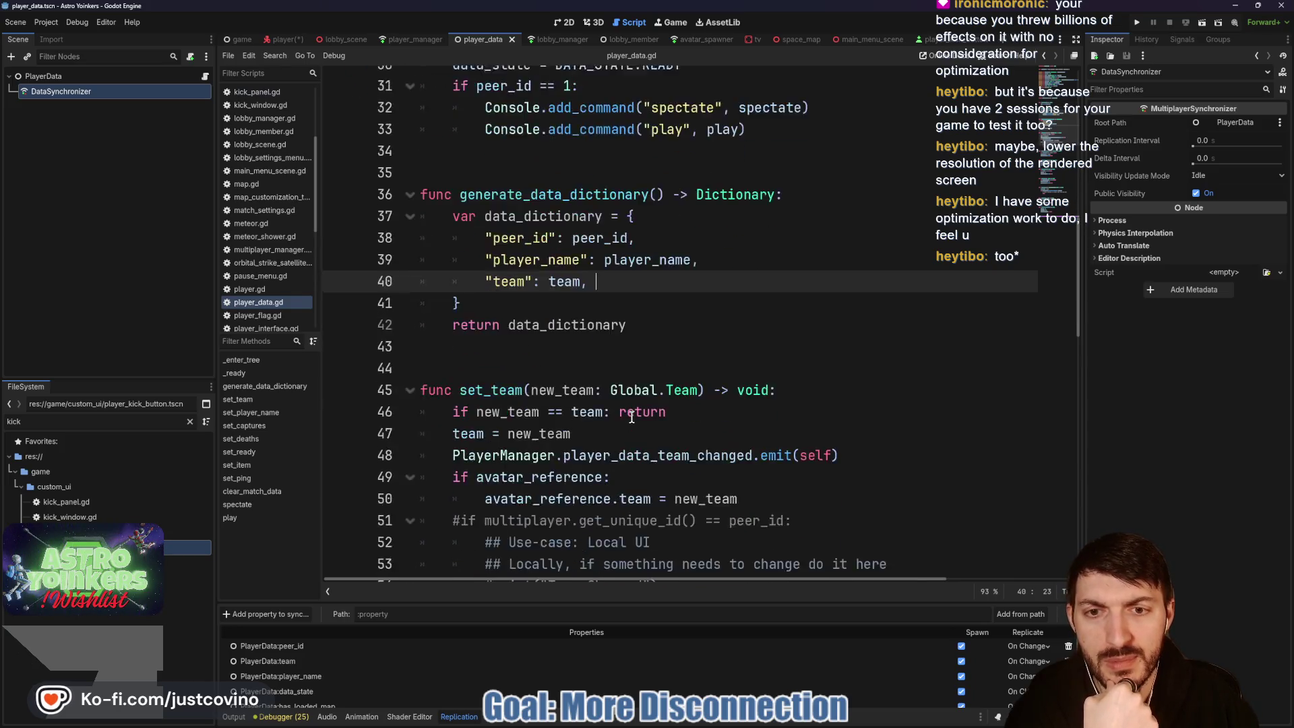
pyautogui.scroll(3, 632, 417)
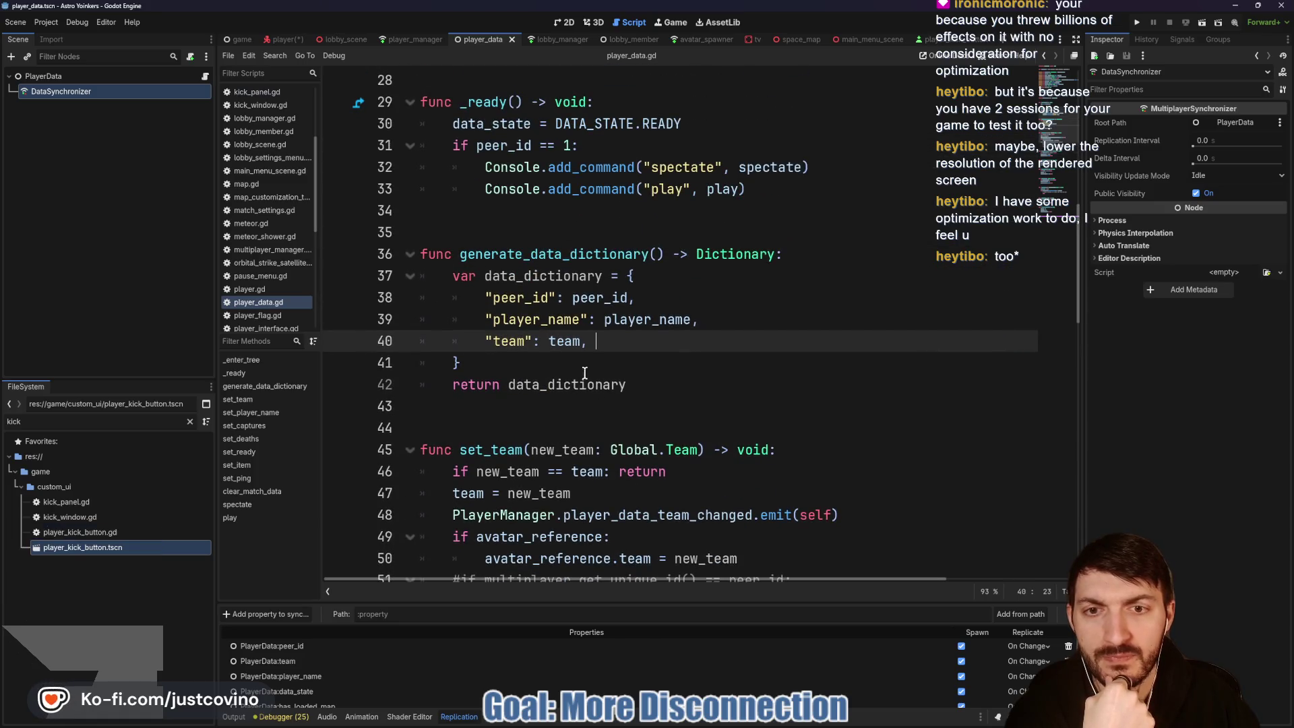
pyautogui.scroll(-6, 609, 343)
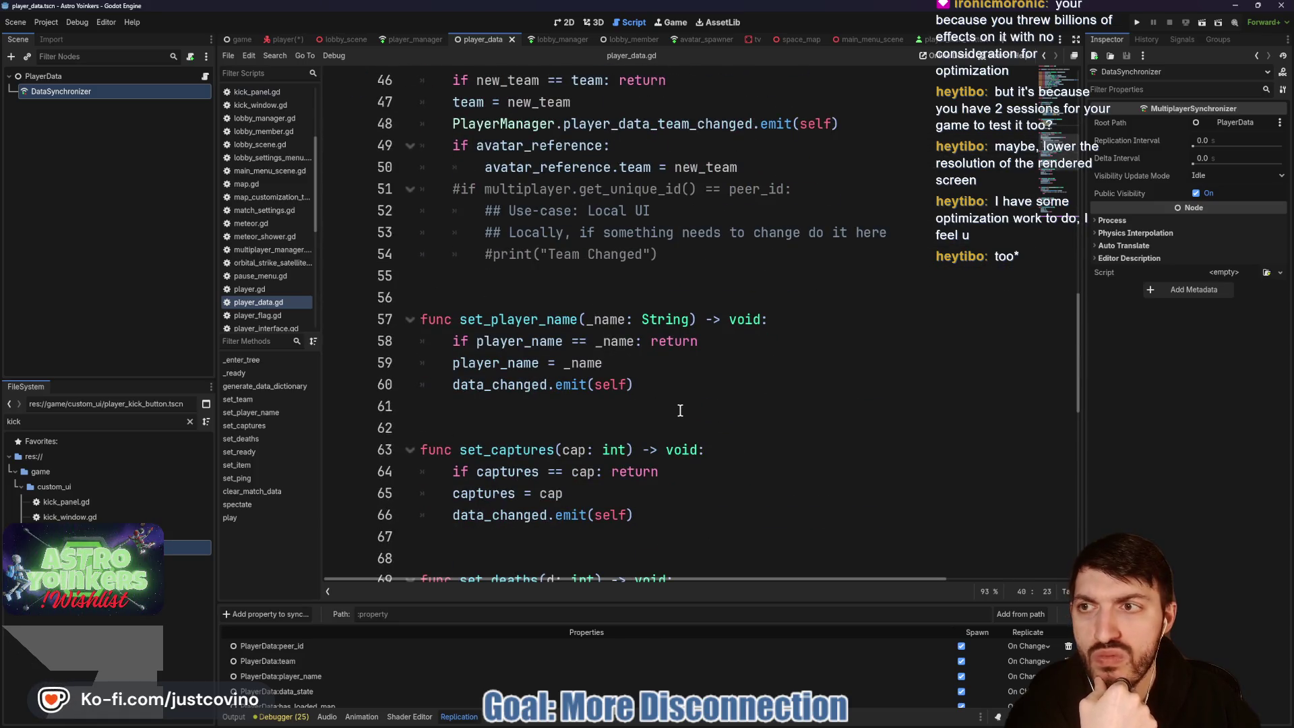
pyautogui.scroll(10, 671, 396)
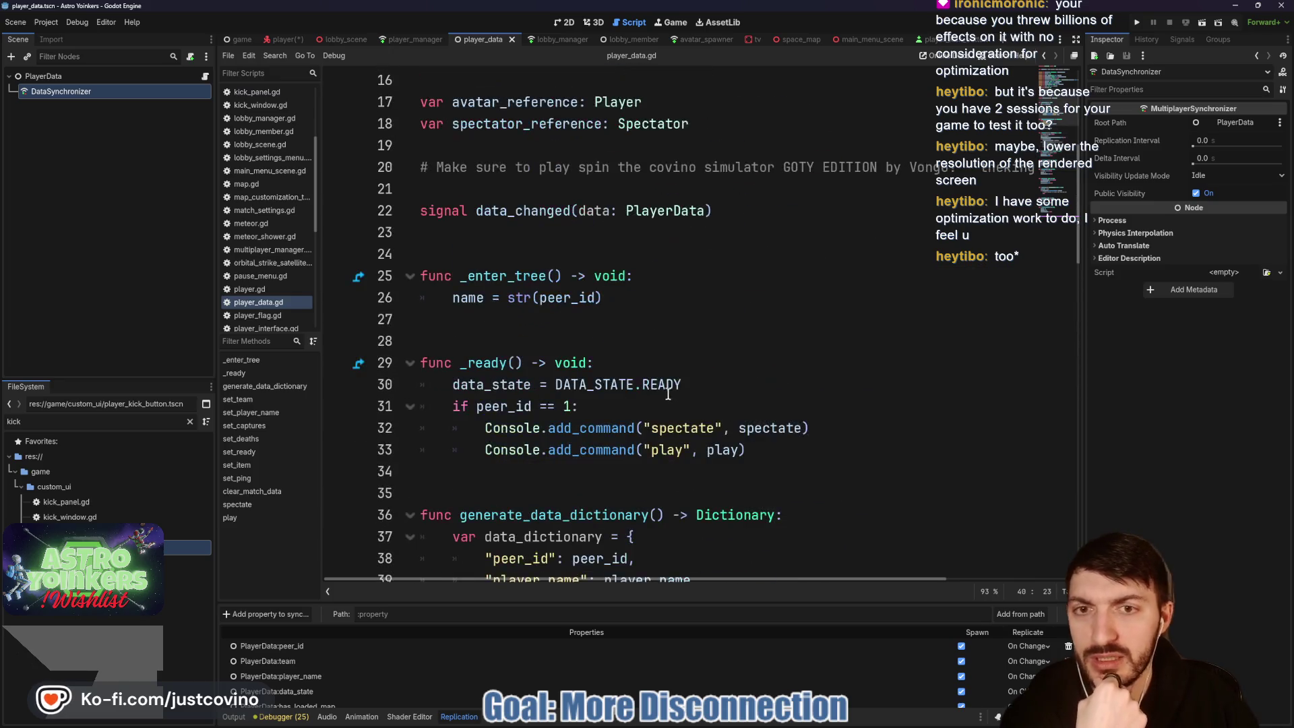
pyautogui.scroll(5, 647, 383)
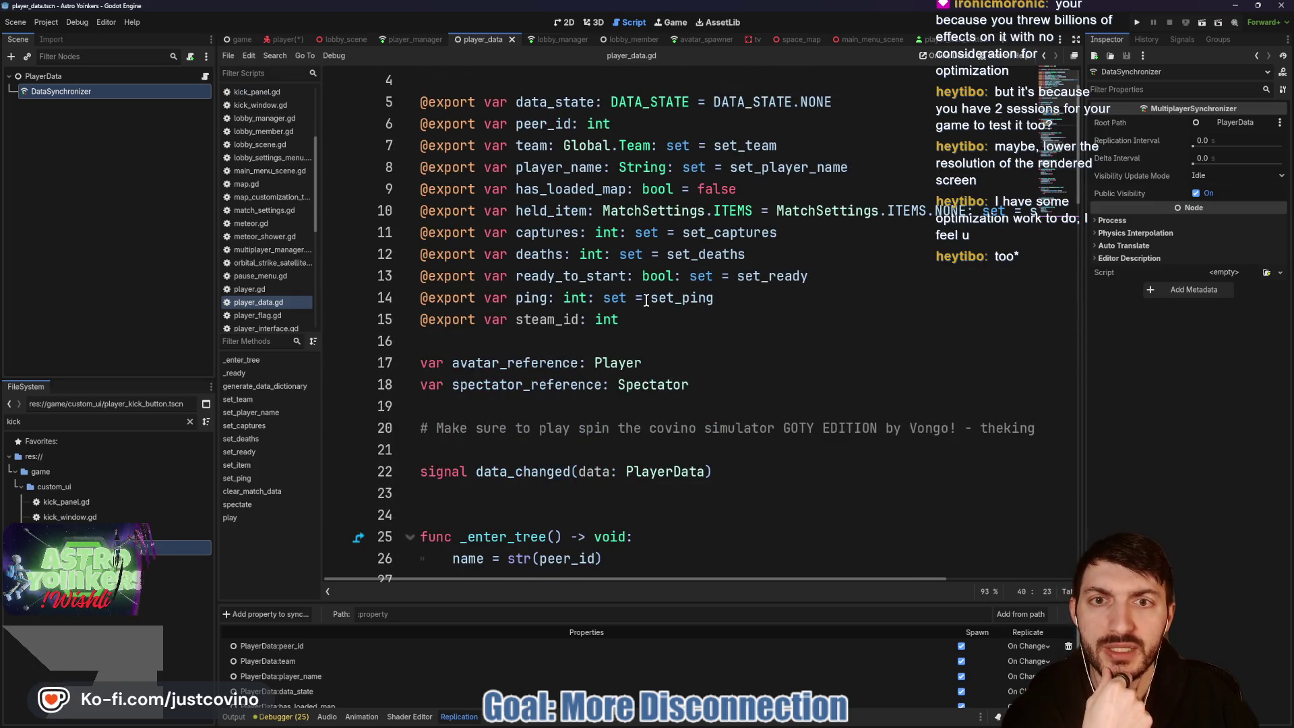
pyautogui.doubleClick(543, 187)
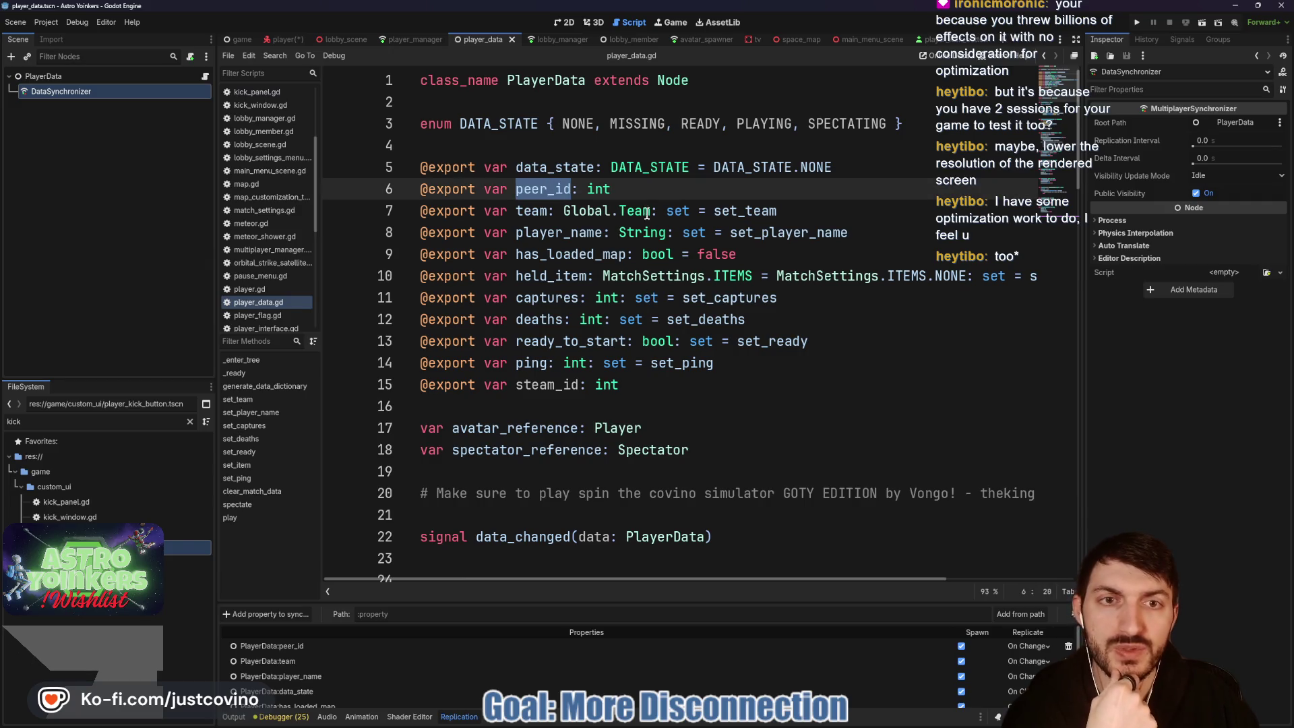
pyautogui.click(411, 39)
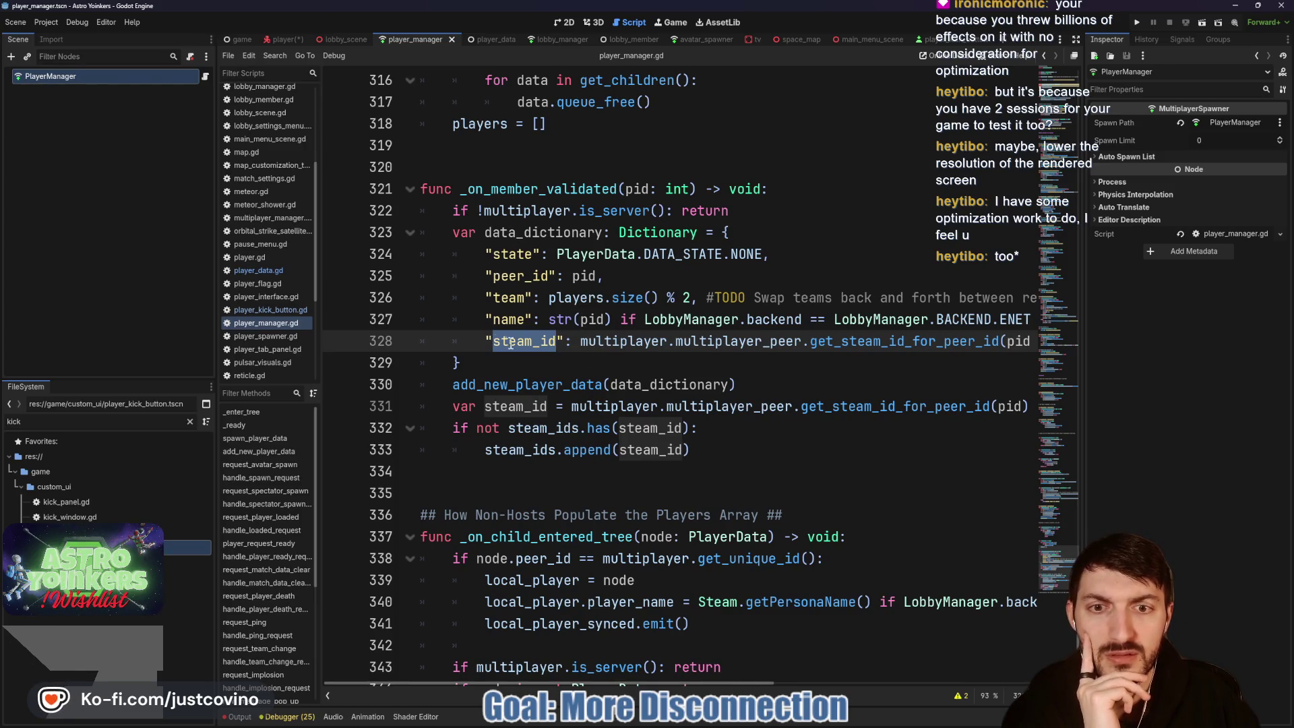
# Review the new steam_id entry and the Steam ID lookup line in _on_member_validated
pyautogui.doubleClick(550, 386)
pyautogui.press('Up')
pyautogui.press('Up')
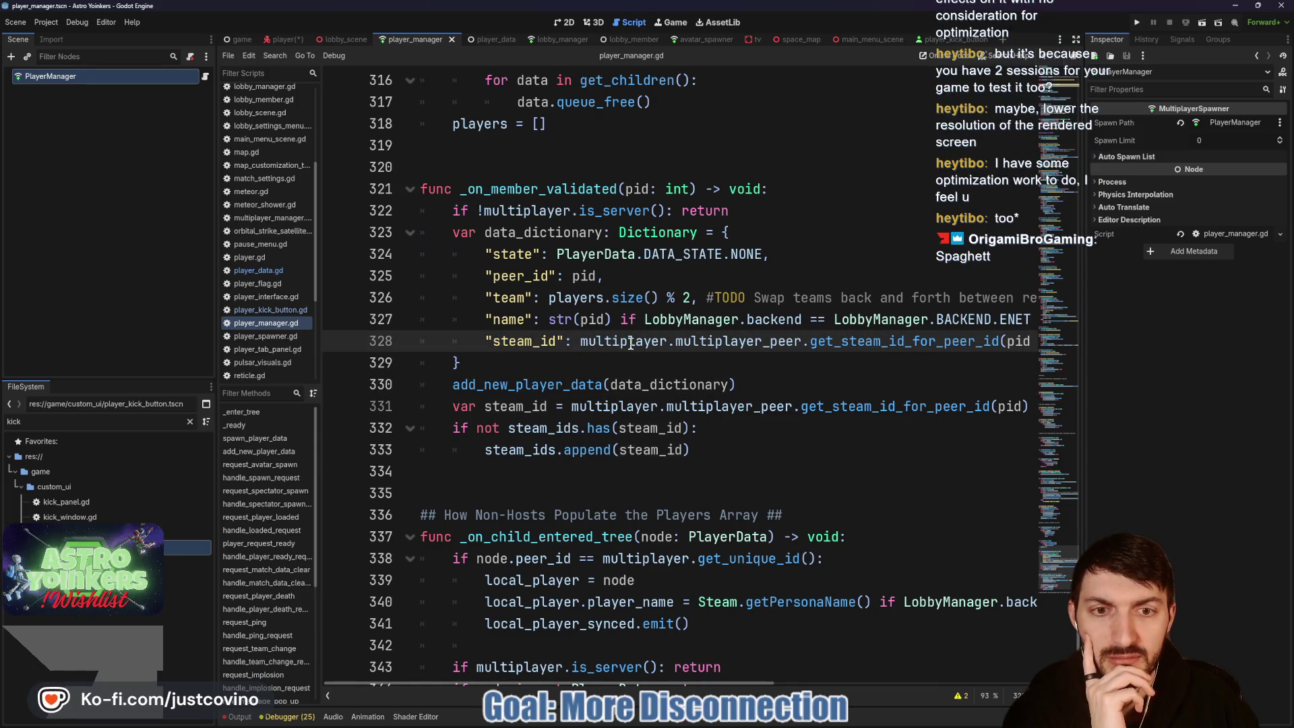
pyautogui.hscroll(5, 628, 364)
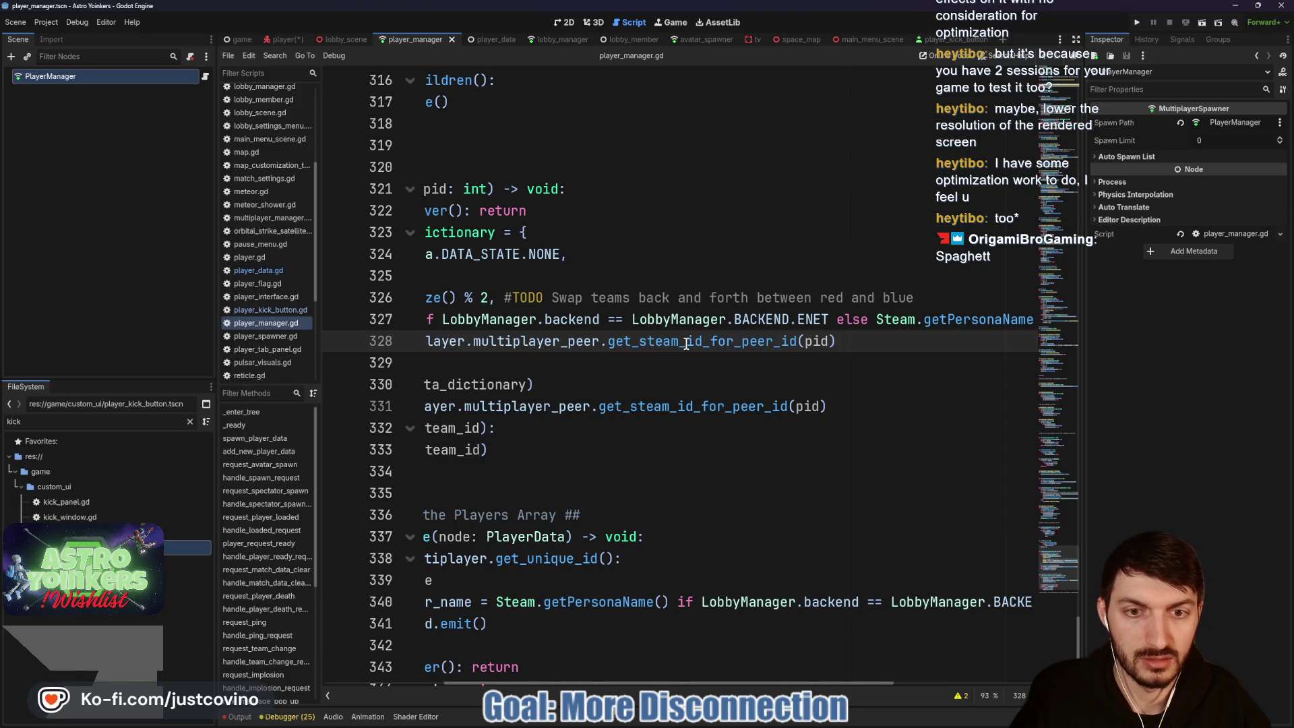
pyautogui.click(669, 406)
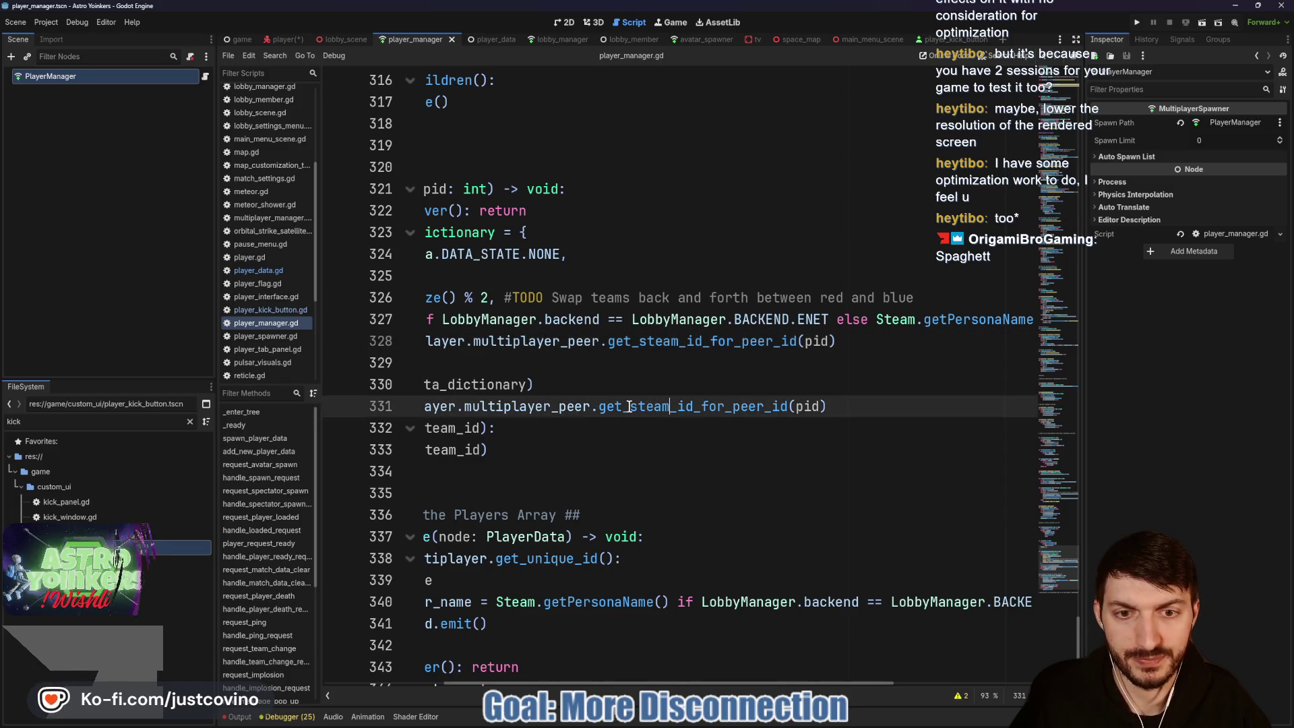
pyautogui.scroll(-2, 630, 405)
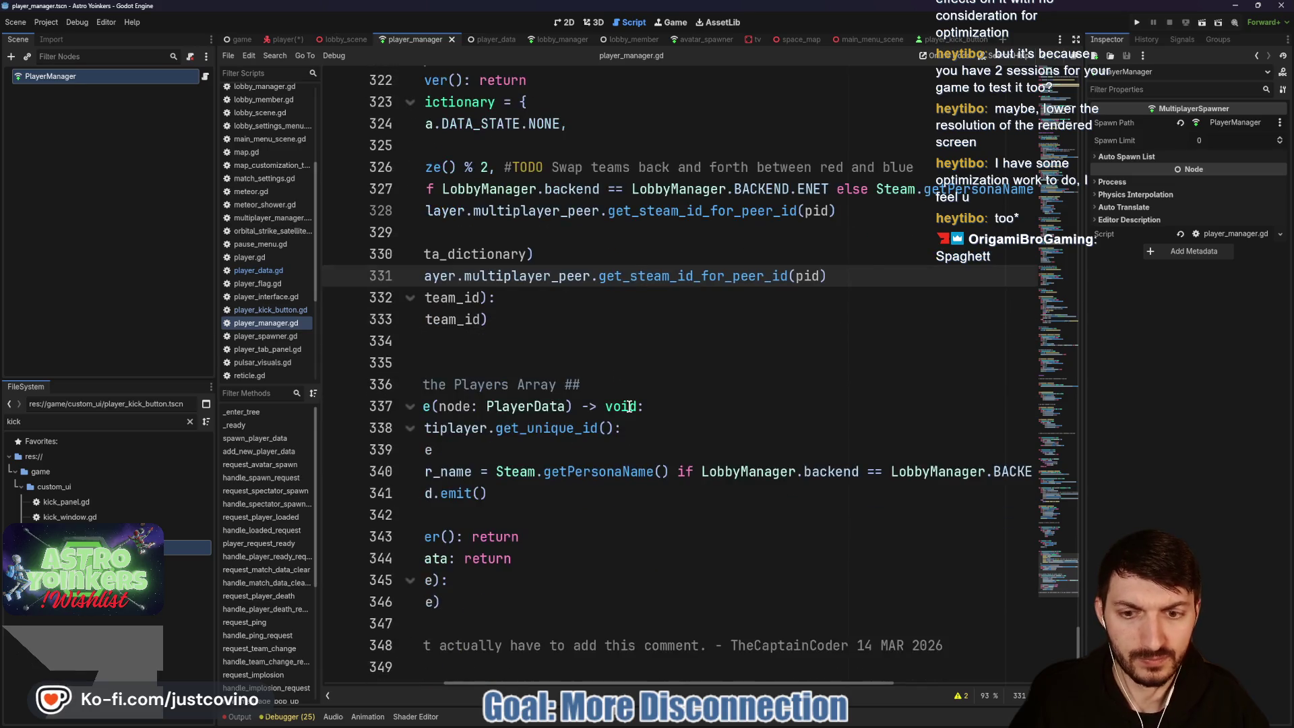
pyautogui.hscroll(-3, 629, 405)
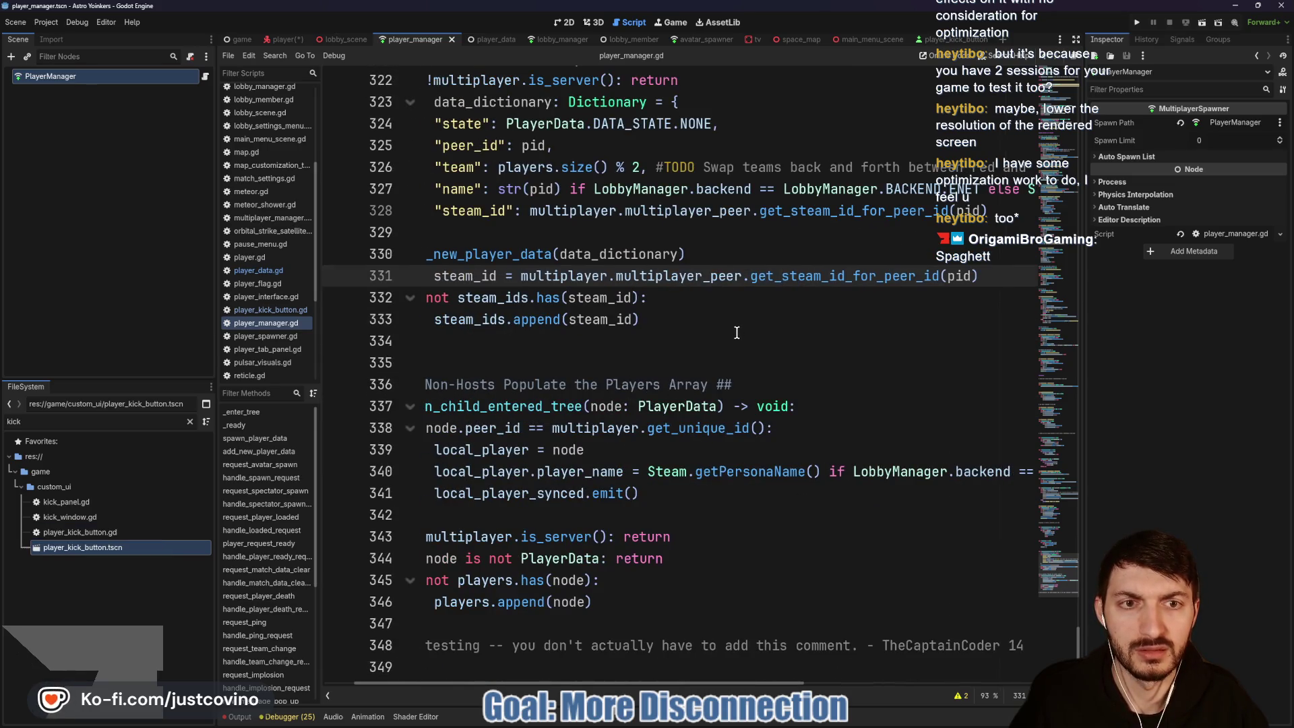
pyautogui.scroll(1, 737, 332)
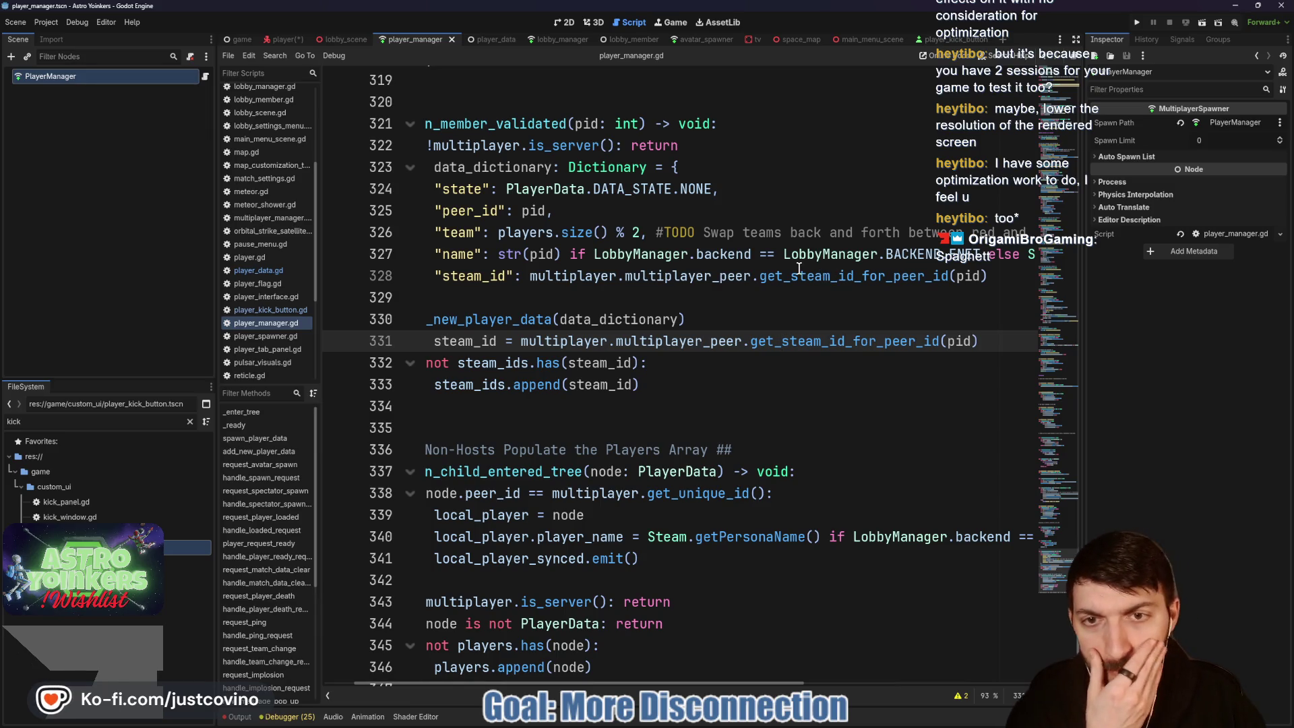
pyautogui.hscroll(-2, 788, 277)
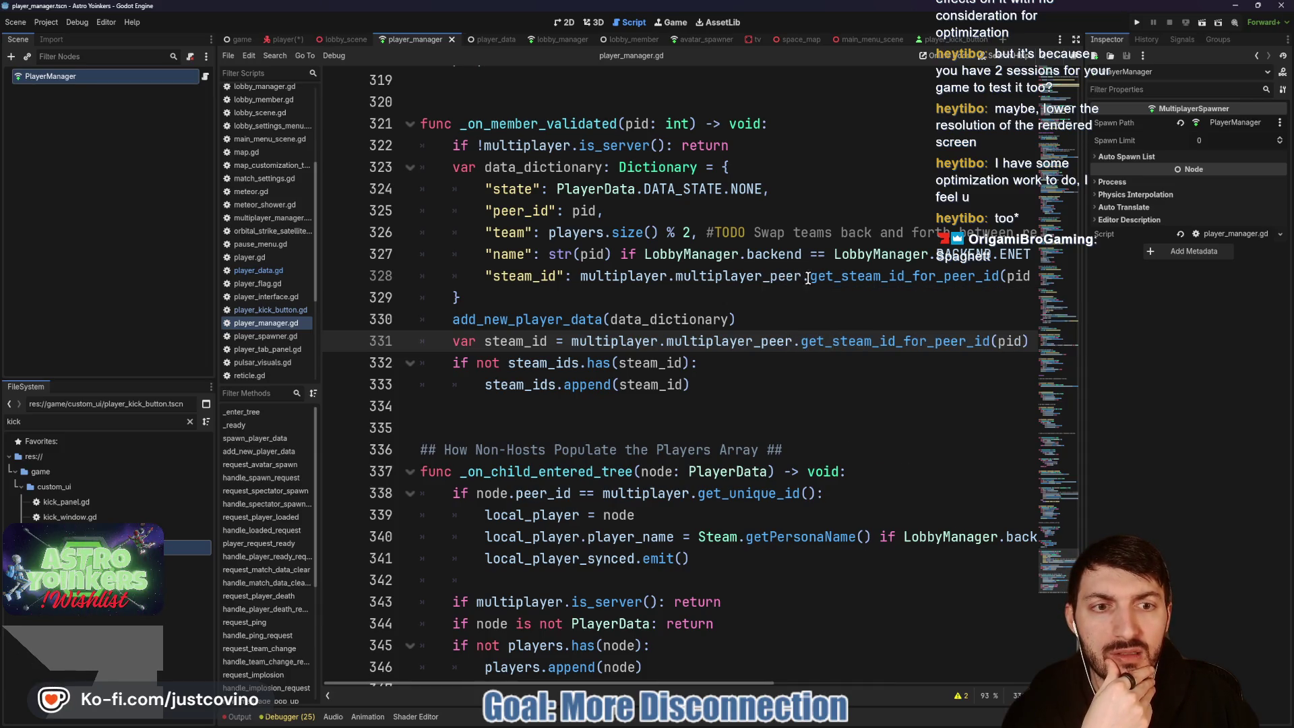
# Jump to the add_new_player_data definition and open a new line after the player_name assignment
pyautogui.moveTo(737, 279)
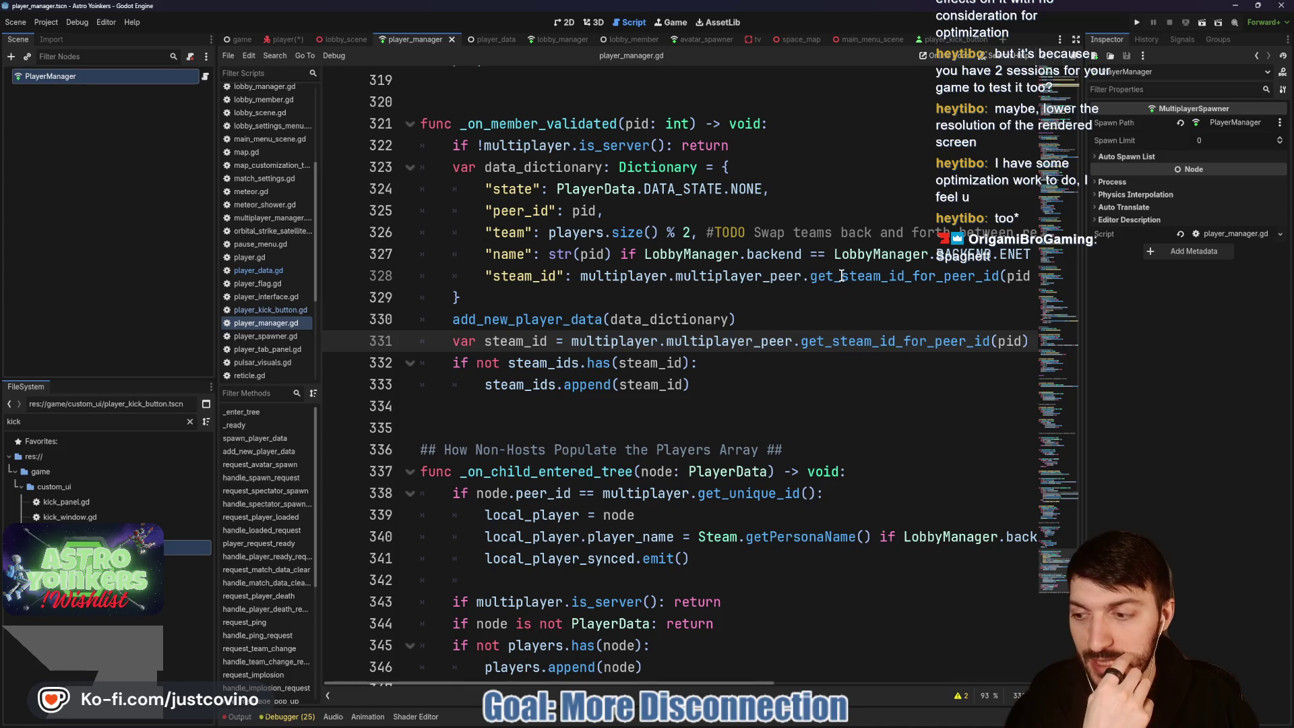
pyautogui.keyDown('ctrl'); pyautogui.click(531, 325); pyautogui.keyUp('ctrl')
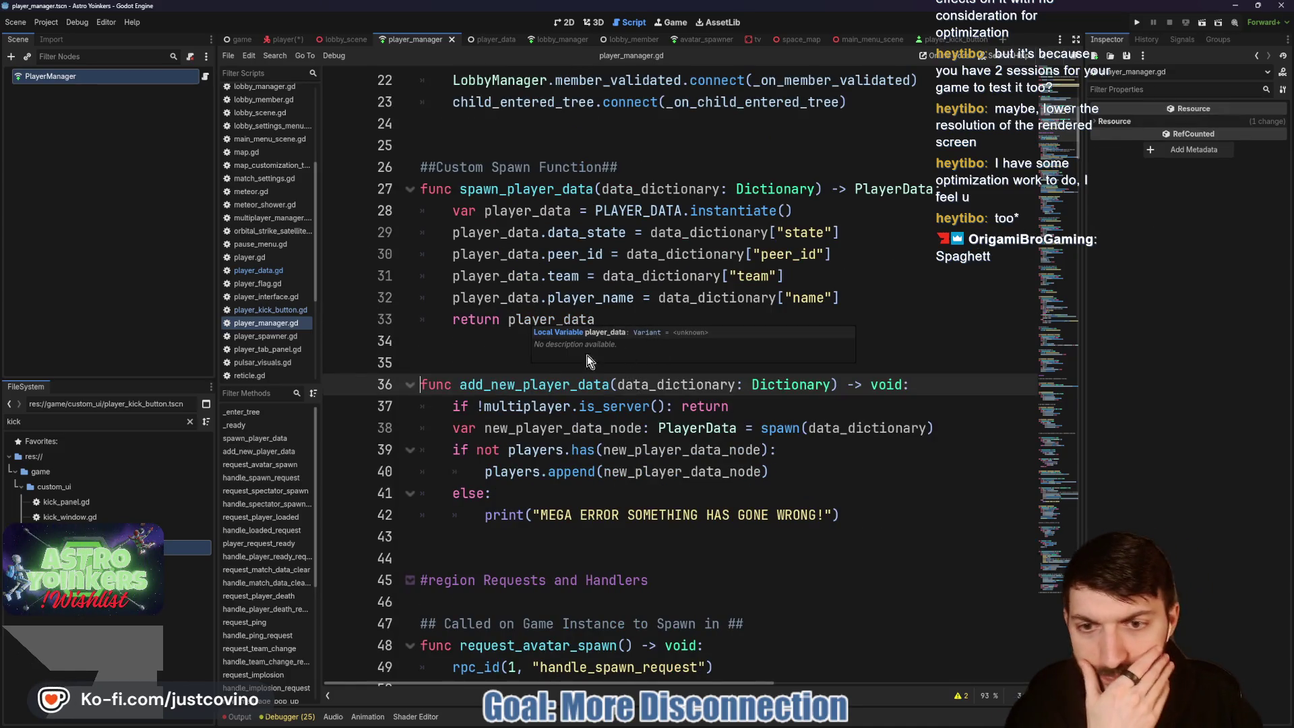
pyautogui.scroll(-1, 534, 377)
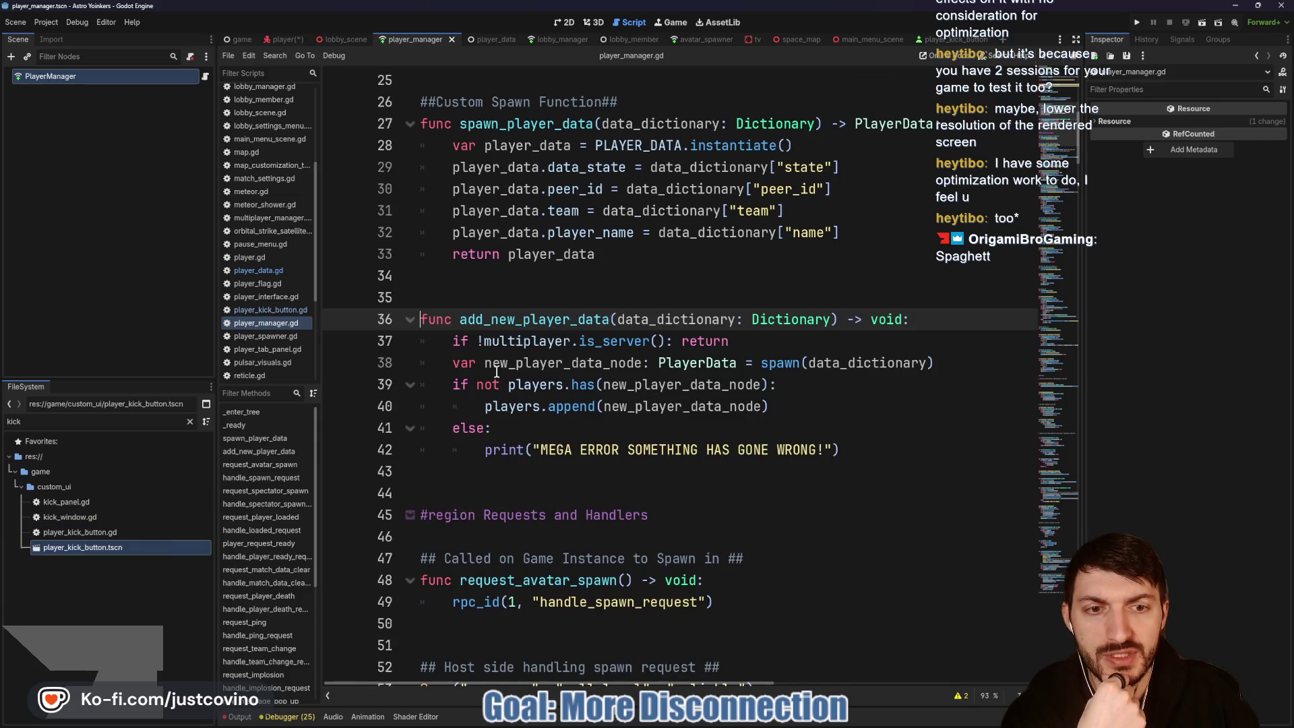
pyautogui.click(880, 363)
pyautogui.doubleClick(880, 363)
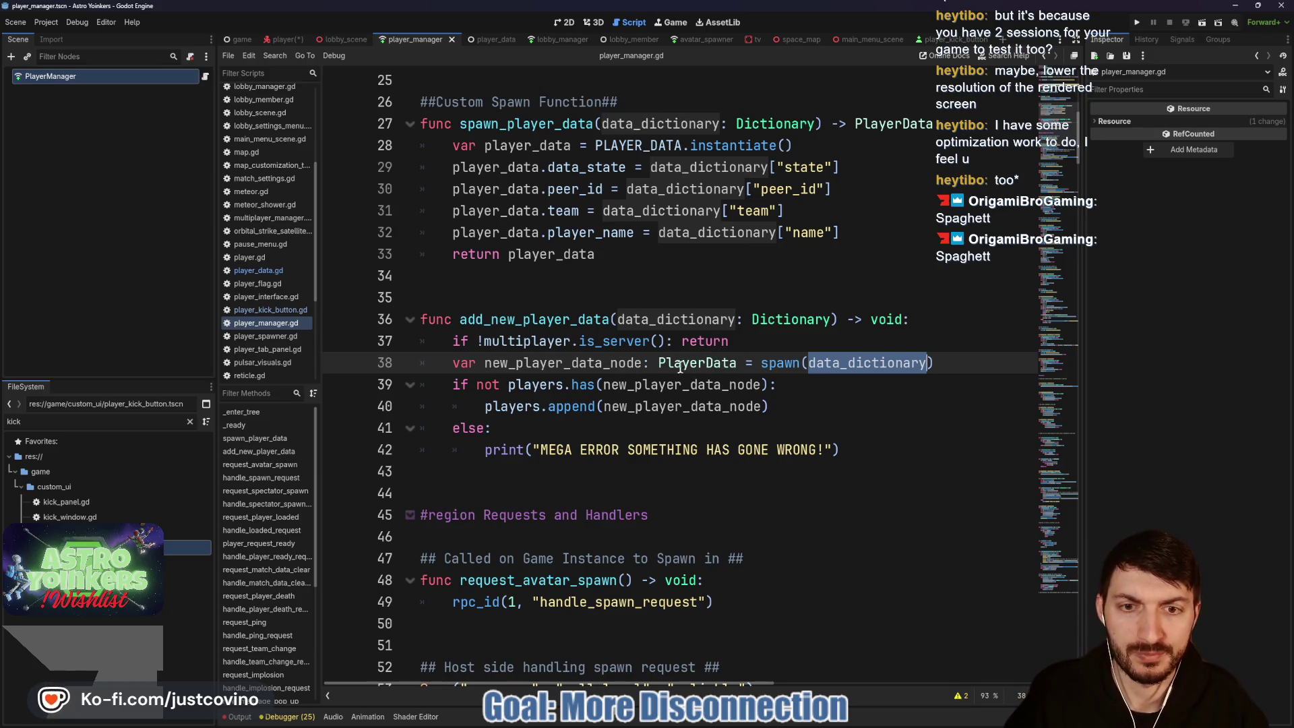
pyautogui.scroll(7, 780, 369)
pyautogui.scroll(-5, 775, 370)
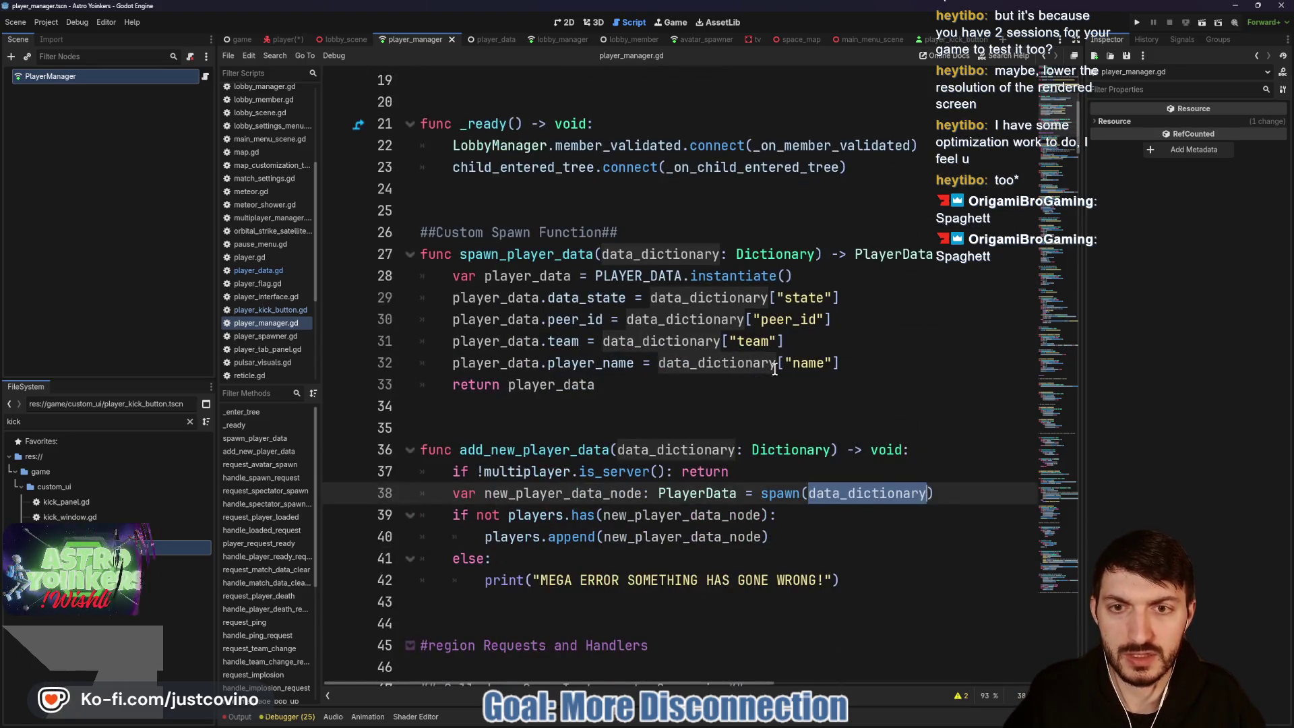
pyautogui.click(881, 363)
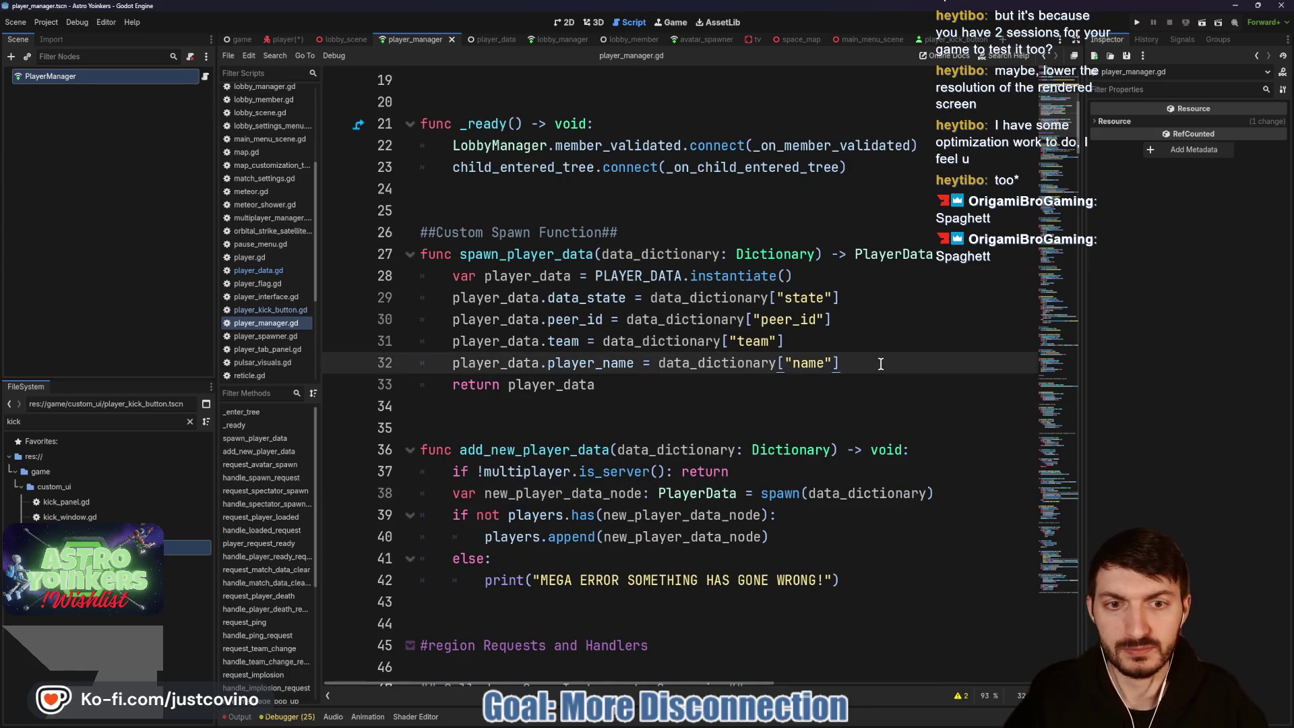
pyautogui.press('Return')
# Add player_data.steam_id = data_dictionary["steam_id"] on line 33 and save player_manager.gd
pyautogui.write('player')
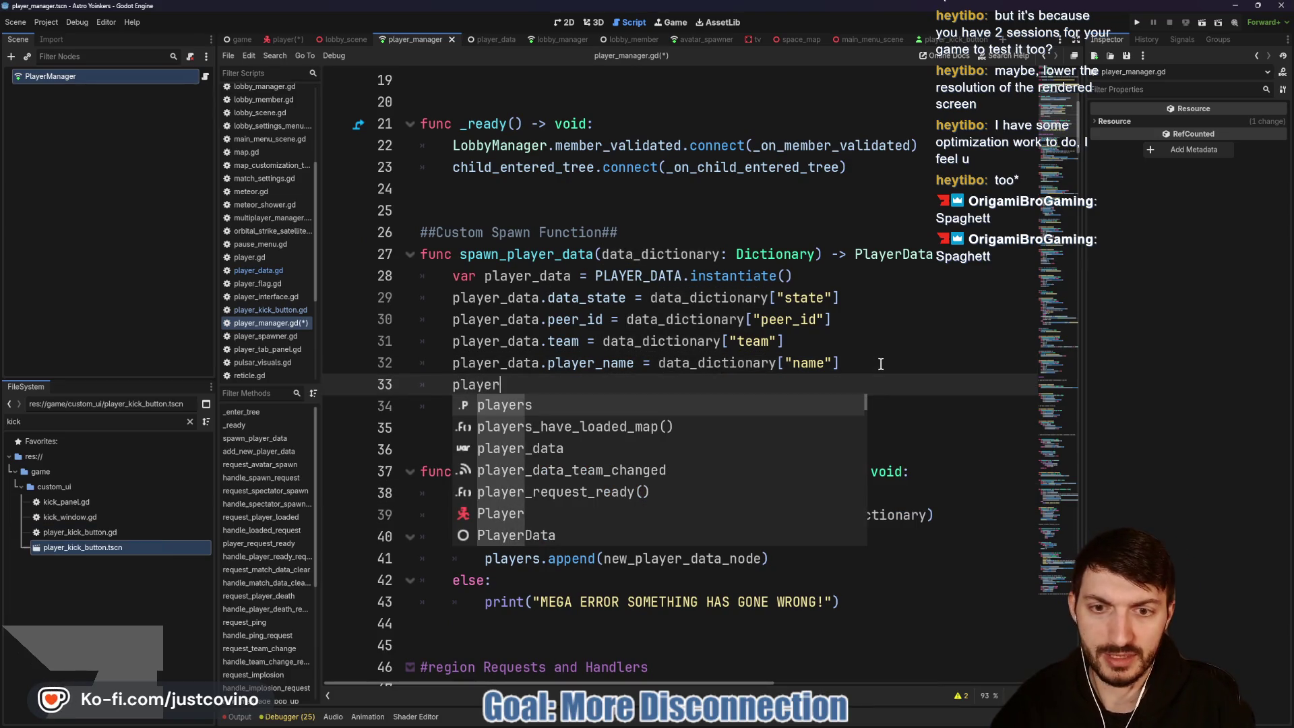
pyautogui.write('_data.s')
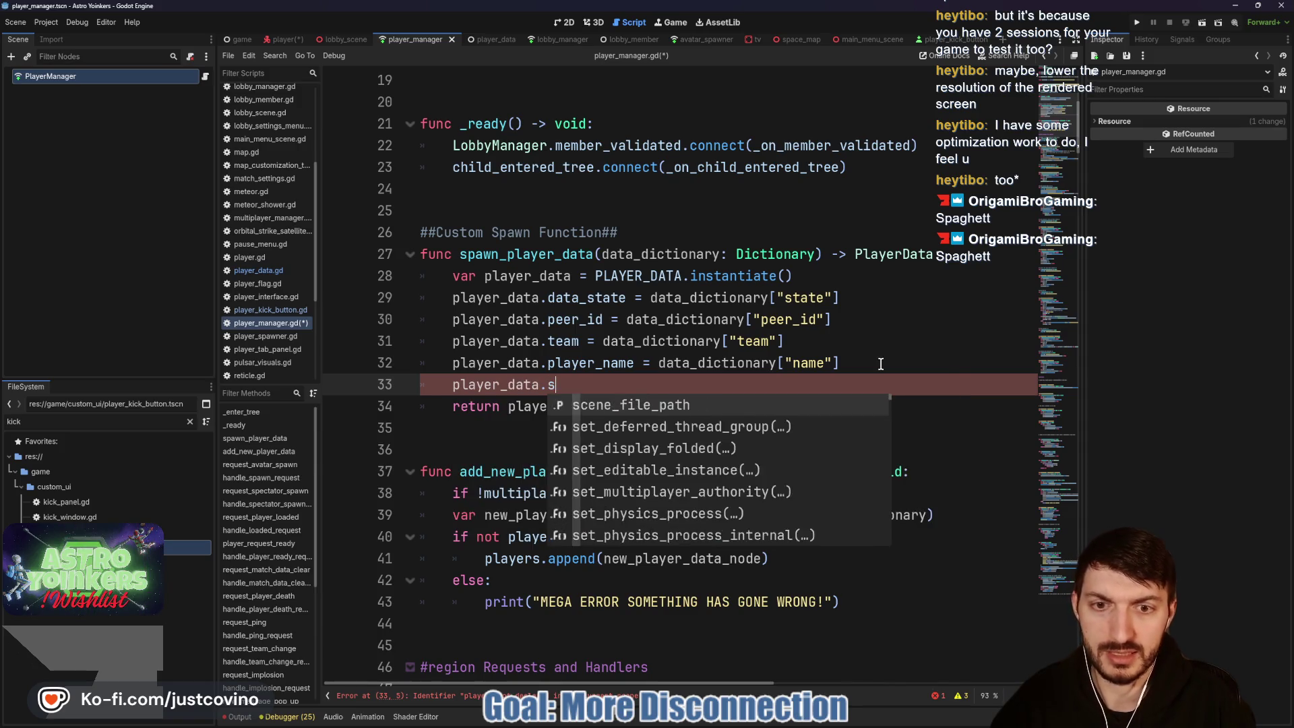
pyautogui.write('team_id = dat')
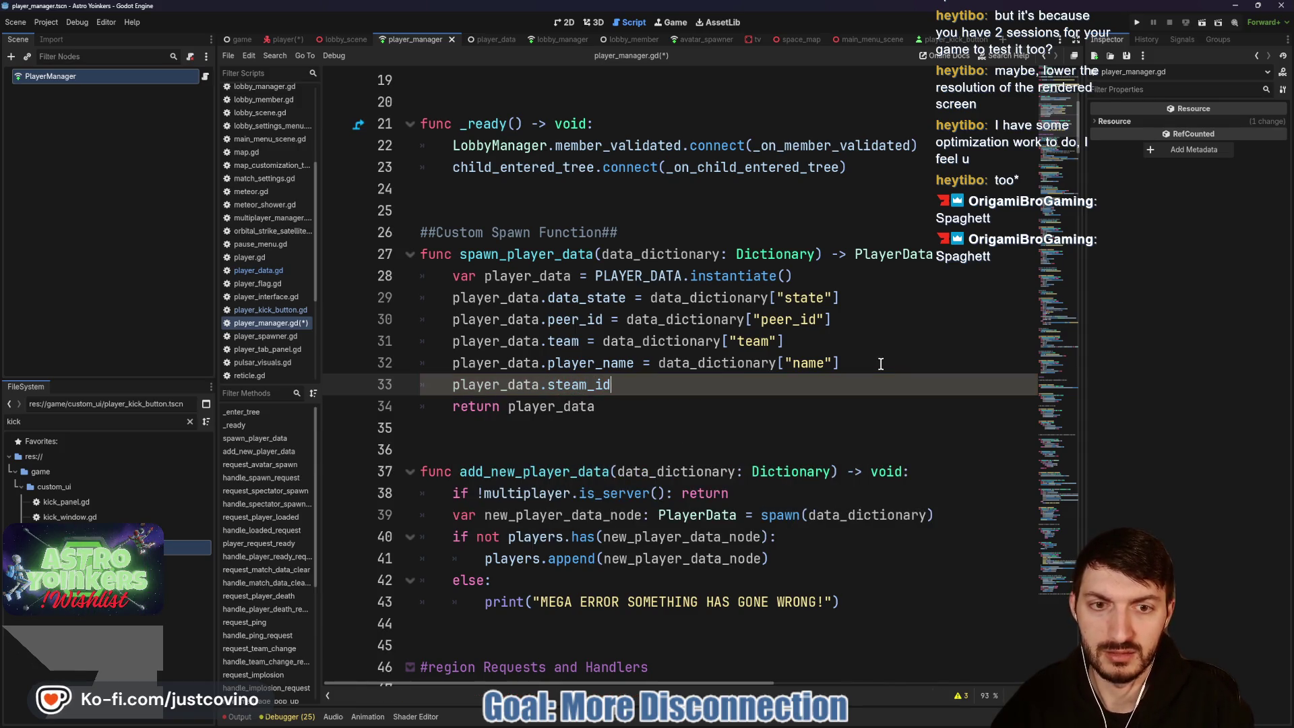
pyautogui.press('Return')
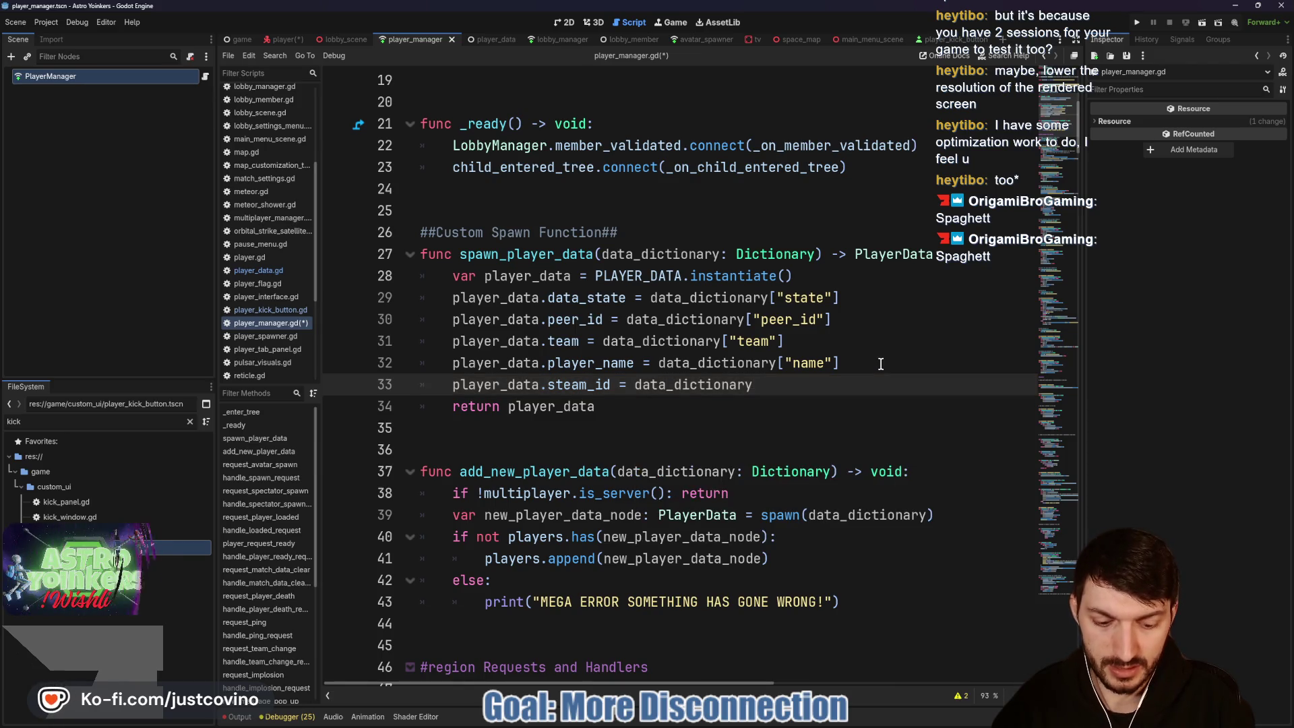
pyautogui.write('_')
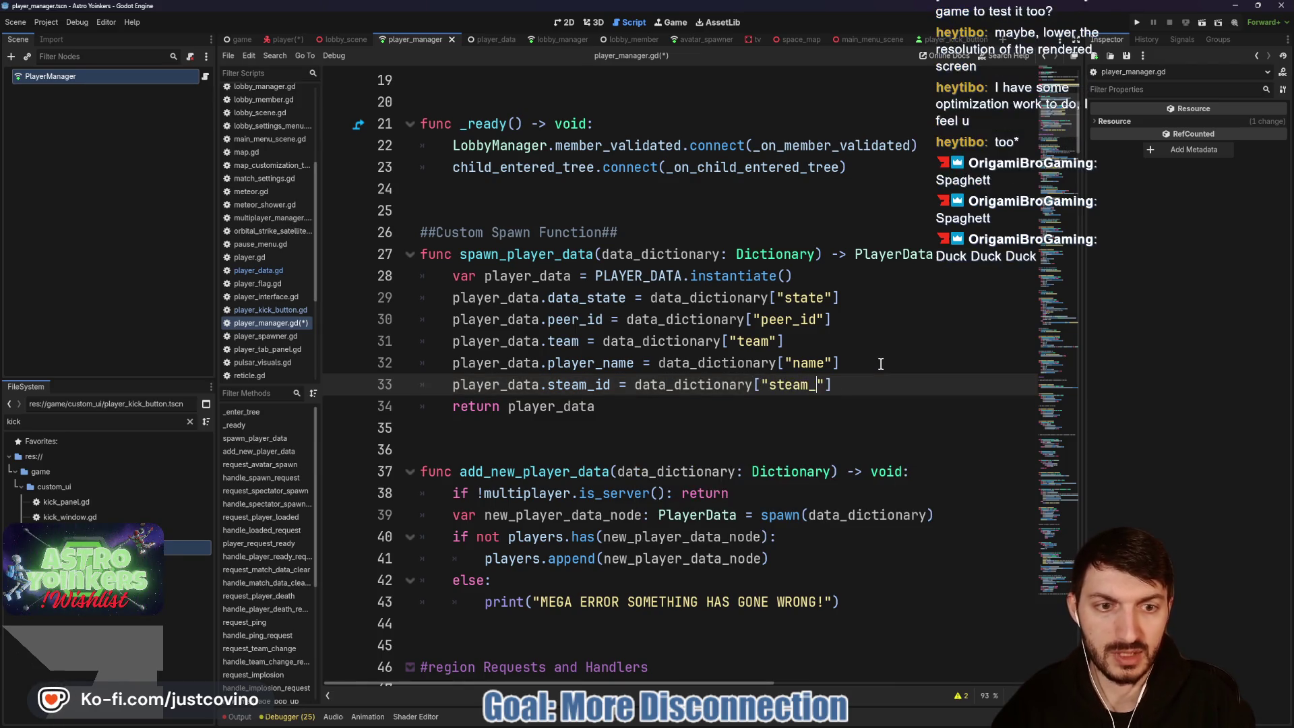
pyautogui.hotkey('ctrl', 's')
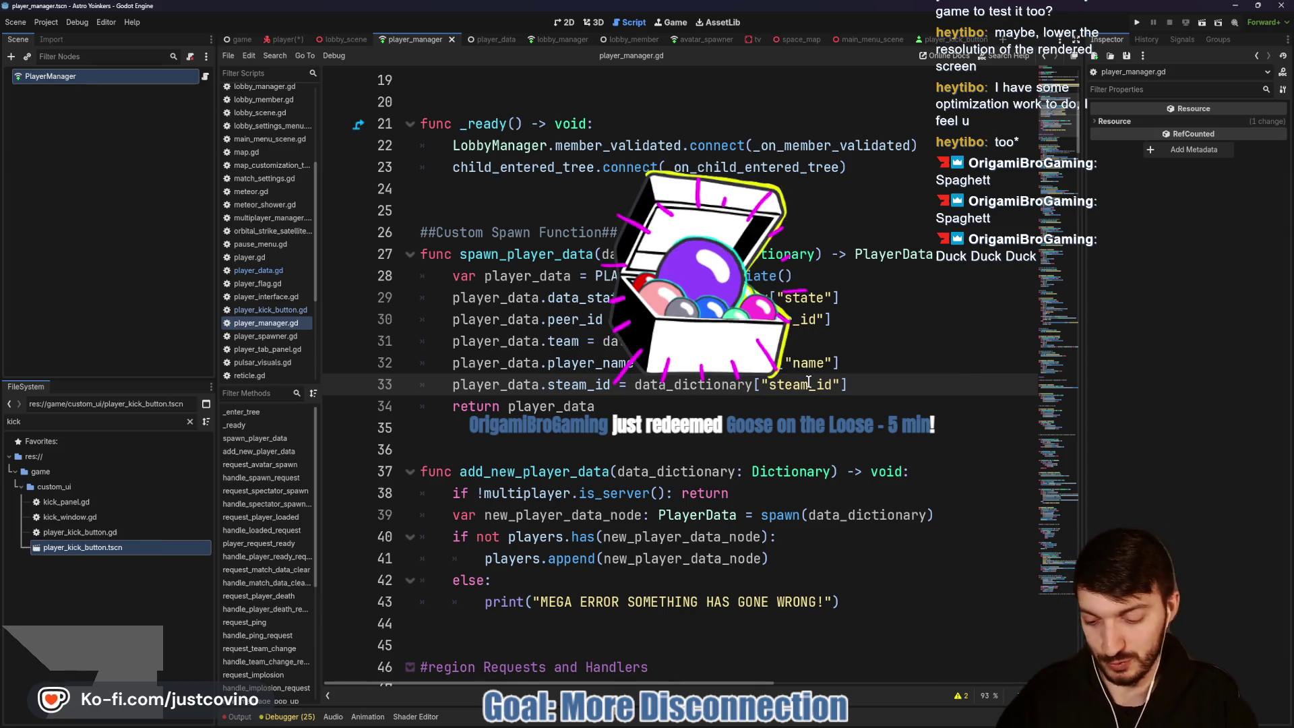
# Launch the GooseDesktop app, then return to the code and switch to player_data.gd
pyautogui.press('super')
pyautogui.write('goose')
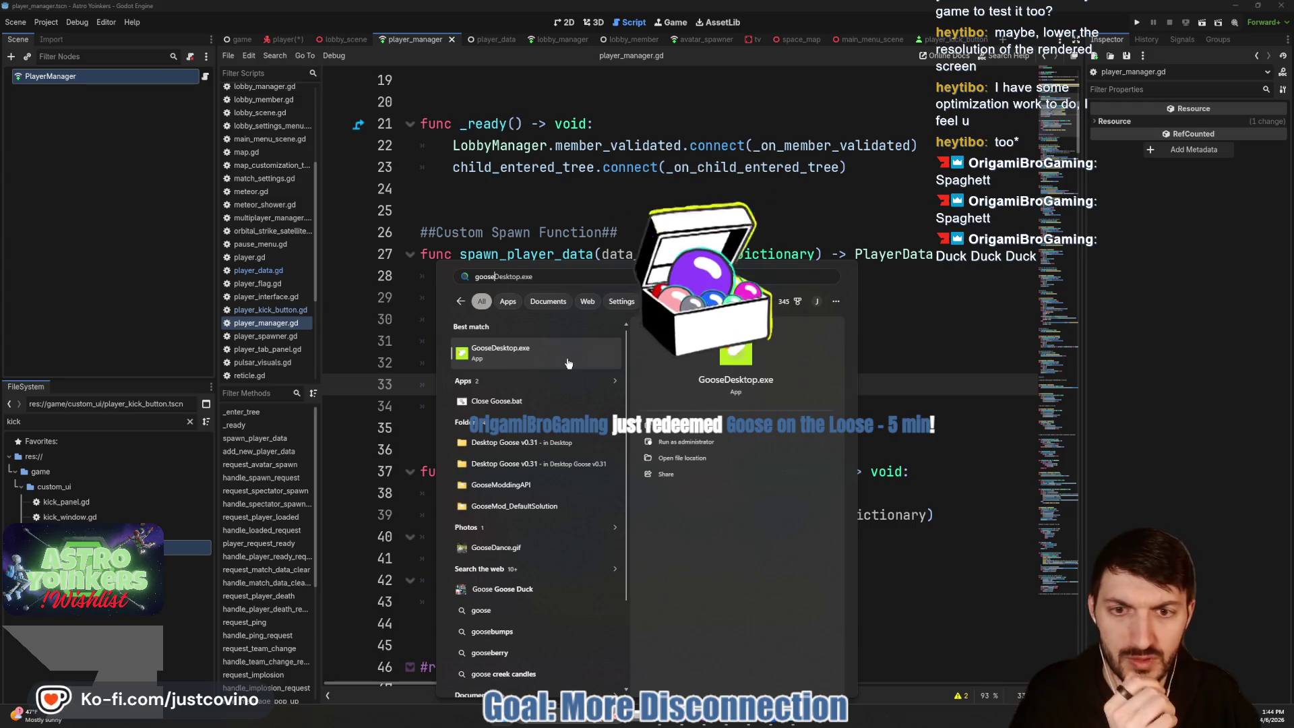
pyautogui.press('Return')
pyautogui.click(699, 404)
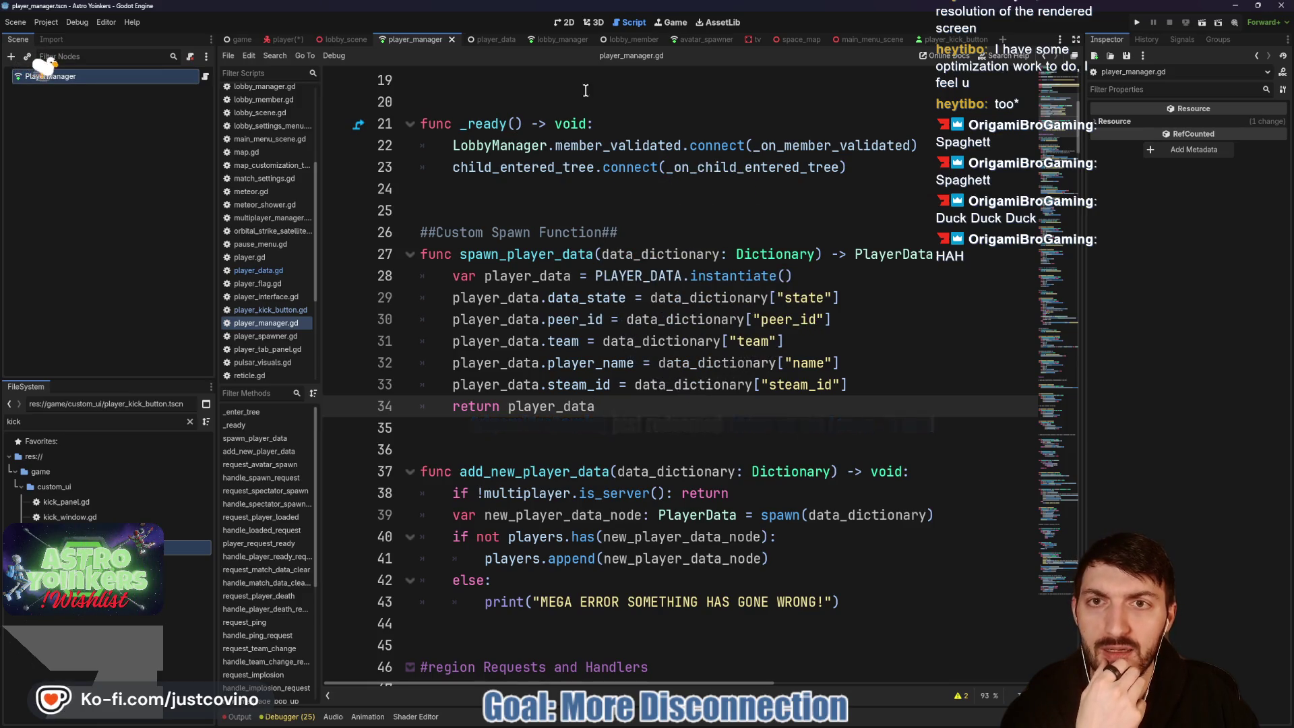
pyautogui.click(491, 40)
# Inspect the steam_id declaration on line 15 and scroll through the setter functions below
pyautogui.doubleClick(547, 384)
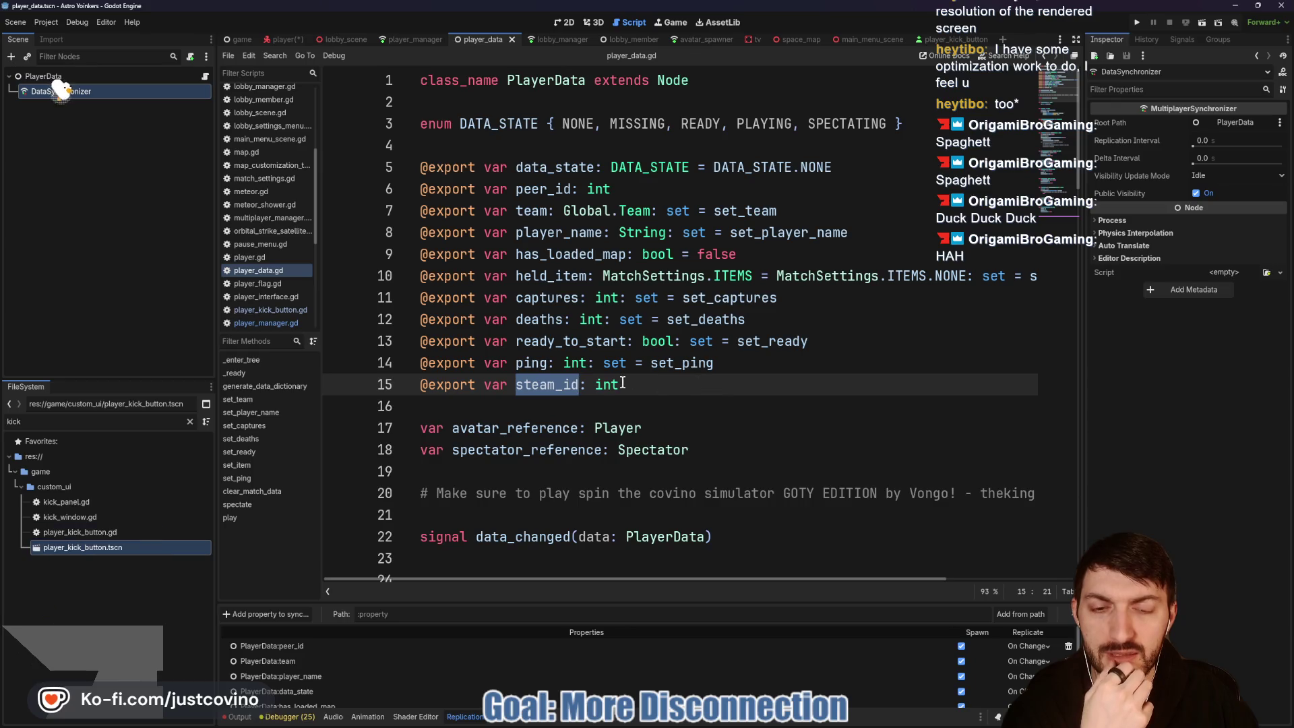
pyautogui.click(778, 382)
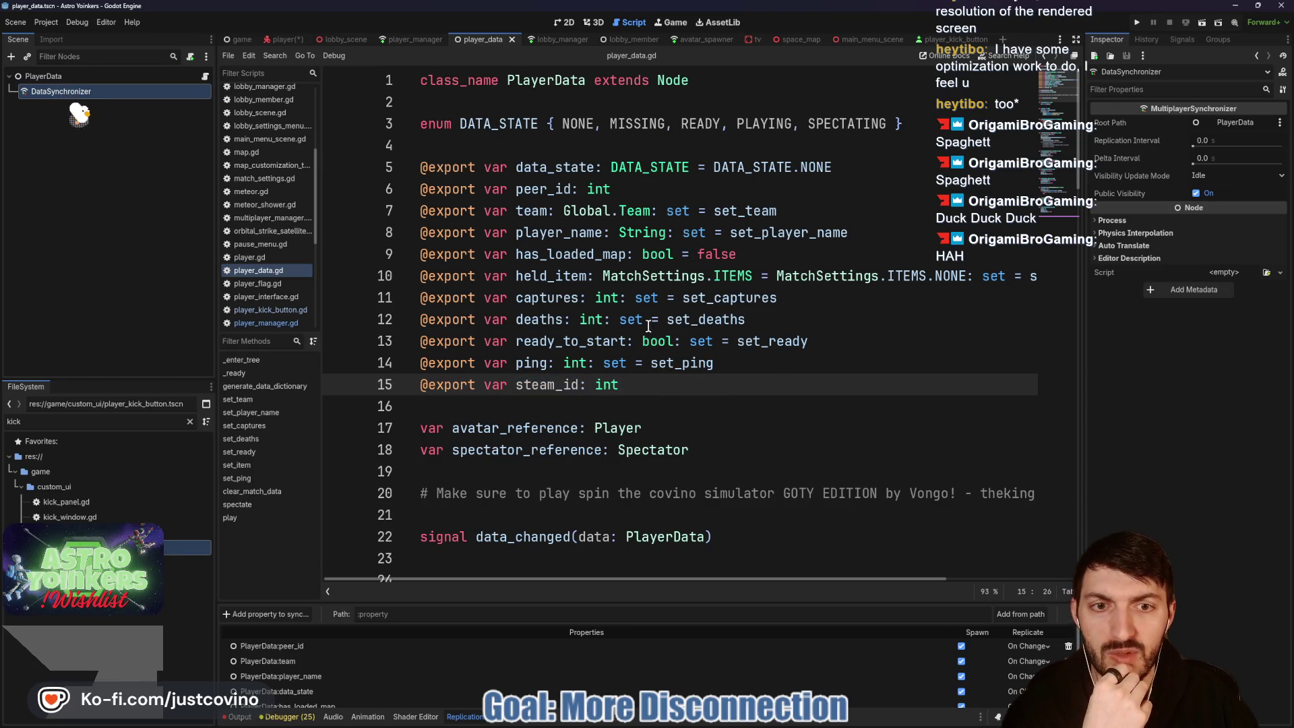
pyautogui.doubleClick(640, 298)
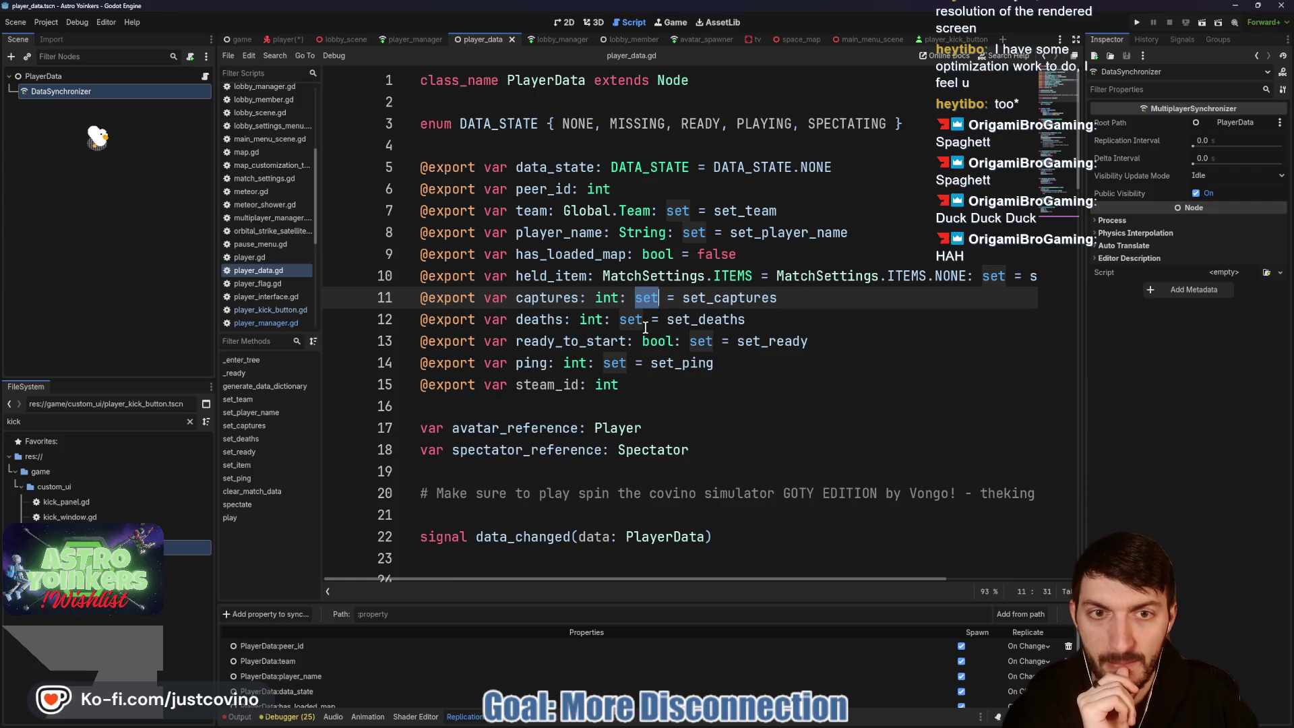
pyautogui.scroll(-2, 645, 327)
pyautogui.scroll(-1, 695, 288)
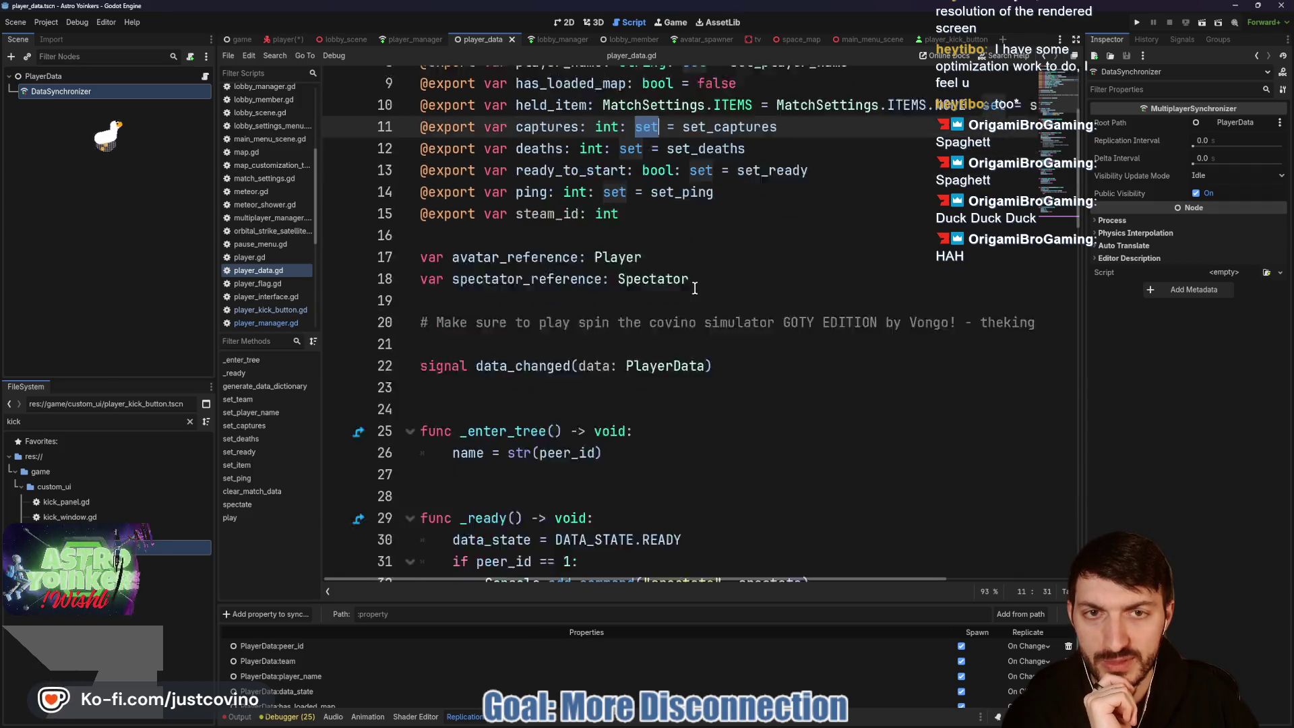
pyautogui.scroll(-13, 695, 288)
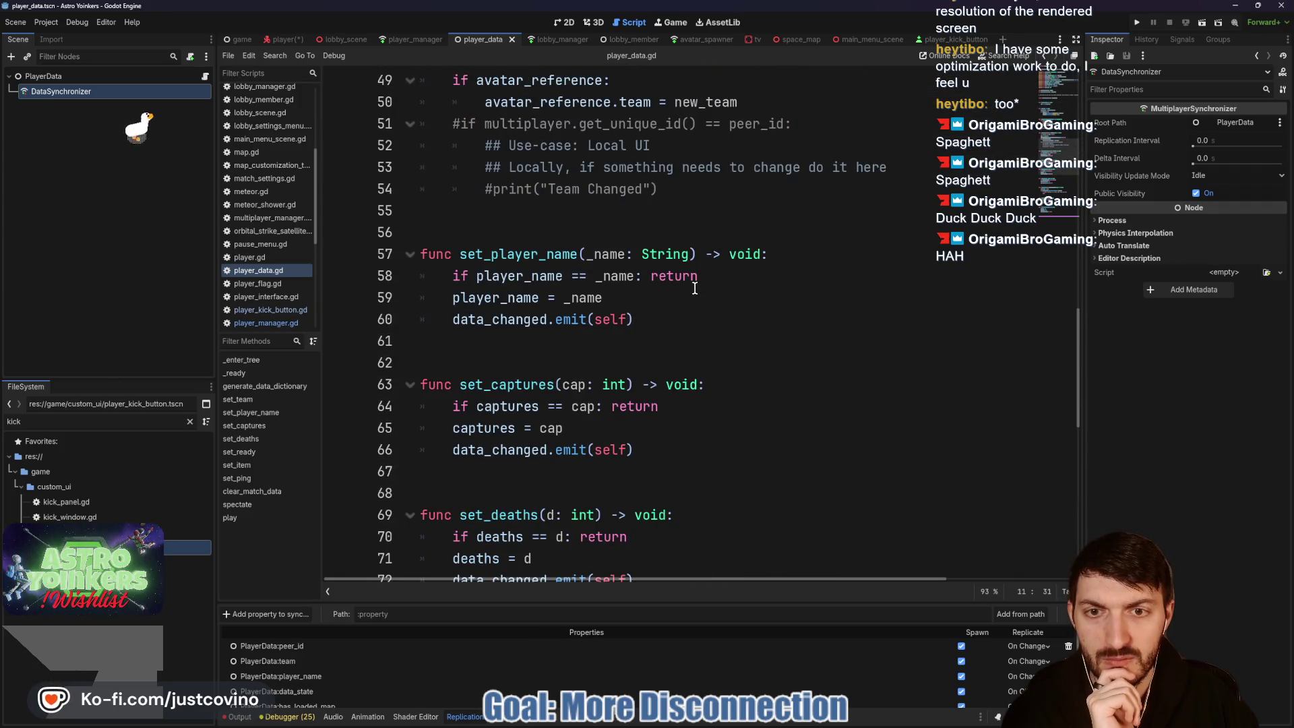
pyautogui.scroll(-2, 695, 288)
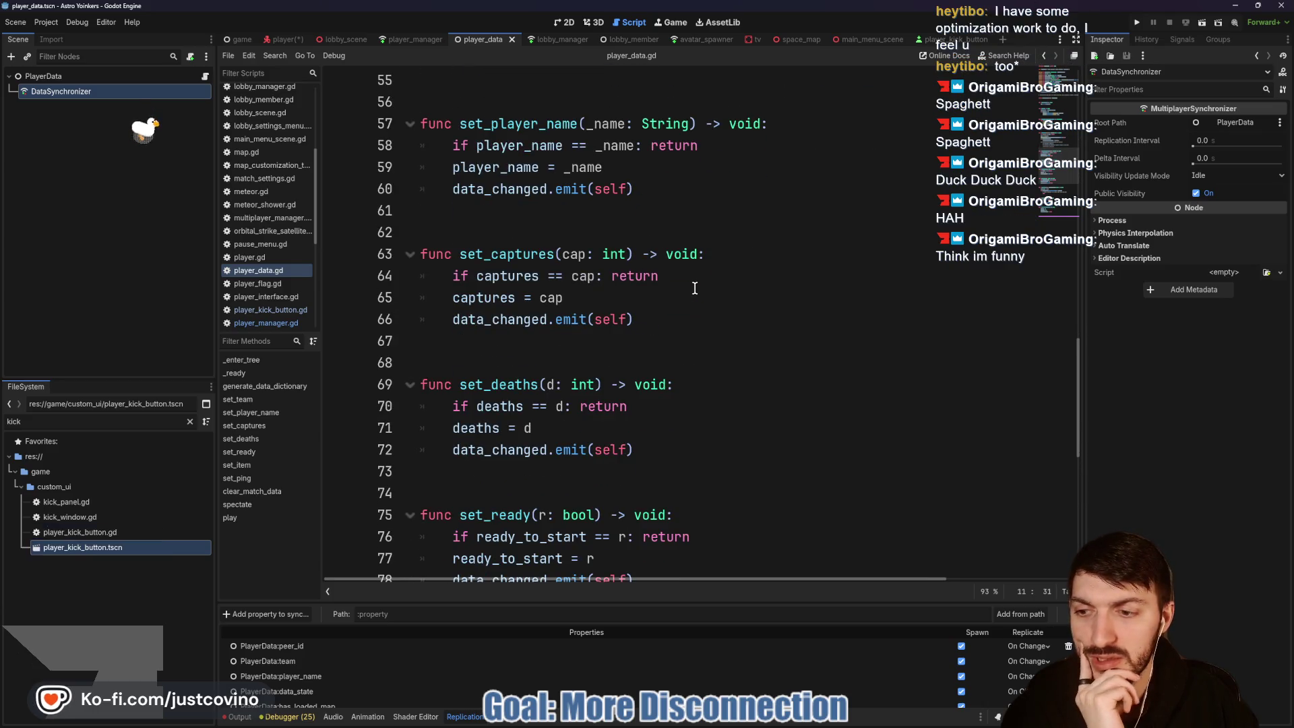
pyautogui.scroll(-2, 695, 287)
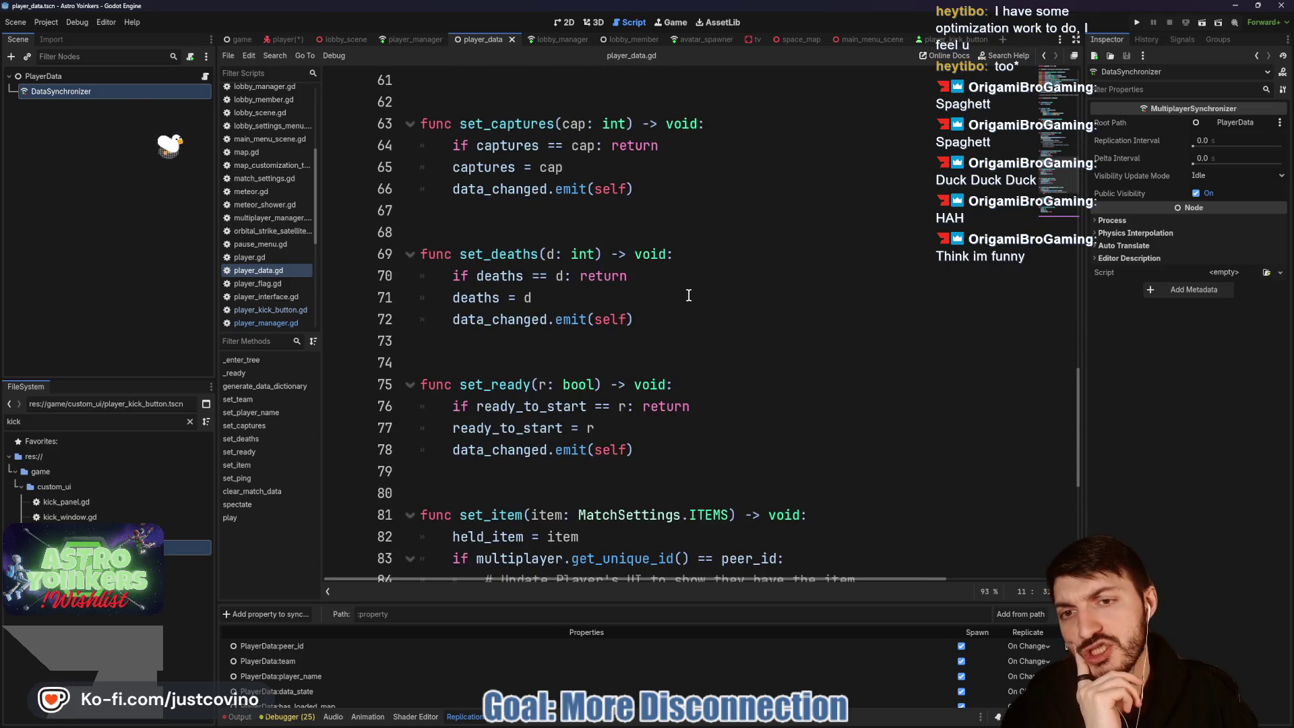
pyautogui.scroll(-2, 688, 295)
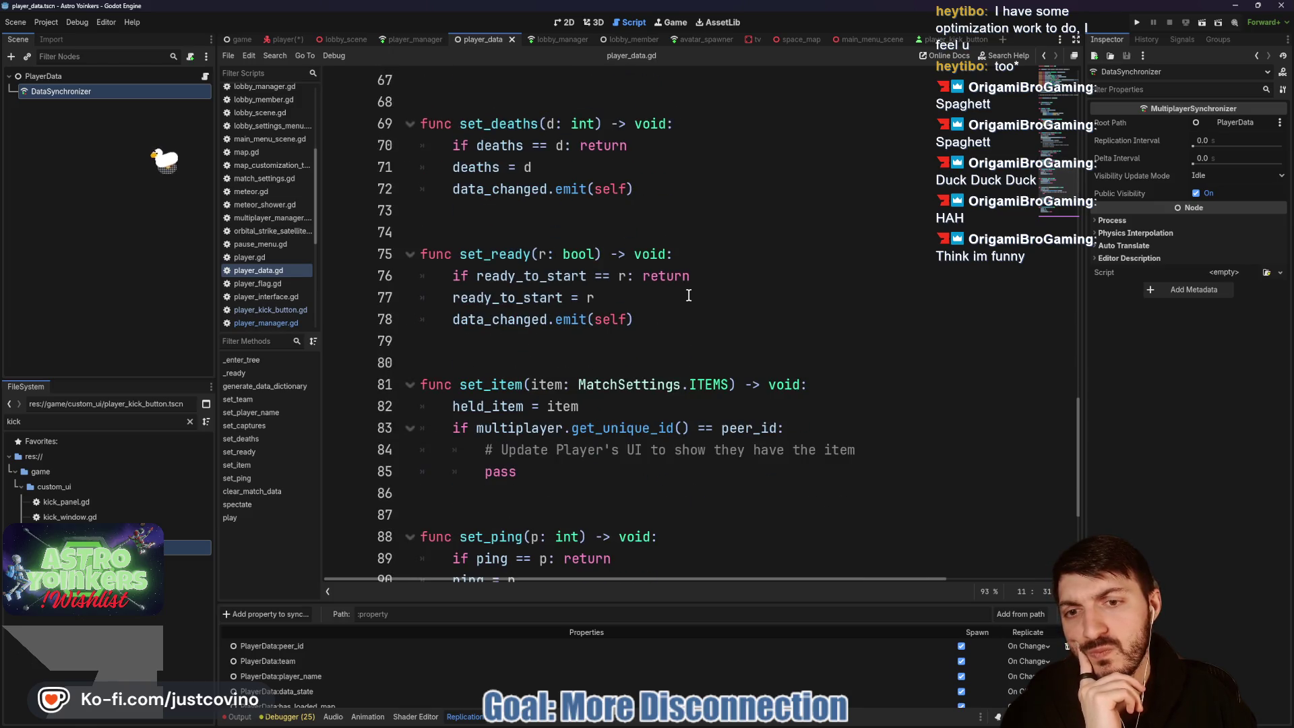
pyautogui.scroll(-4, 688, 295)
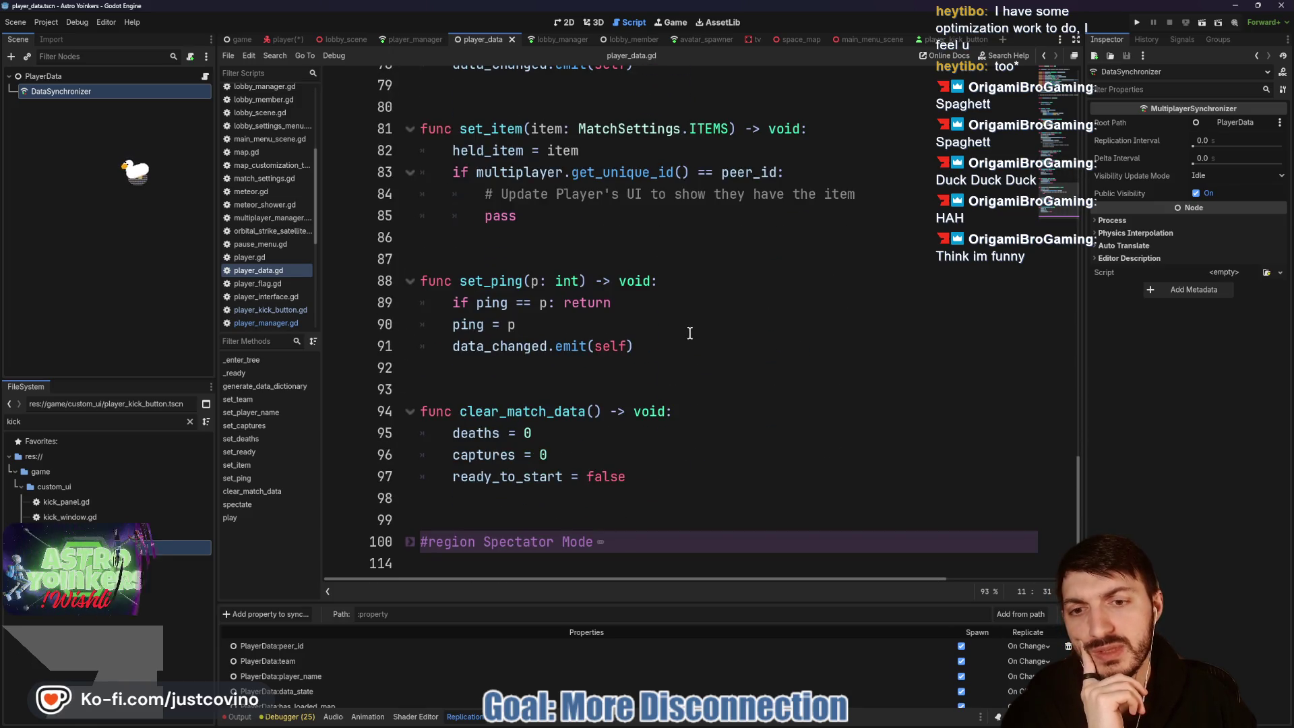
# Compare with the peer_id declaration on line 6, then return to the end of the steam_id line
pyautogui.scroll(20, 689, 333)
pyautogui.scroll(4, 688, 333)
pyautogui.scroll(1, 678, 137)
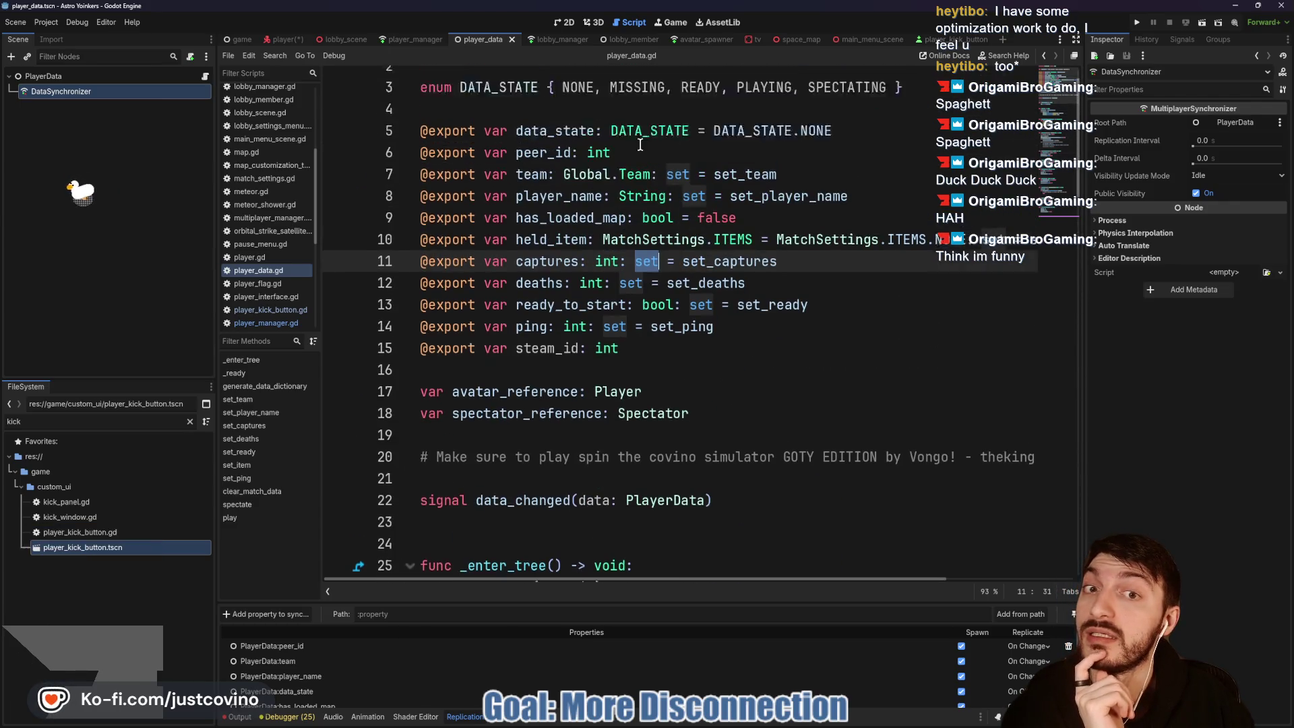
pyautogui.doubleClick(543, 189)
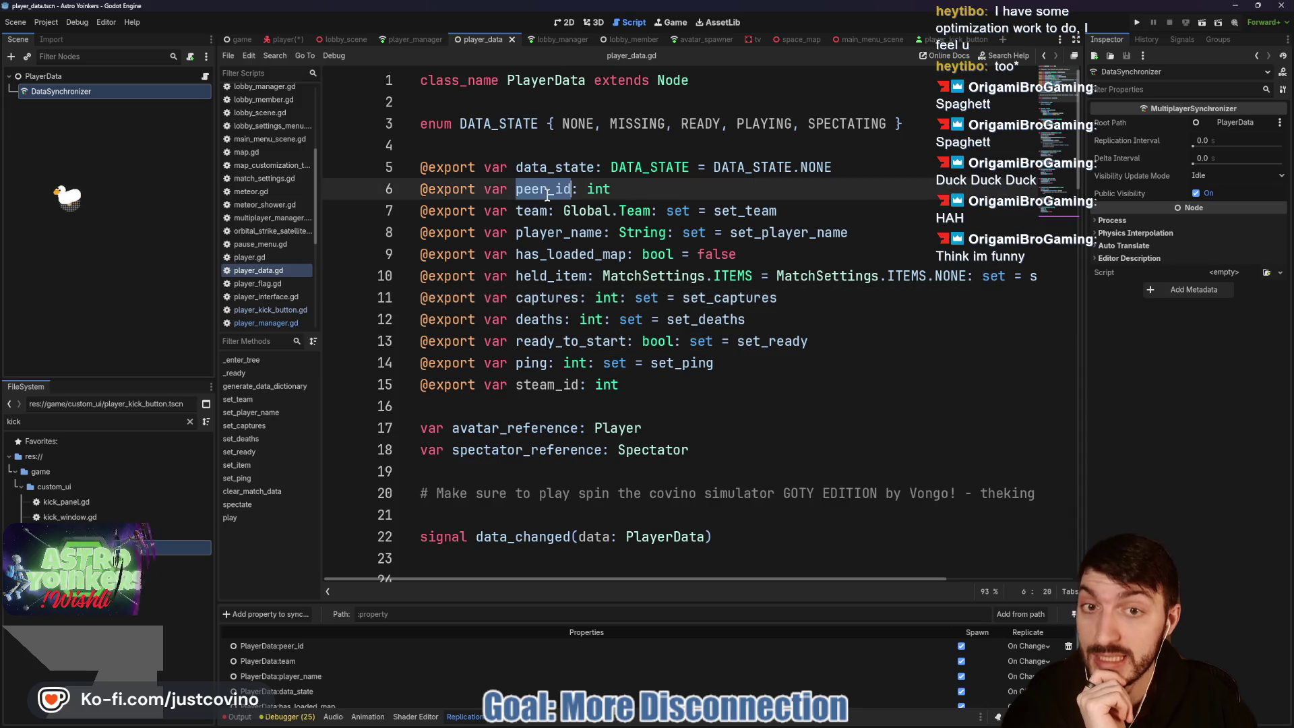
pyautogui.click(643, 182)
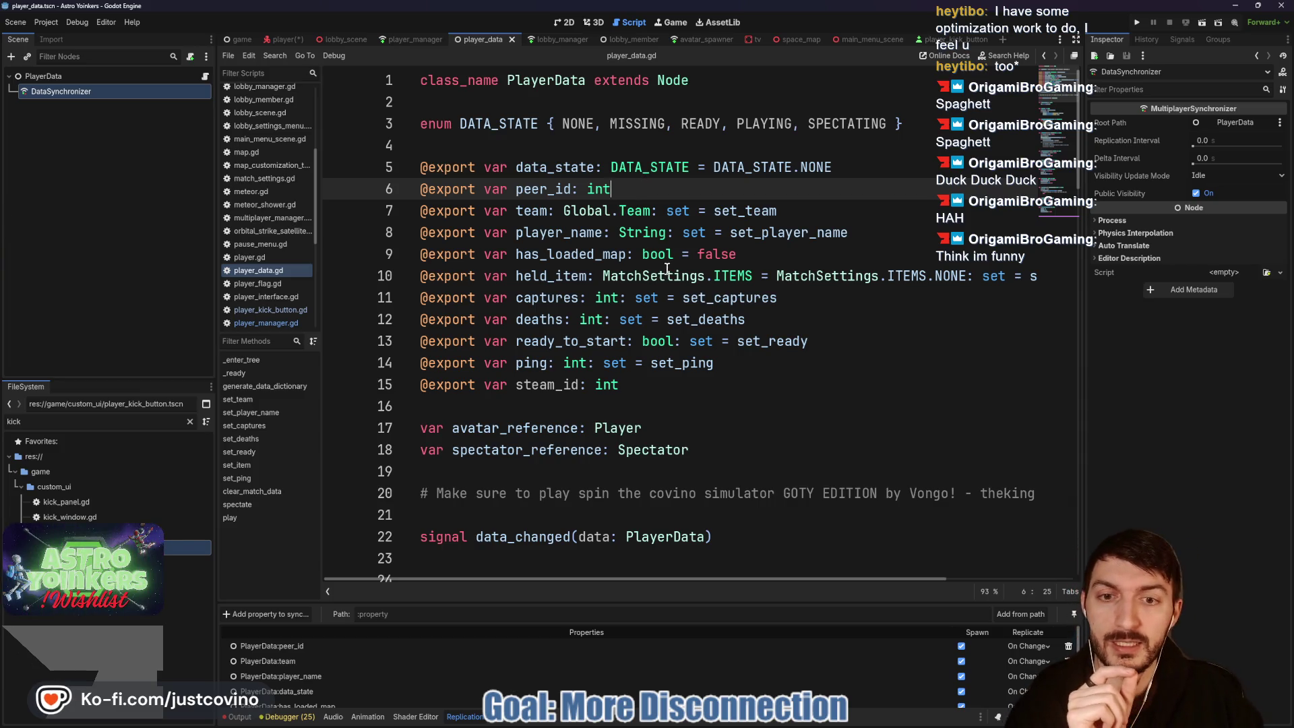
pyautogui.click(633, 385)
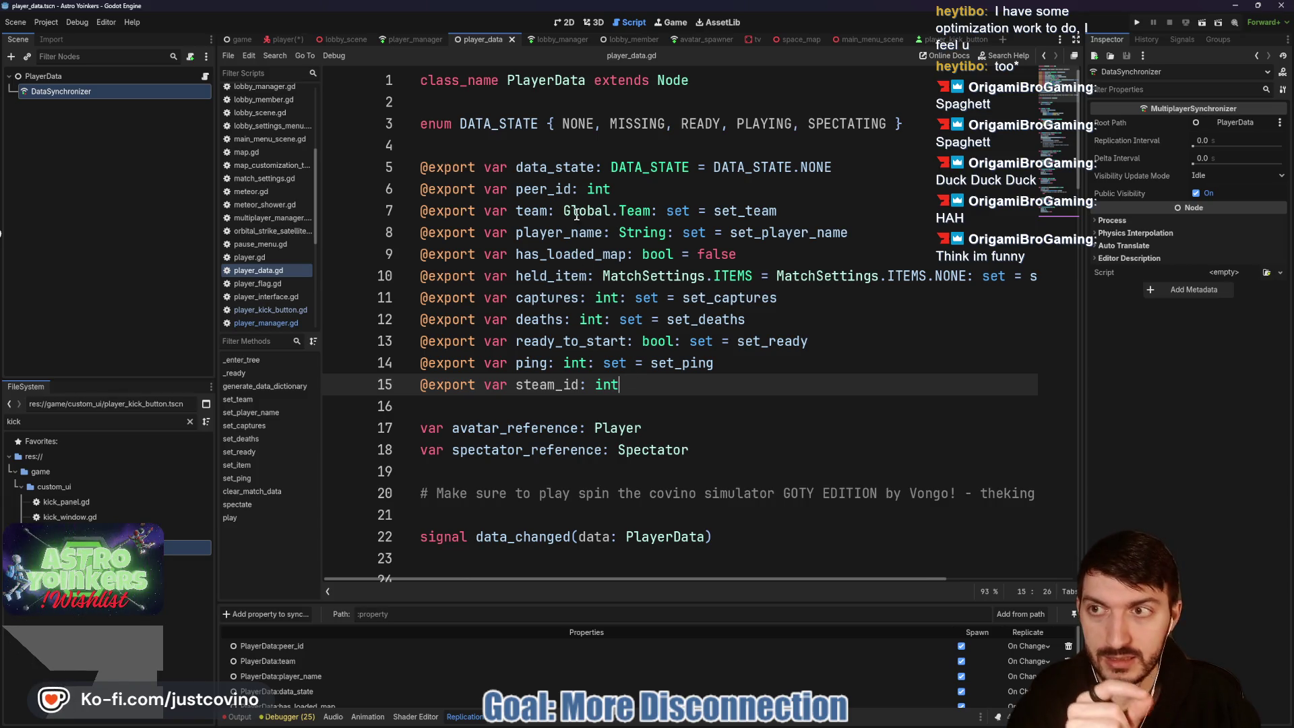
# Add PlayerData:steam_id to the DataSynchronizer's synced properties with Replicate set to On Change
pyautogui.click(258, 611)
pyautogui.click(599, 218)
pyautogui.click(617, 524)
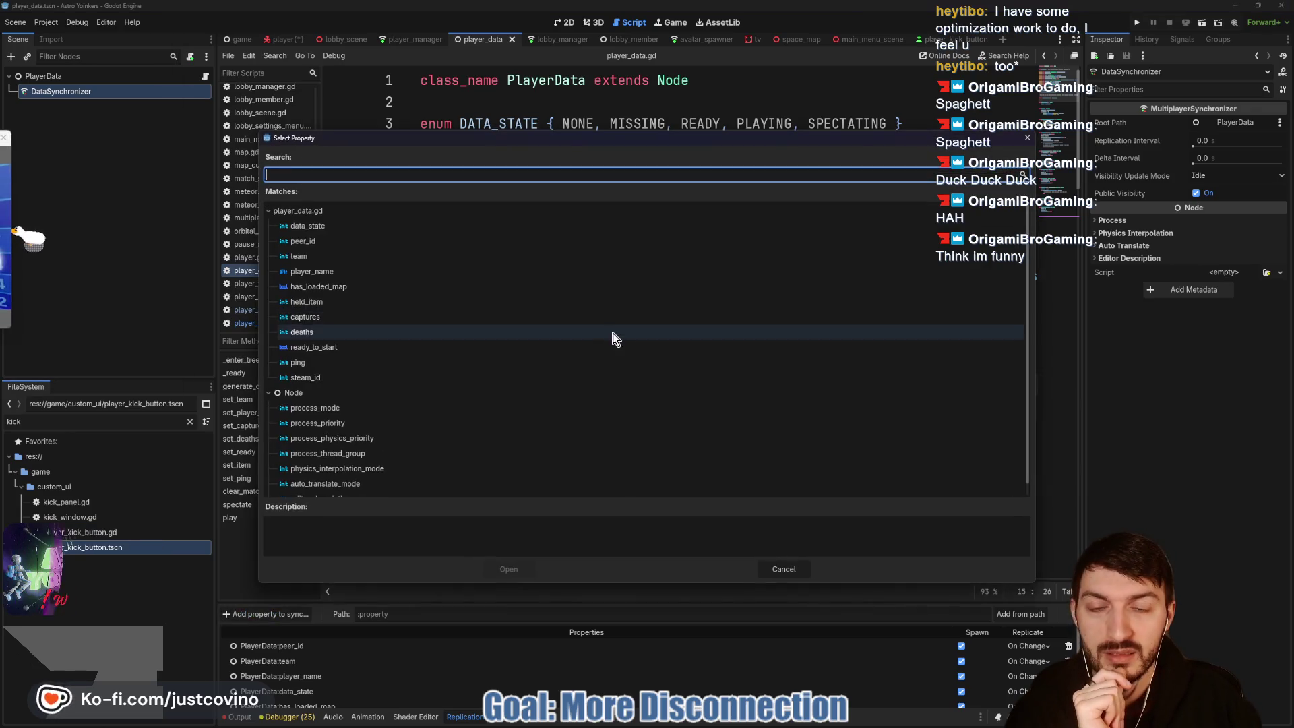
pyautogui.click(301, 378)
pyautogui.click(519, 564)
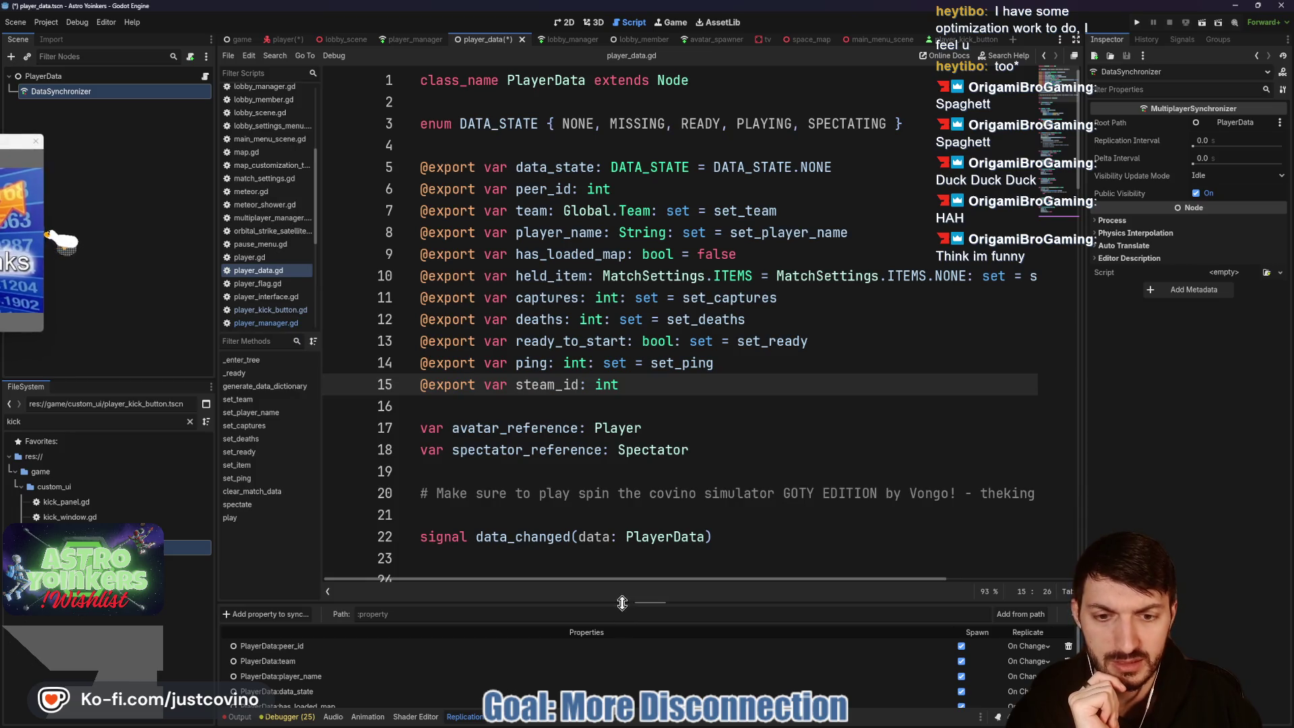
pyautogui.moveTo(622, 602); pyautogui.dragTo(624, 278)
pyautogui.click(1041, 504)
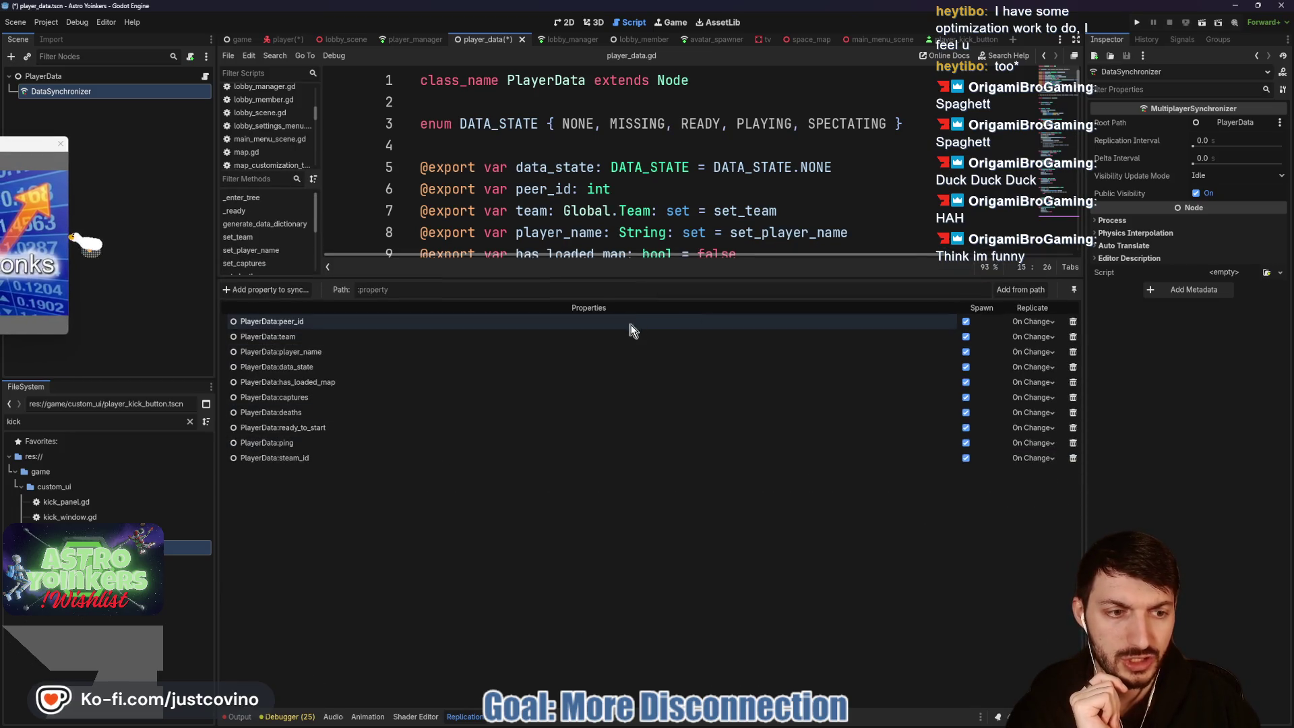
pyautogui.moveTo(613, 280); pyautogui.dragTo(640, 599)
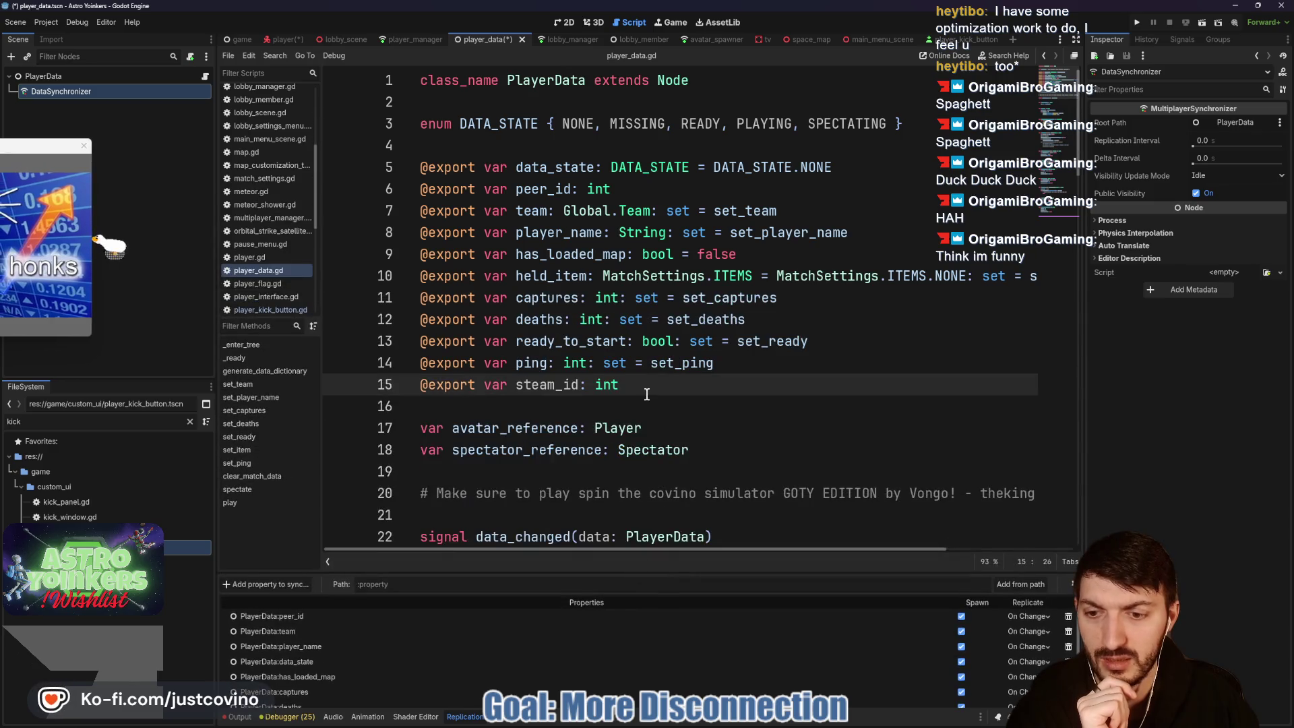
pyautogui.scroll(-15, 645, 399)
pyautogui.scroll(-3, 645, 399)
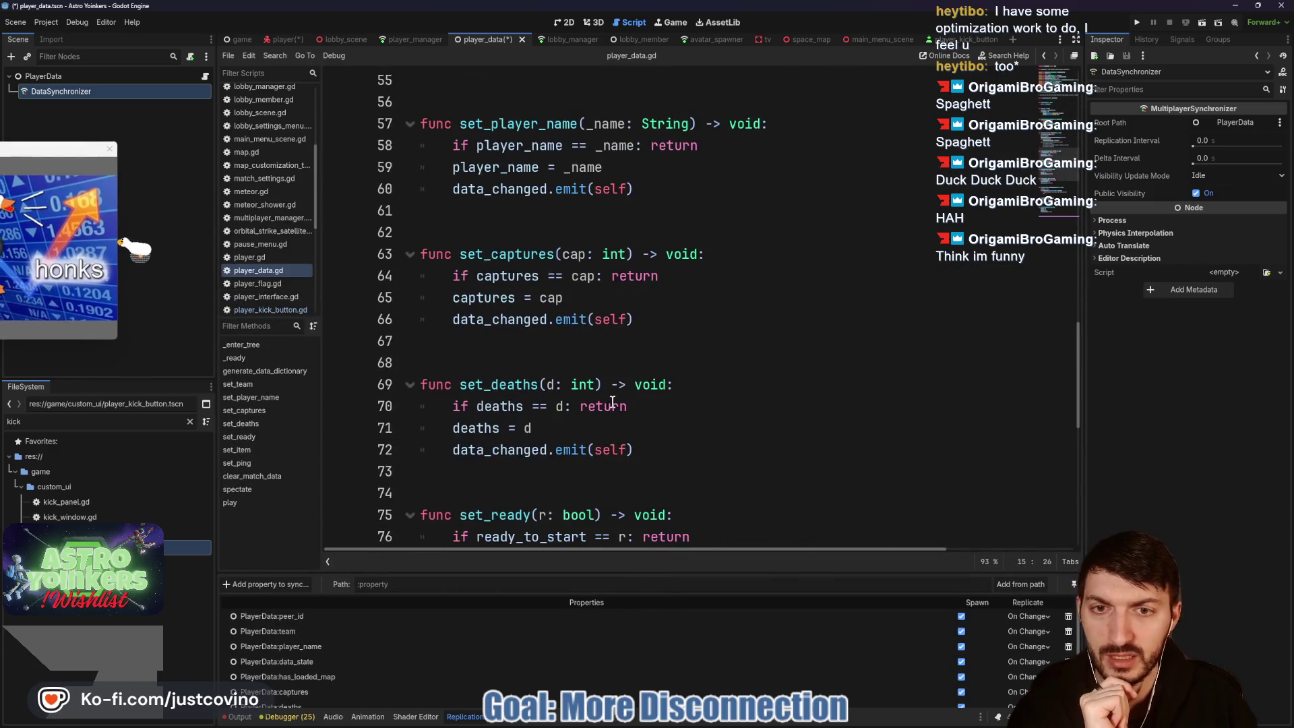
pyautogui.scroll(-2, 543, 368)
pyautogui.scroll(6, 543, 369)
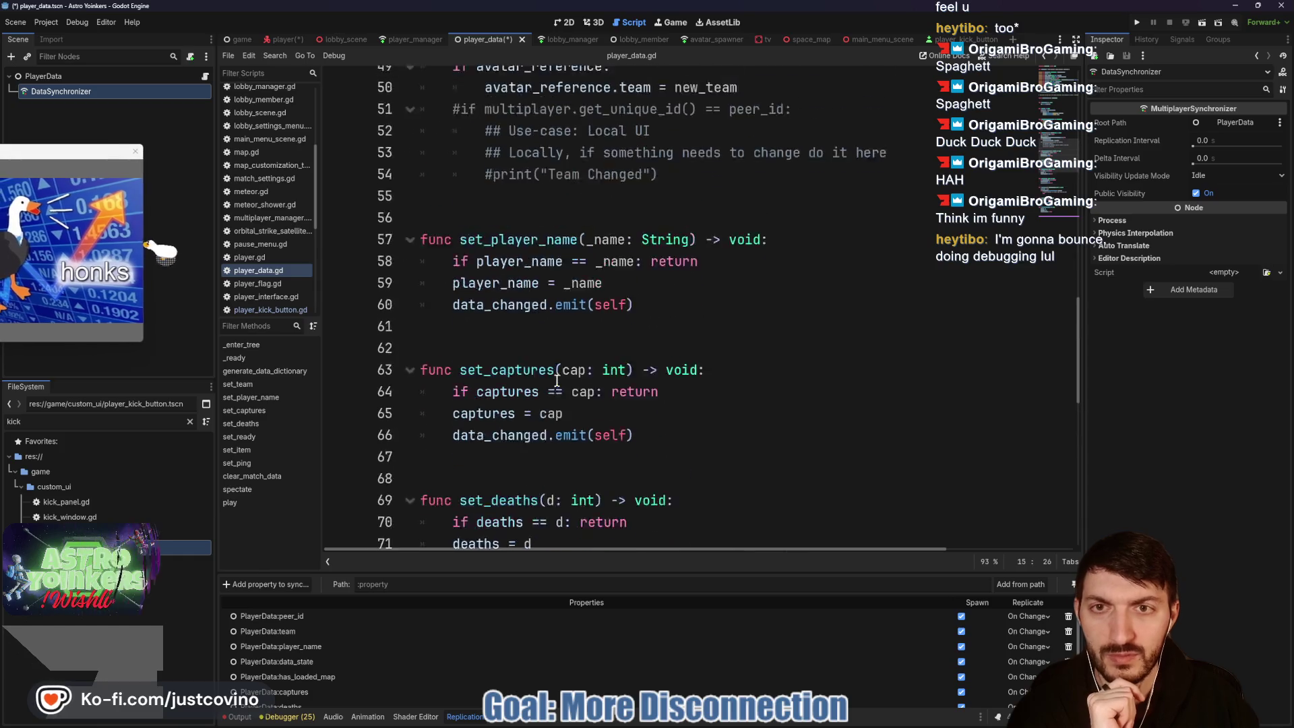
pyautogui.click(442, 365)
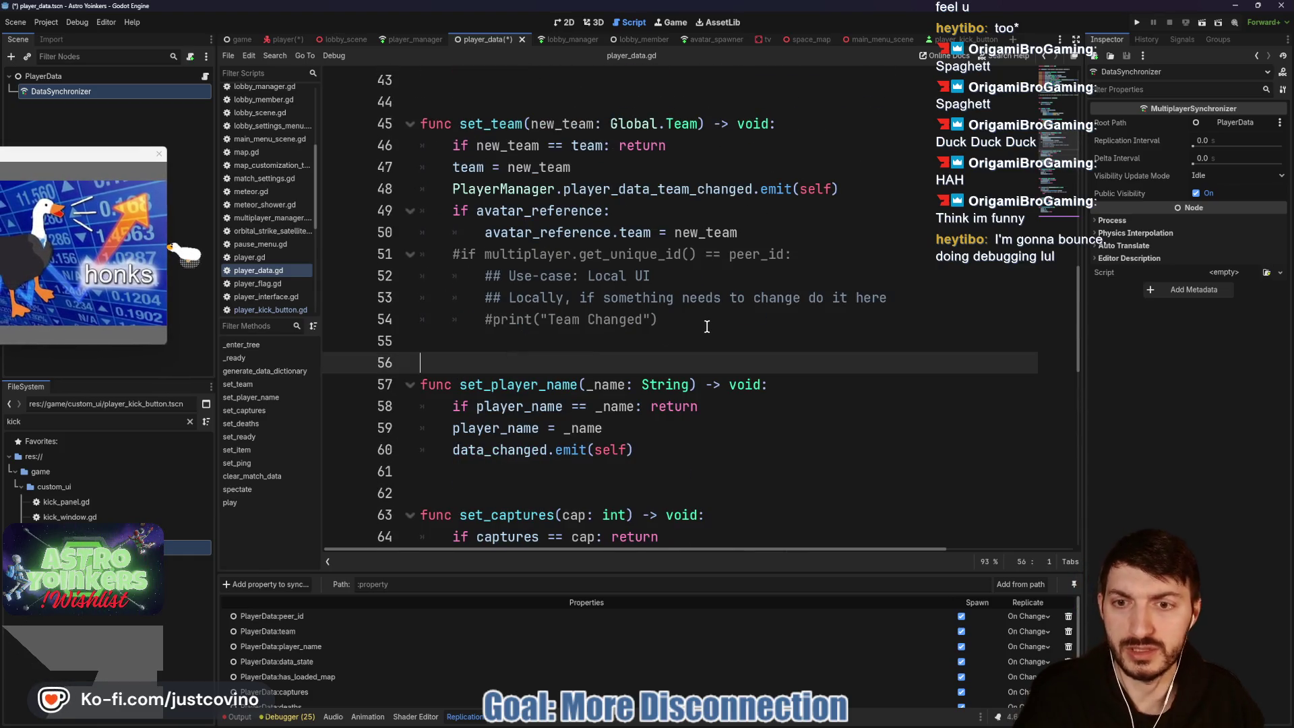
# Insert a '#region Setters' marker above the setters and open a new line after set_ping
pyautogui.write('#rei')
pyautogui.press('BackSpace')
pyautogui.write('gion Setters')
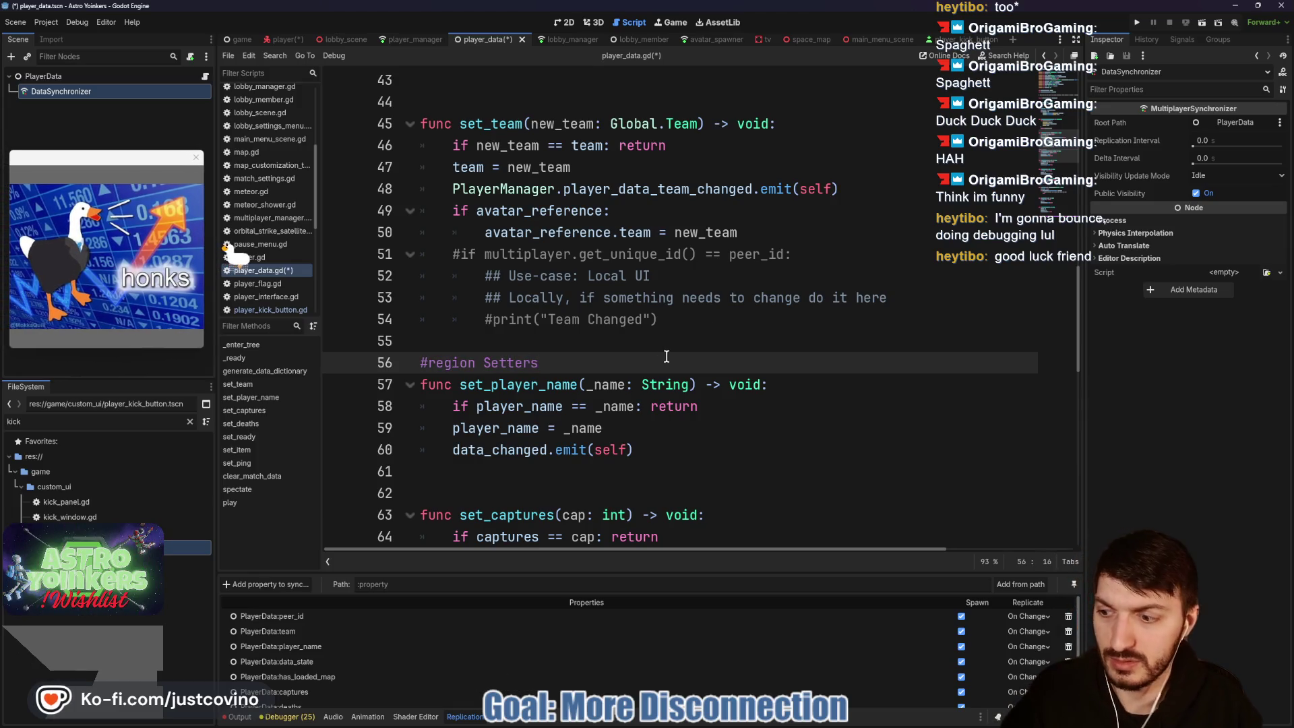
pyautogui.scroll(-3, 666, 356)
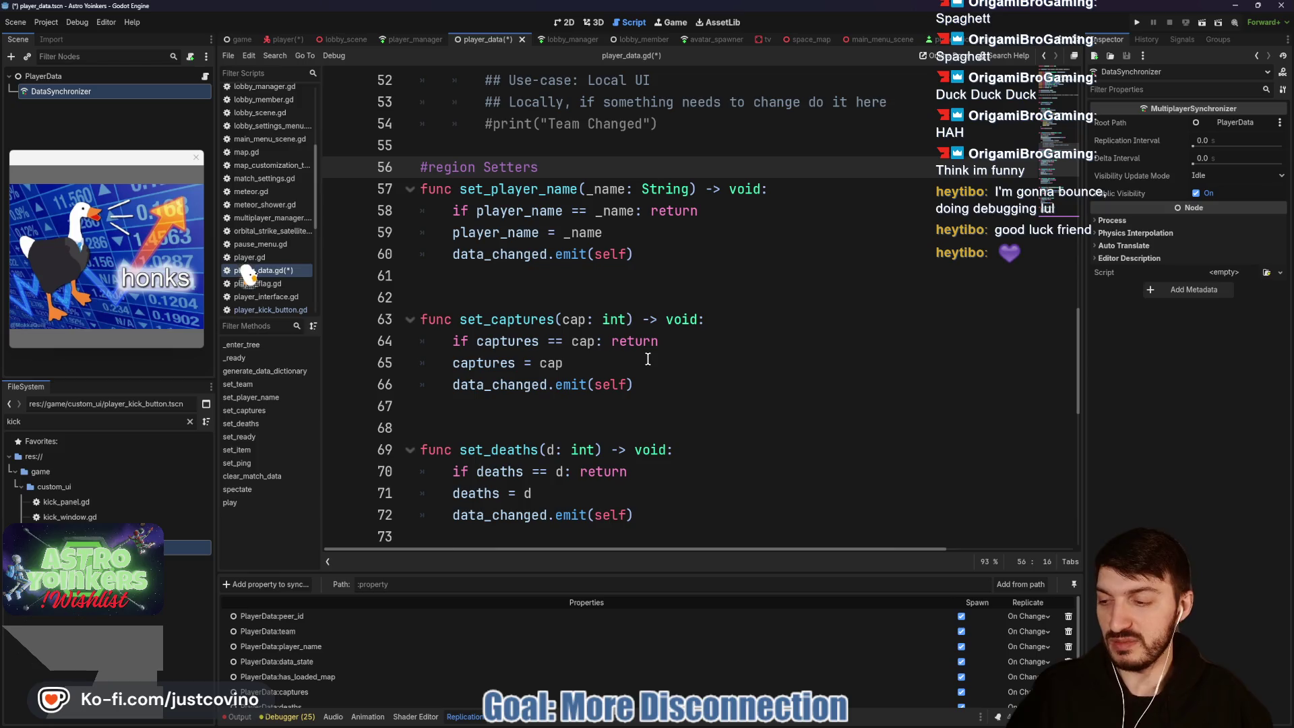
pyautogui.scroll(-5, 607, 367)
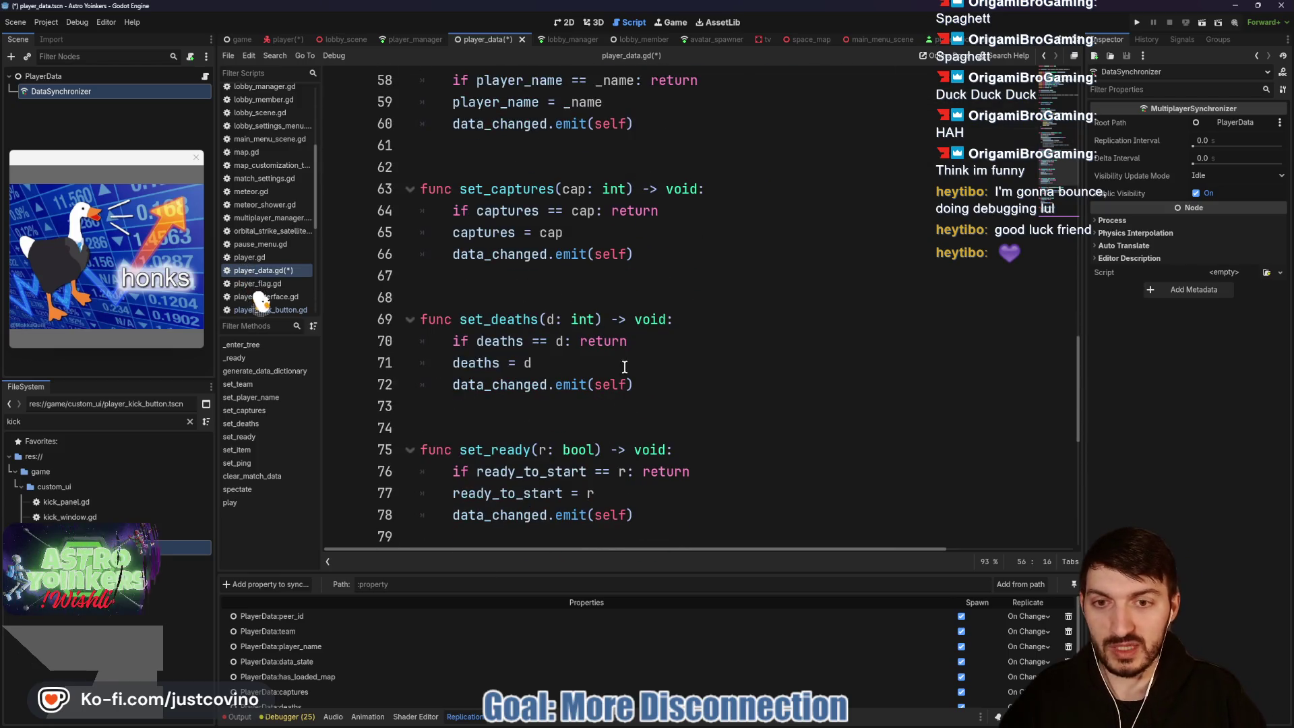
pyautogui.scroll(-4, 565, 375)
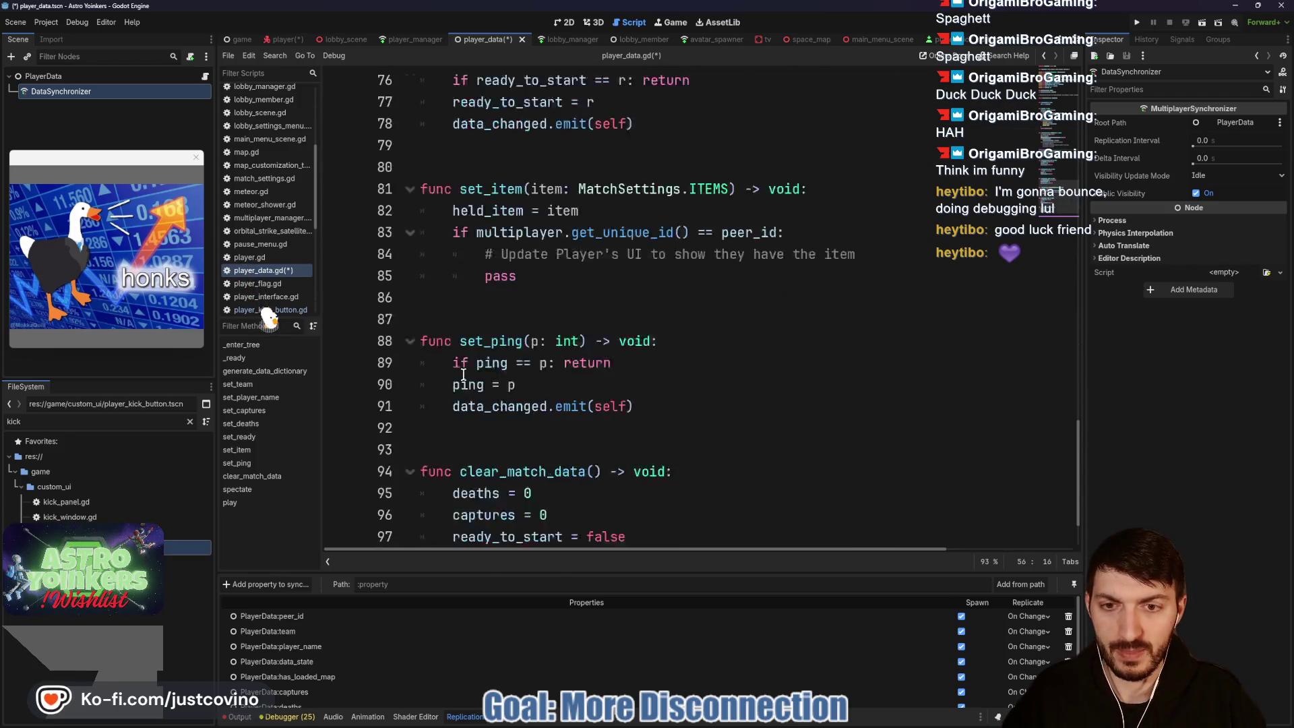
pyautogui.click(461, 347)
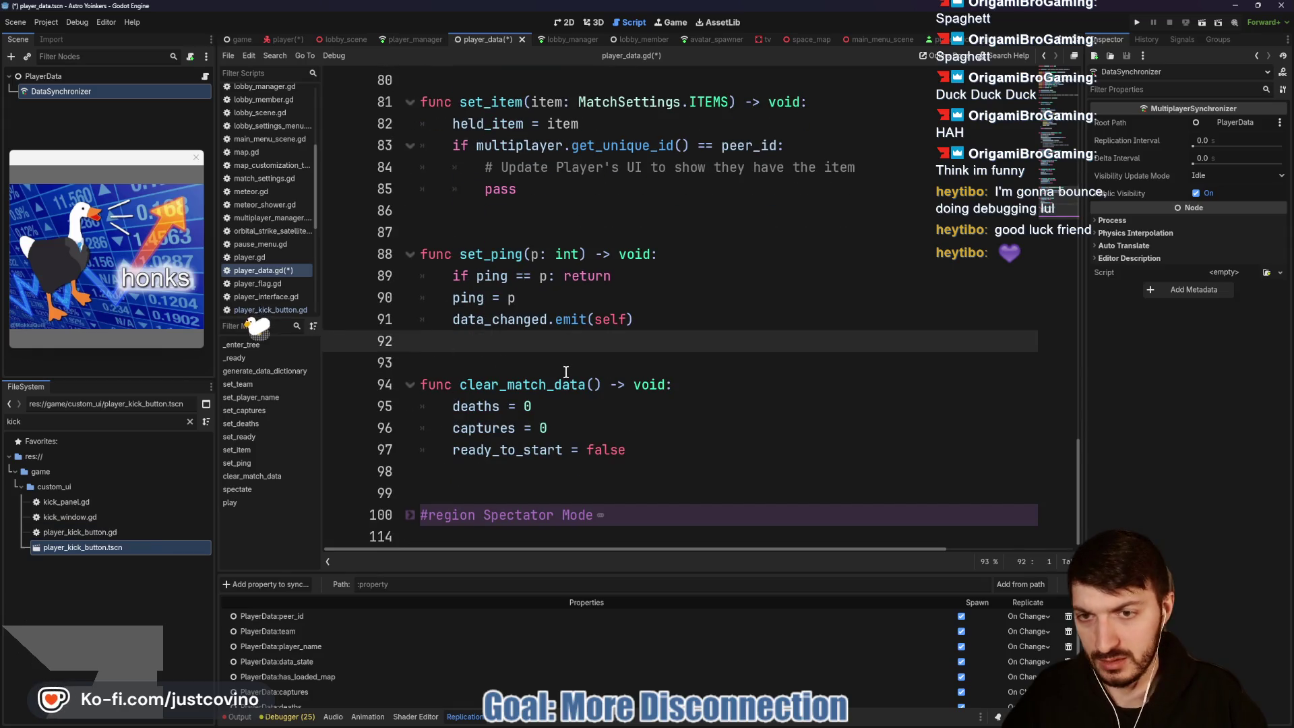
pyautogui.press('Return')
pyautogui.press('Return')
pyautogui.press('Return')
pyautogui.press('Up')
pyautogui.press('Up')
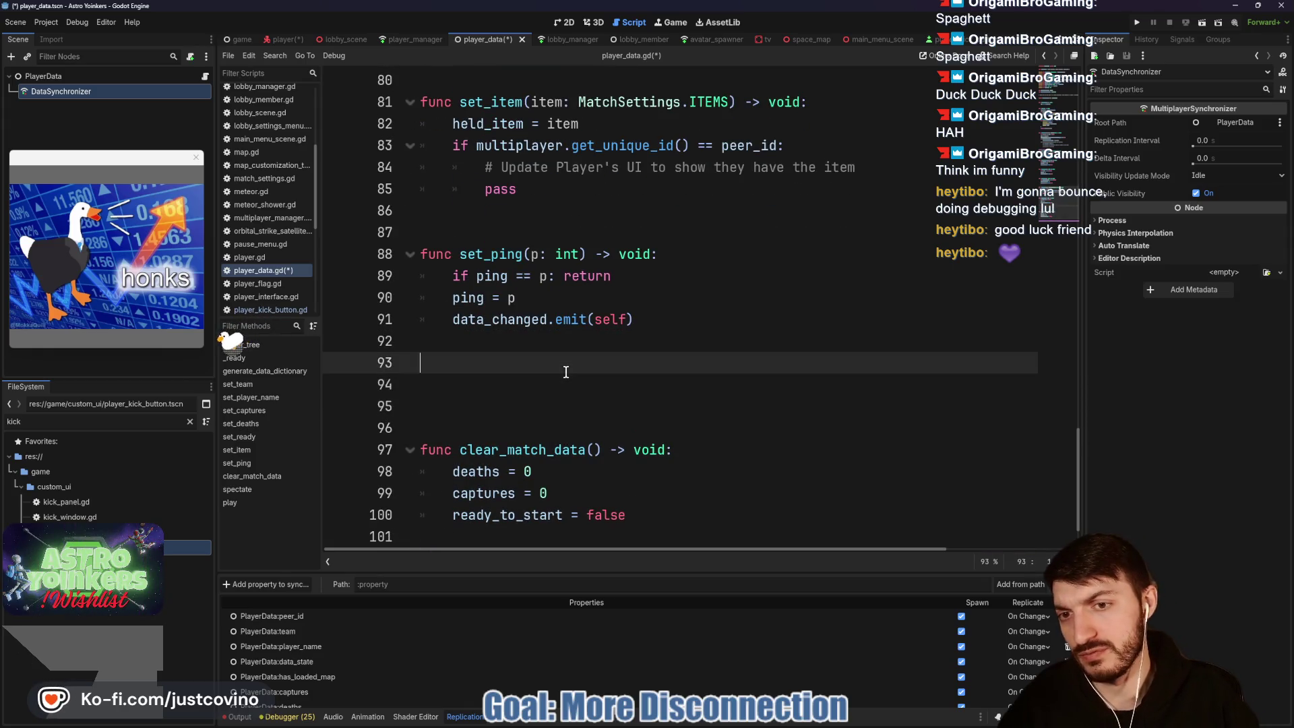
pyautogui.press('Down')
# Write set_pid(pid: int) -> void: return if peer_id == pid, else assign peer_id and emit data_changed
pyautogui.write('unc ')
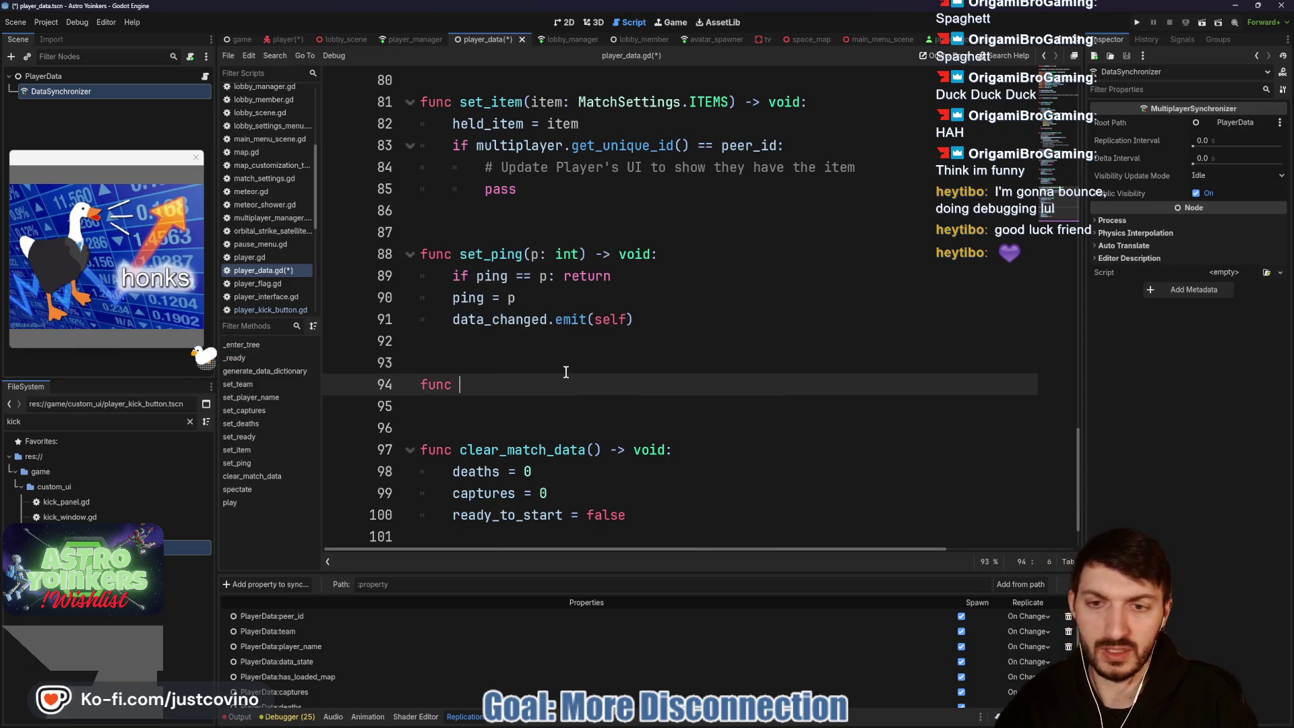
pyautogui.write('set_pid(p')
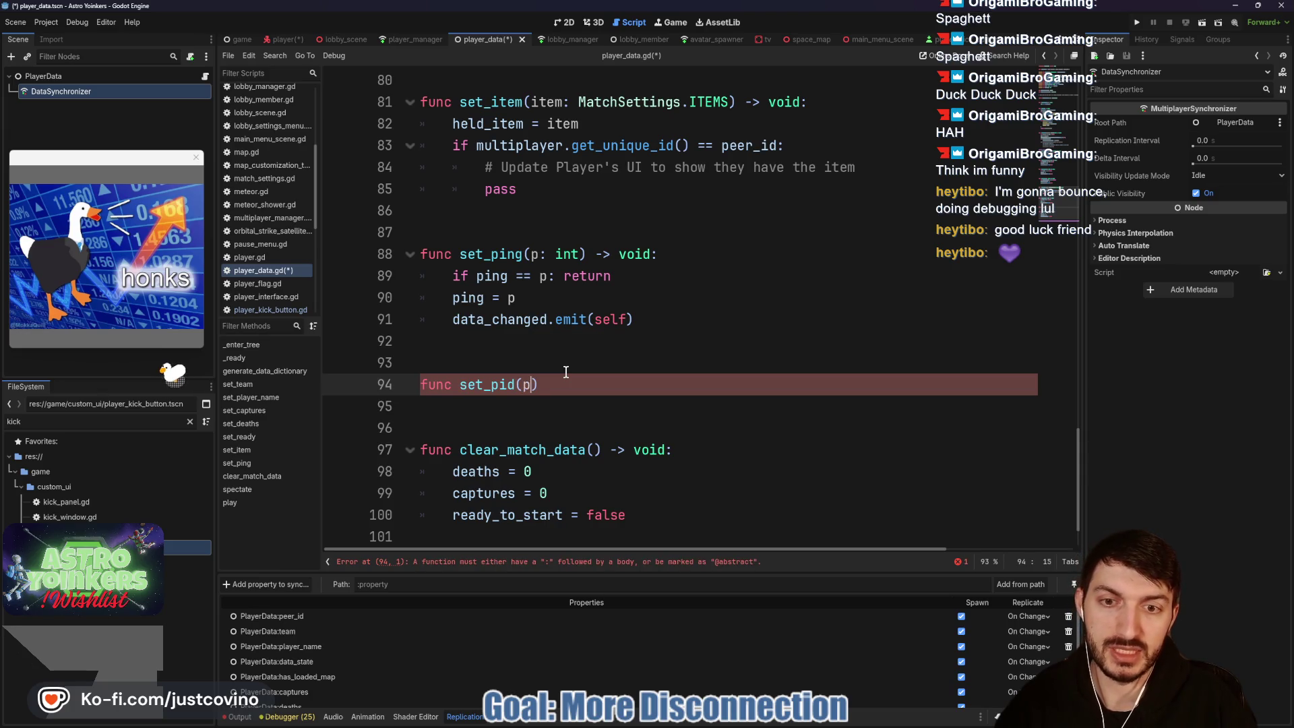
pyautogui.write(': int) -')
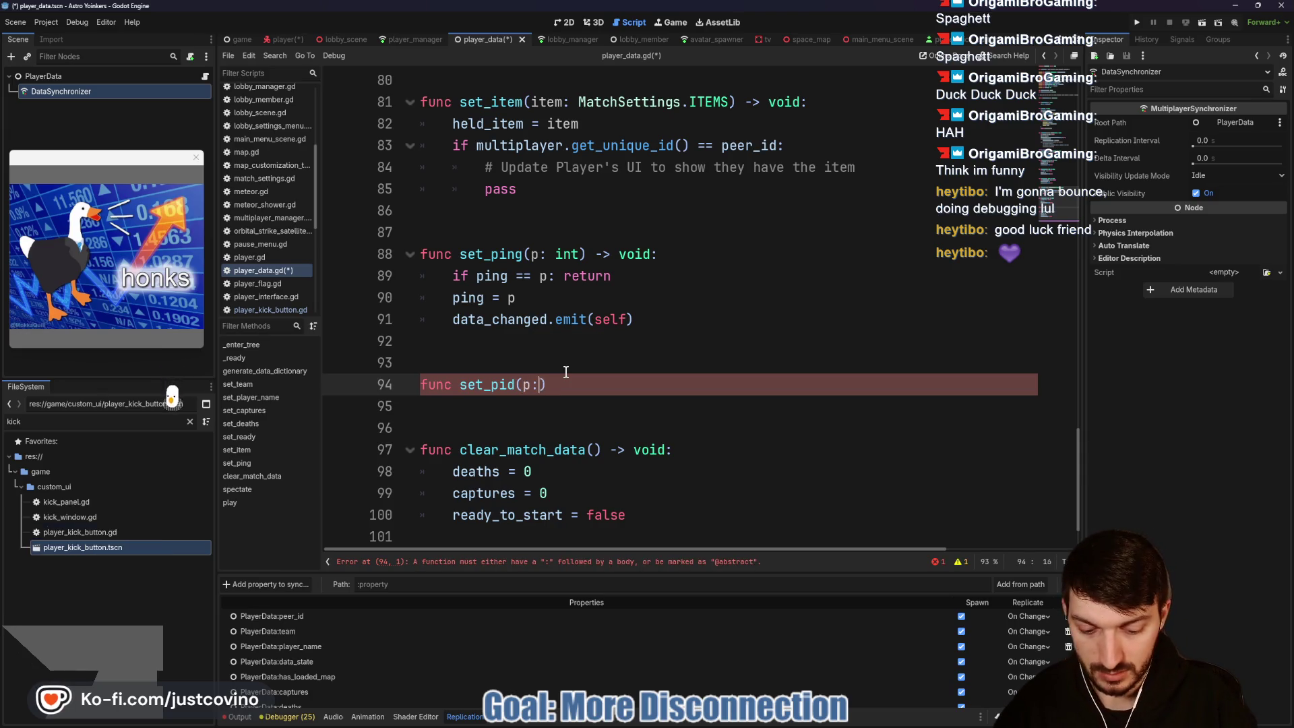
pyautogui.write('> void:')
pyautogui.press('Return')
pyautogui.write('if')
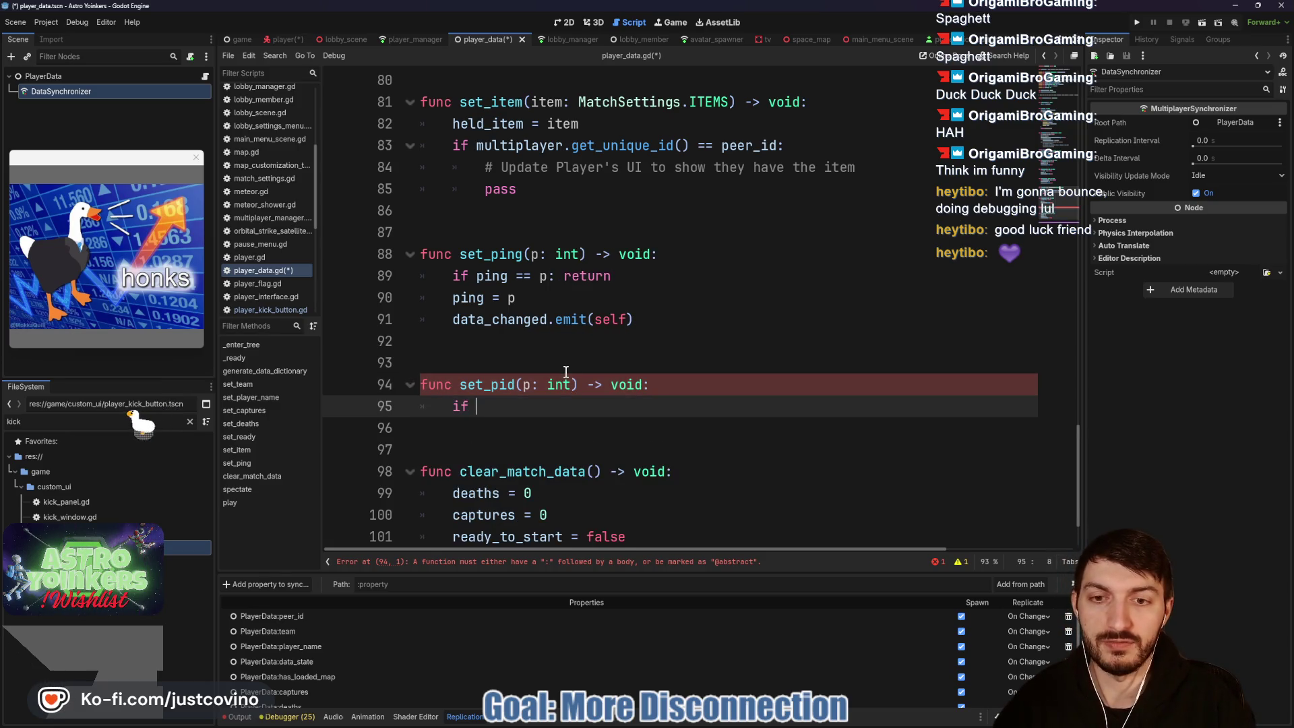
pyautogui.write('p')
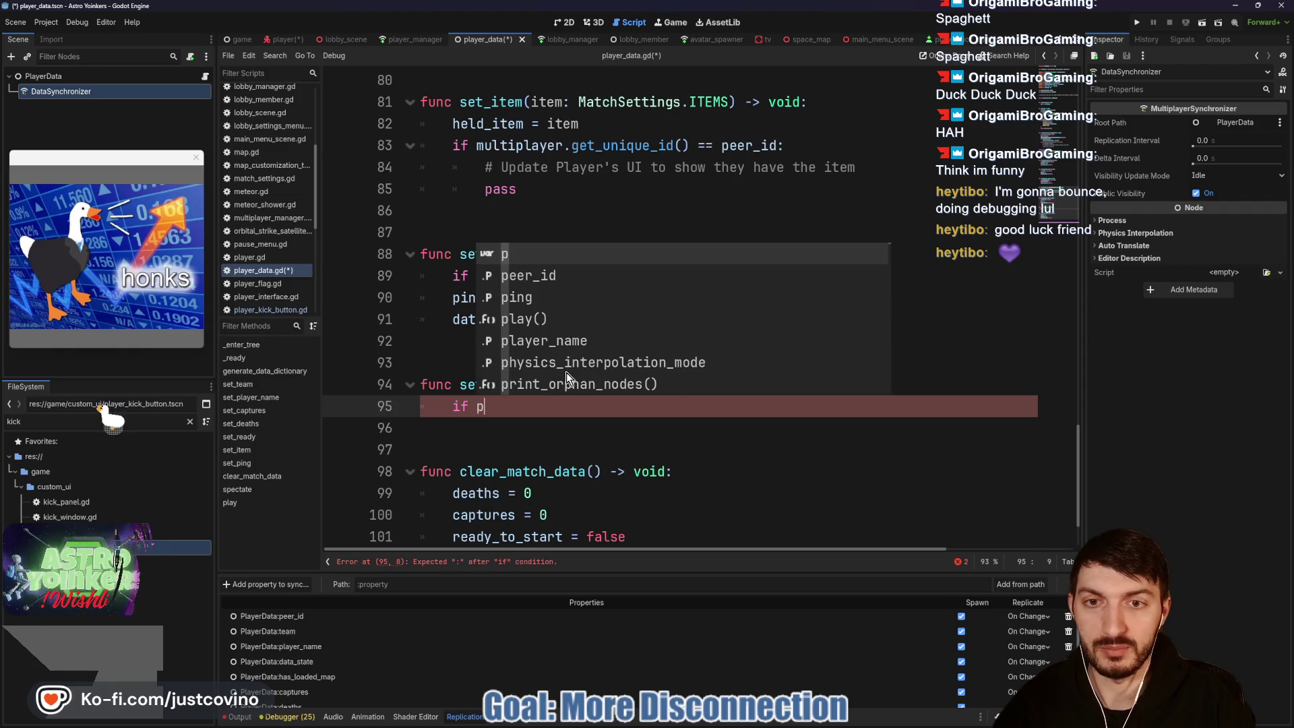
pyautogui.press('BackSpace')
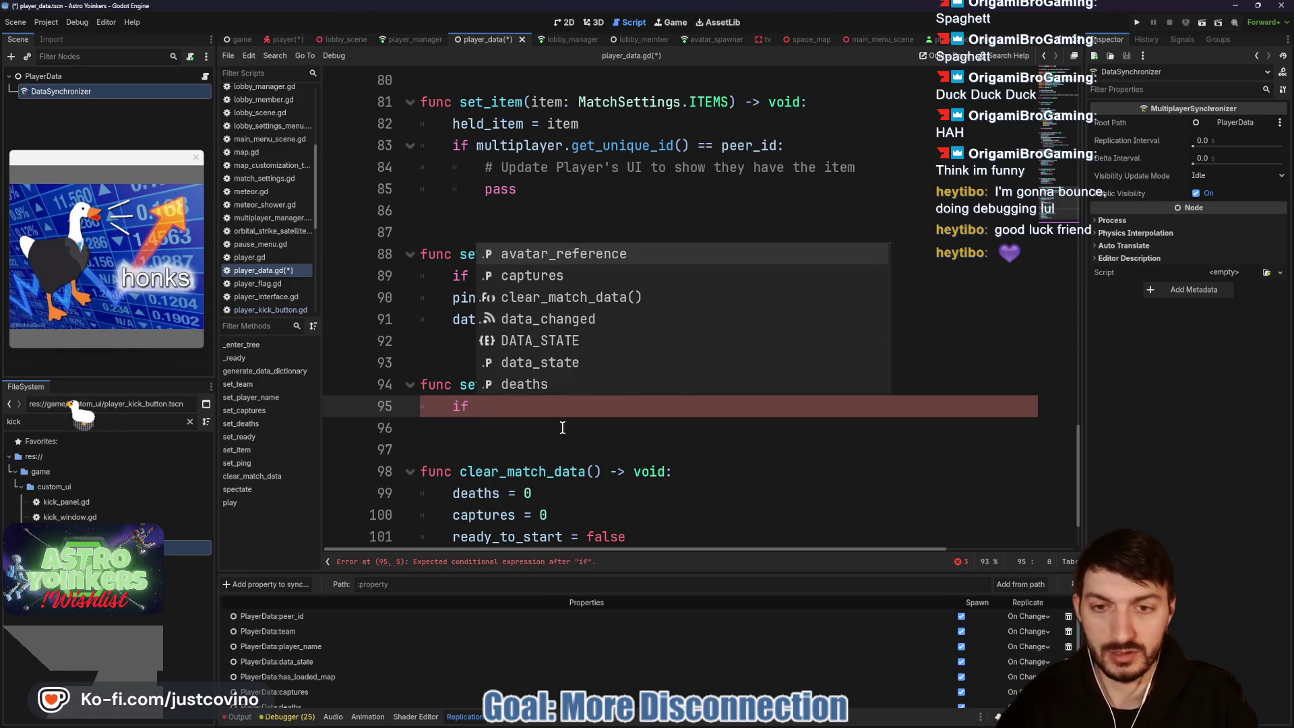
pyautogui.click(562, 428)
pyautogui.click(529, 385)
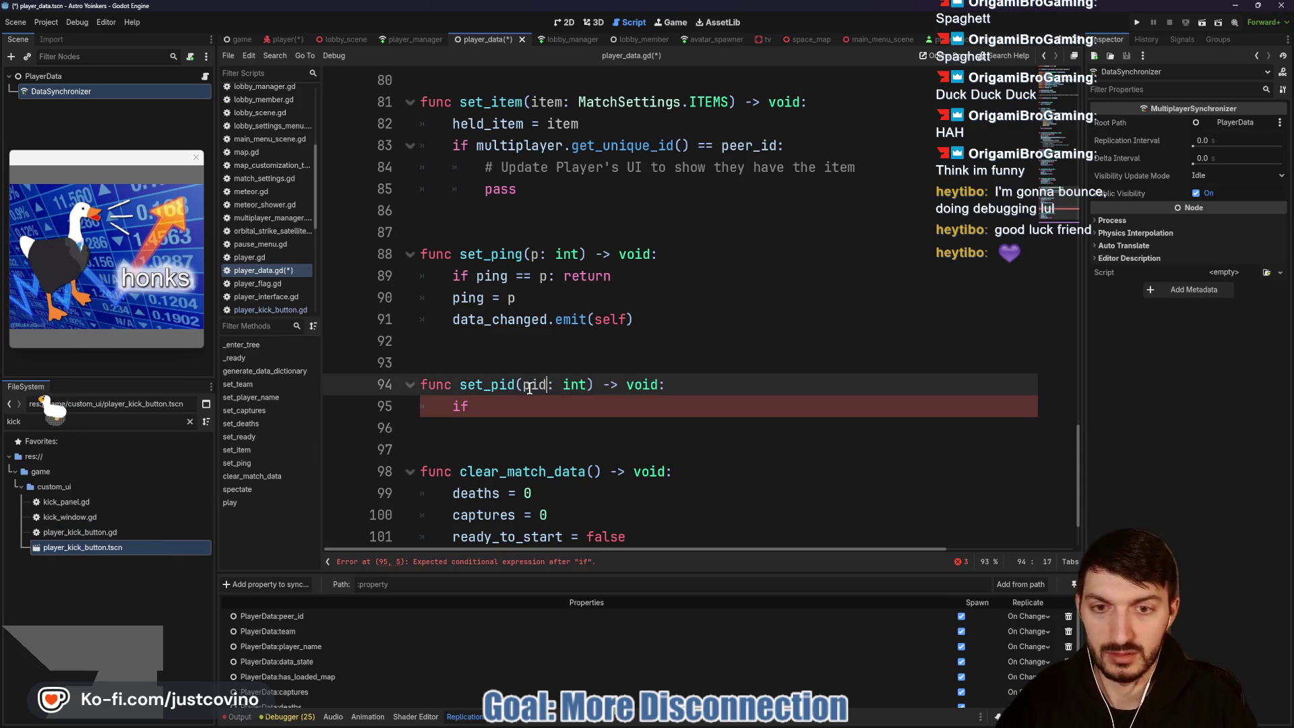
pyautogui.click(521, 403)
pyautogui.write('pe')
pyautogui.press('Return')
pyautogui.write('== pid')
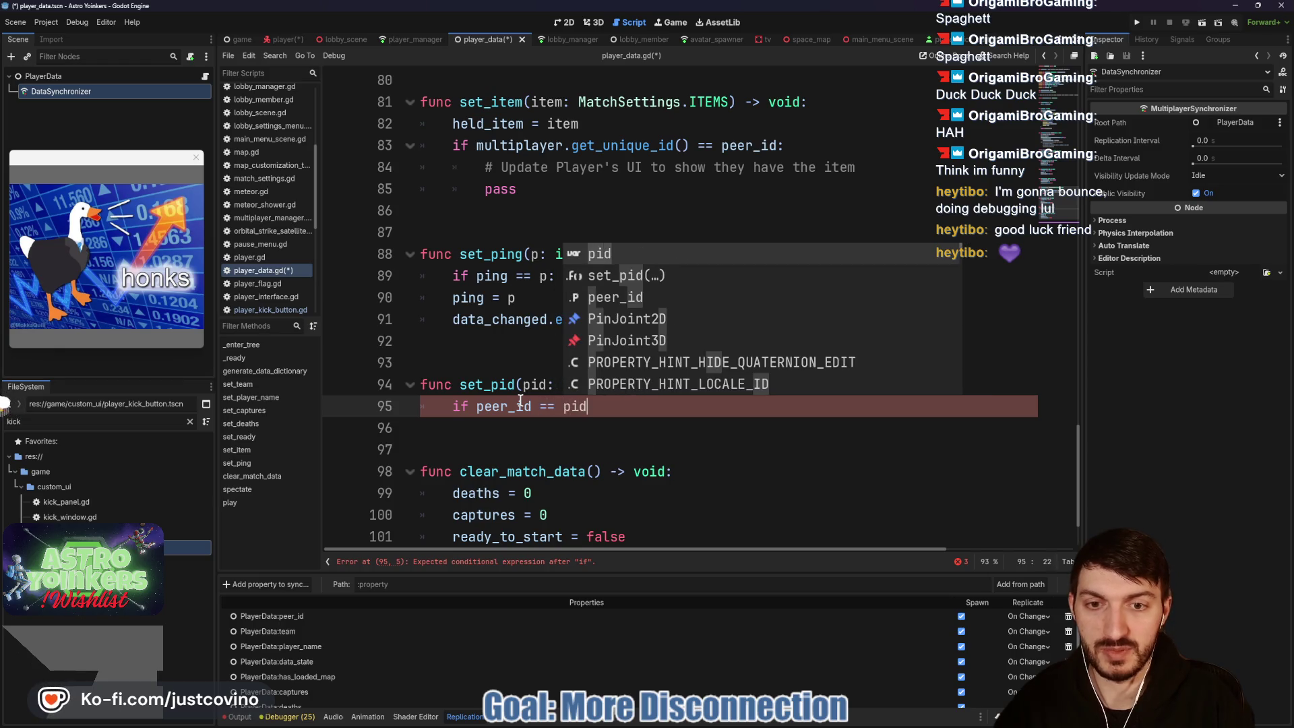
pyautogui.write(': return')
pyautogui.press('Return')
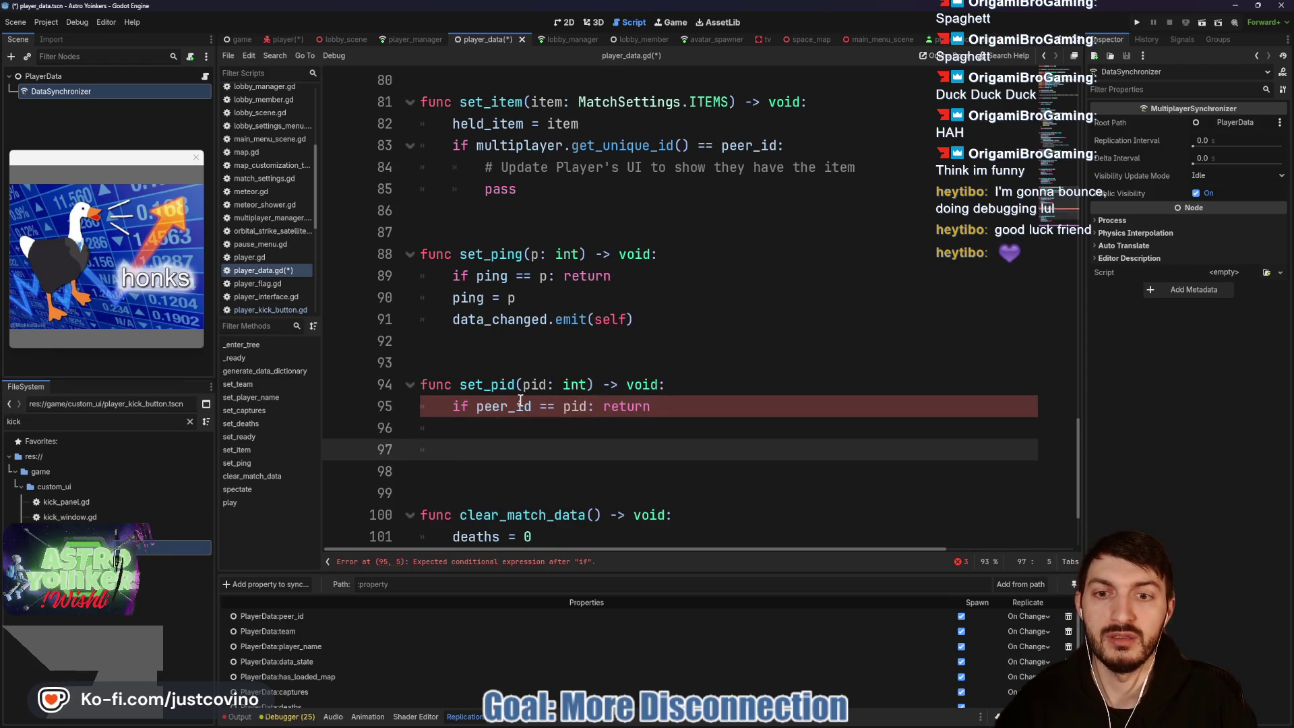
pyautogui.write('peer_id = pid')
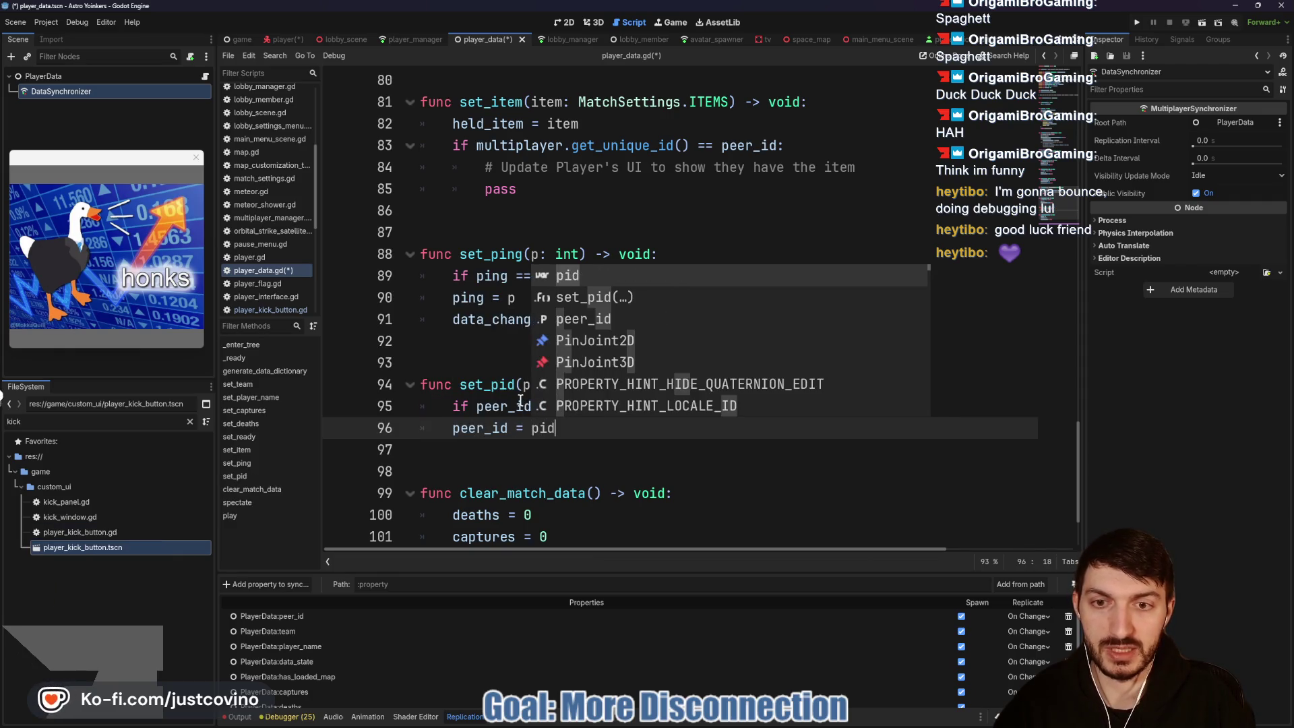
pyautogui.press('Return')
pyautogui.write('data_changed.emit(self')
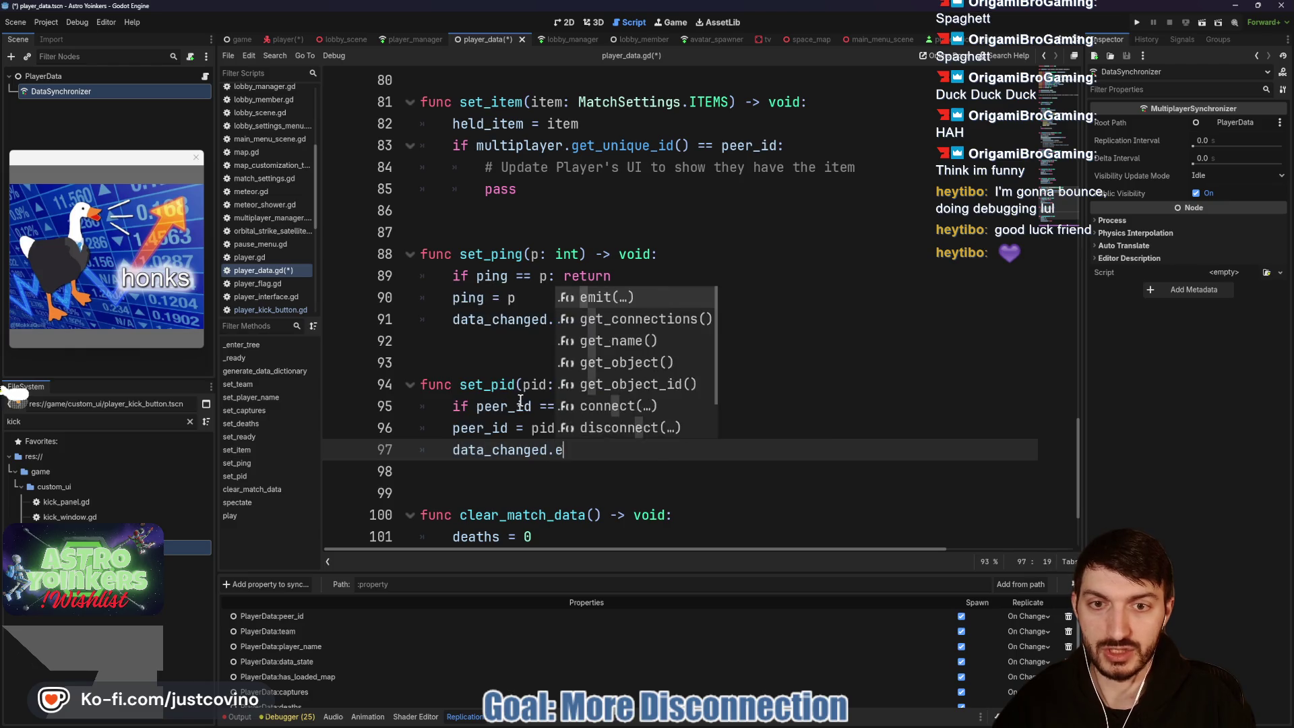
# Close the Setters region with #endregion and save player_data.gd
pyautogui.click(551, 421)
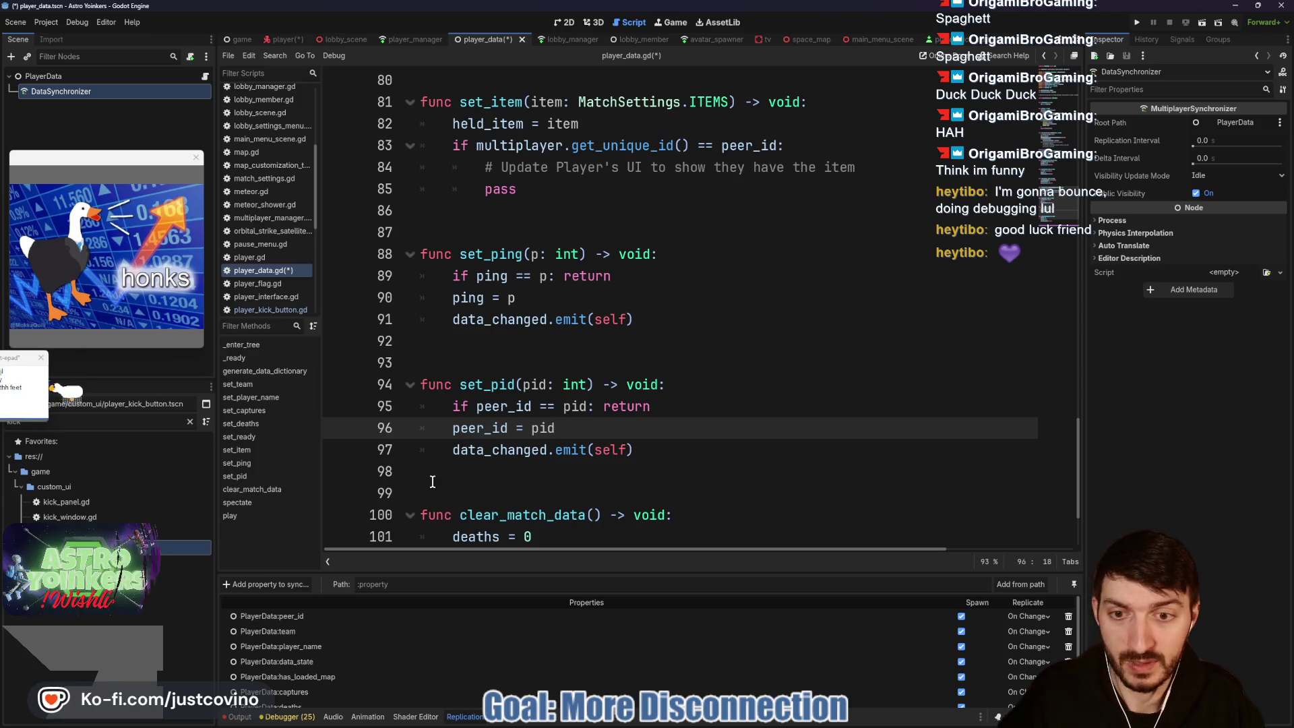
pyautogui.click(587, 481)
pyautogui.write('gion')
pyautogui.press('Return')
pyautogui.press('Down')
pyautogui.hotkey('ctrl', 's')
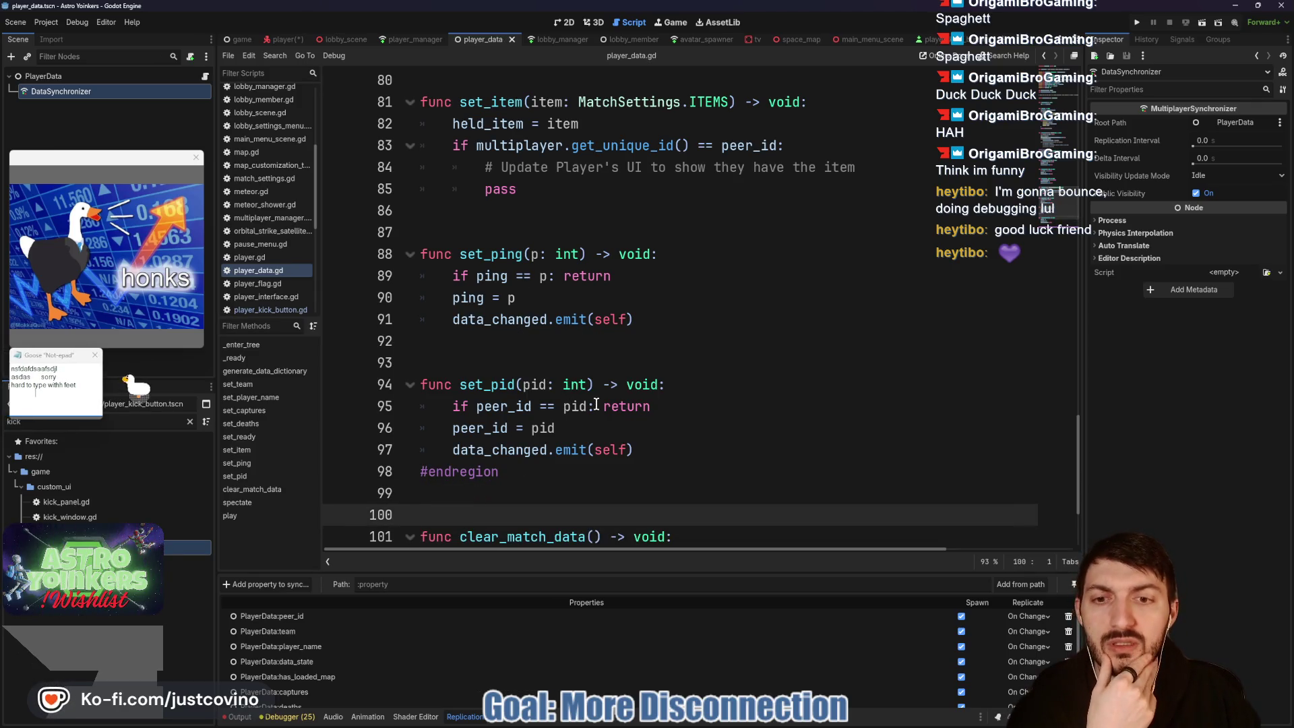
# Append ': set = set_pid' to the peer_id declaration on line 6 and save player_data.gd
pyautogui.scroll(20, 595, 403)
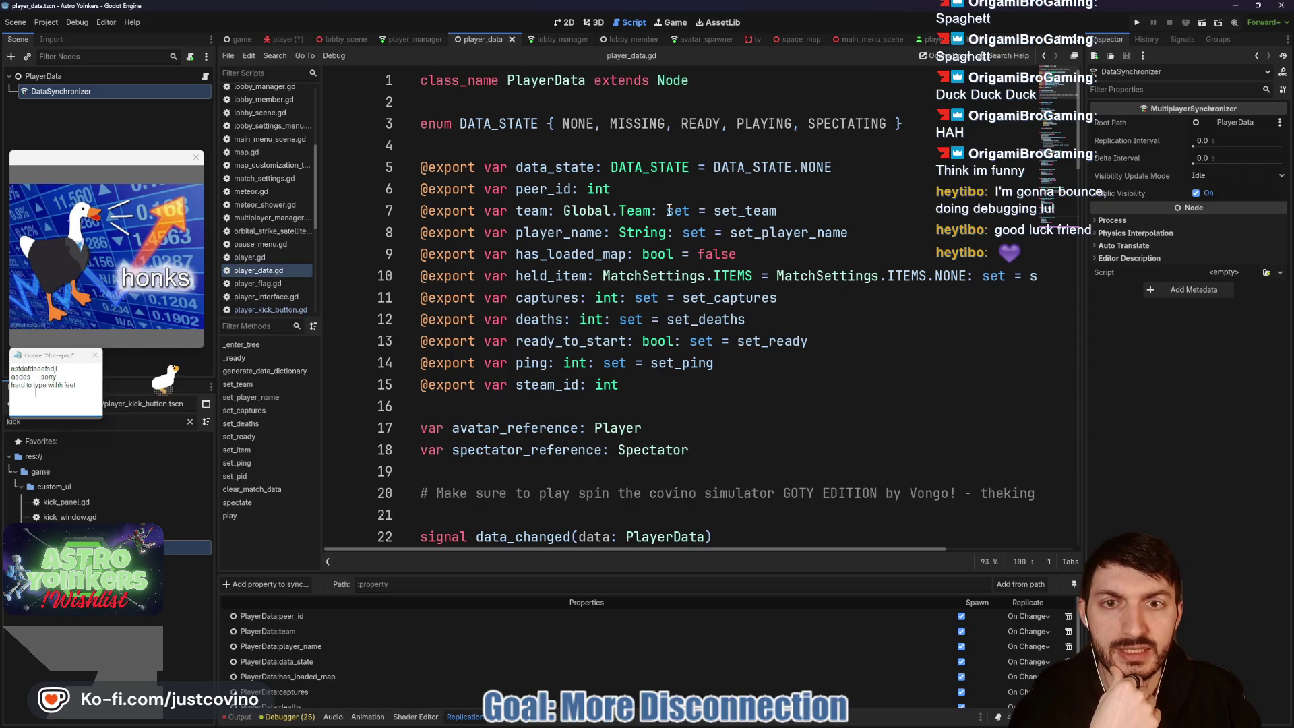
pyautogui.click(645, 190)
pyautogui.write(': set')
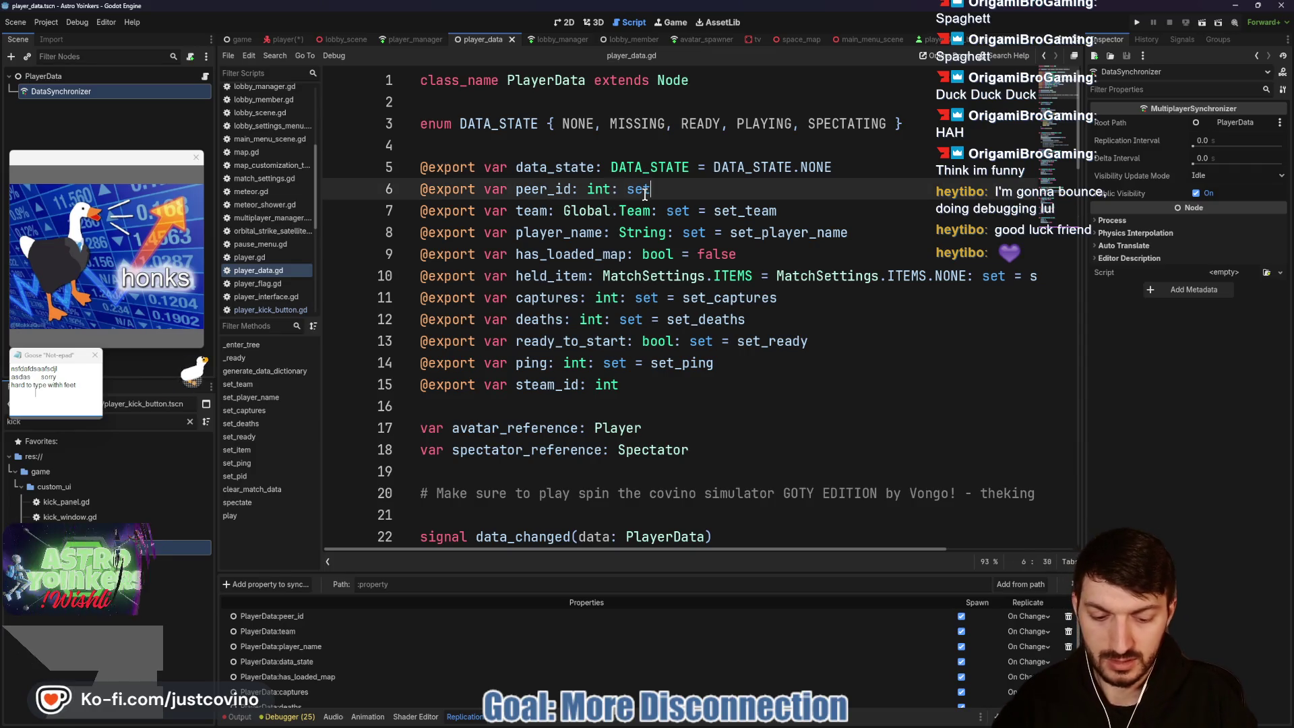
pyautogui.write(' = set')
pyautogui.press('Down')
pyautogui.press('Down')
pyautogui.press('Down')
pyautogui.press('Return')
pyautogui.hotkey('ctrl', 's')
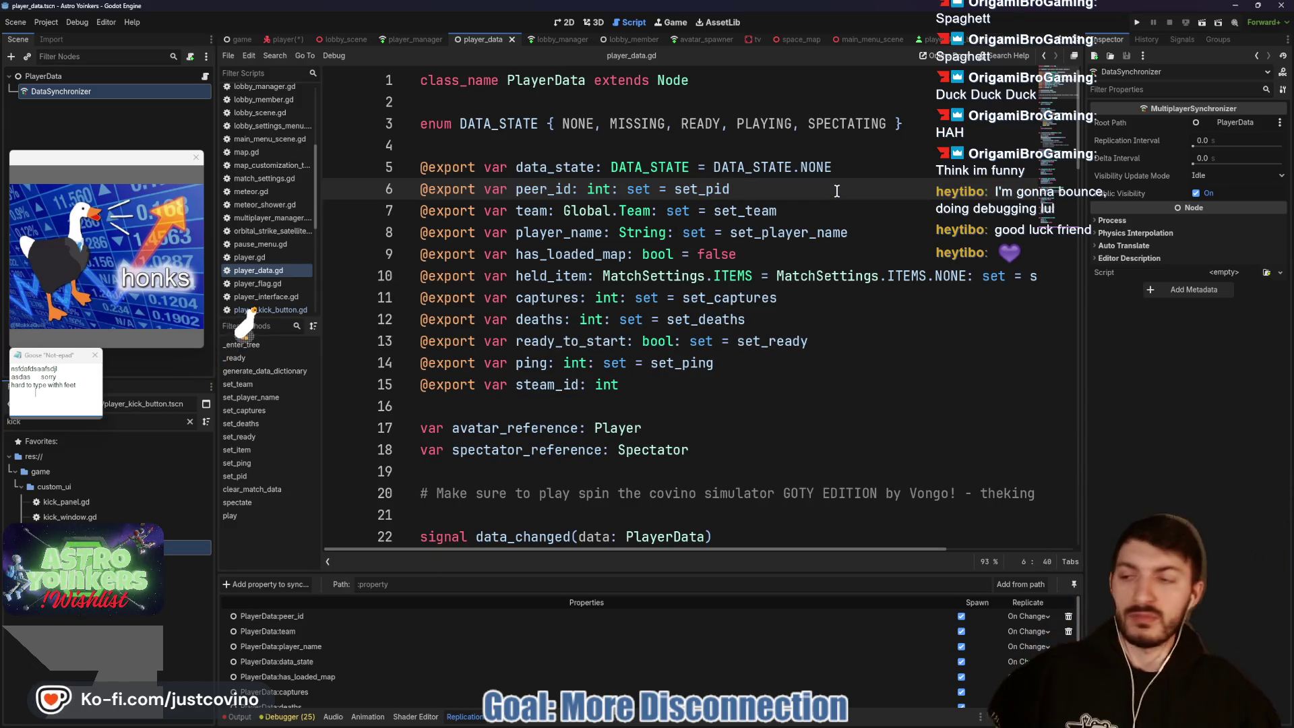
# Add a blank line after the steam_id declaration and select that declaration line
pyautogui.click(554, 407)
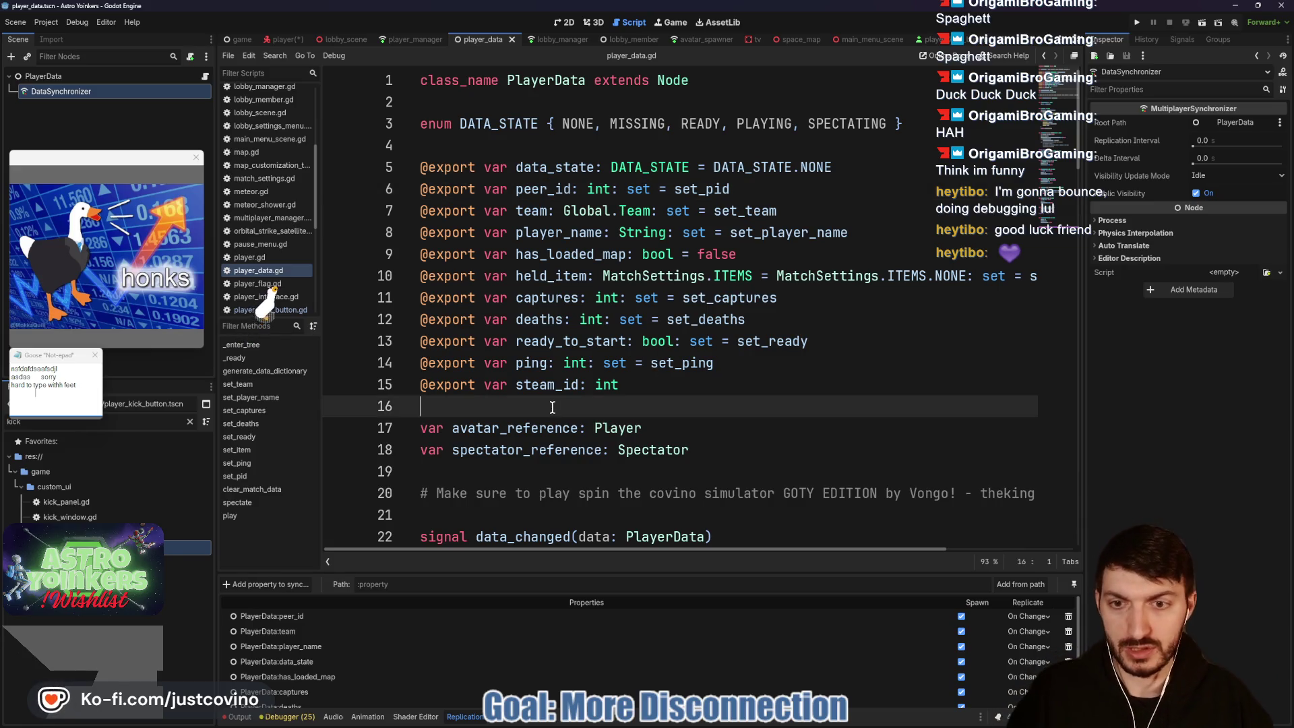
pyautogui.press('Return')
pyautogui.scroll(-2, 688, 394)
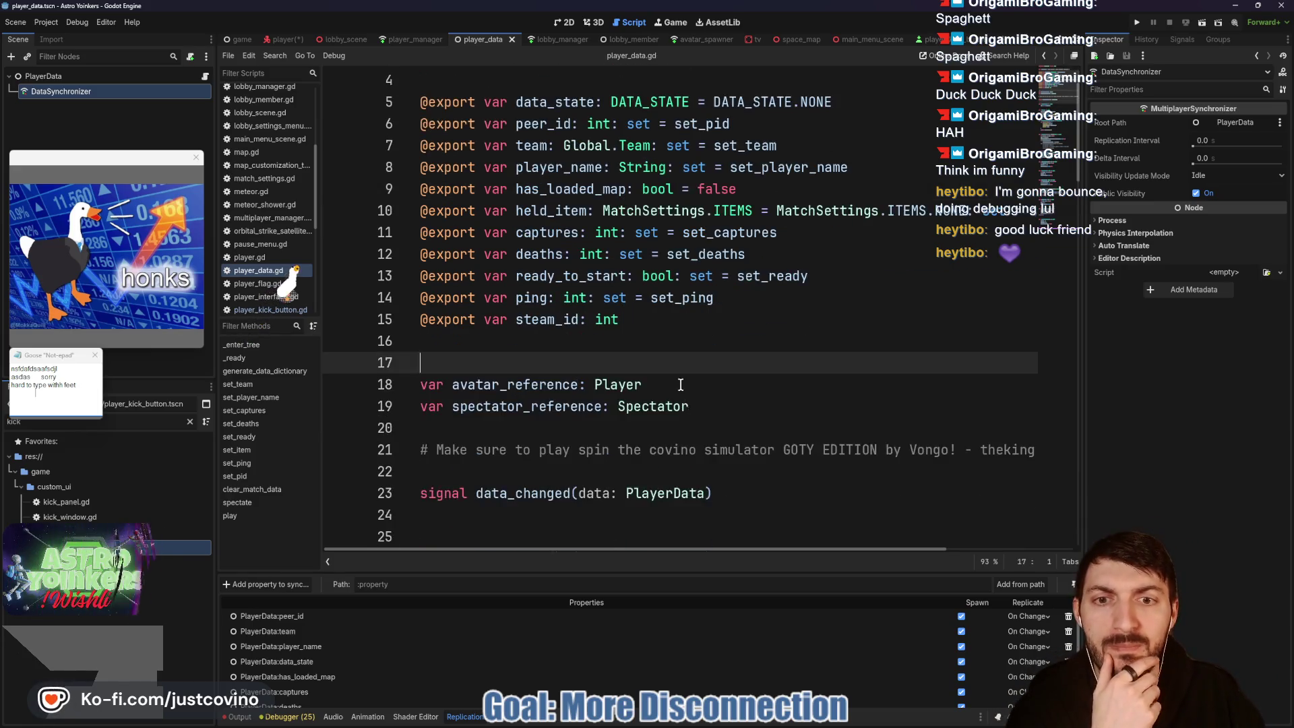
pyautogui.click(640, 253)
pyautogui.moveTo(538, 251); pyautogui.dragTo(420, 254)
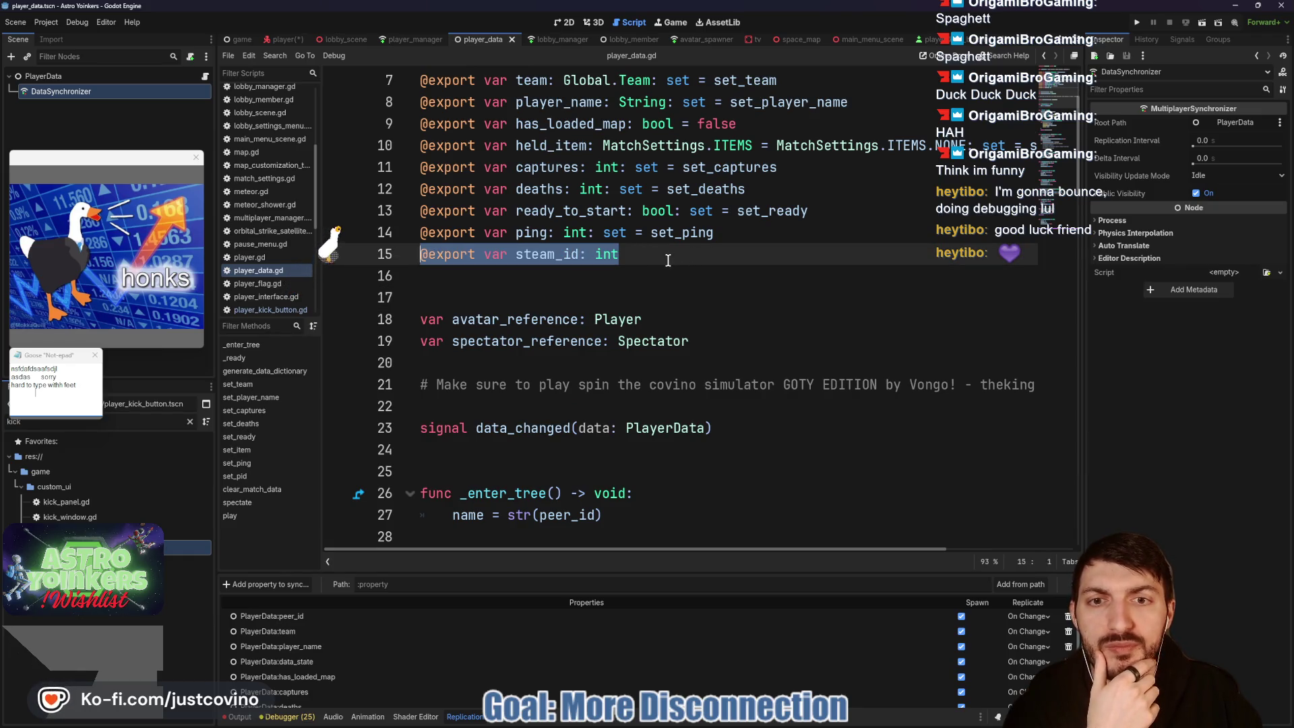
pyautogui.scroll(-4, 669, 266)
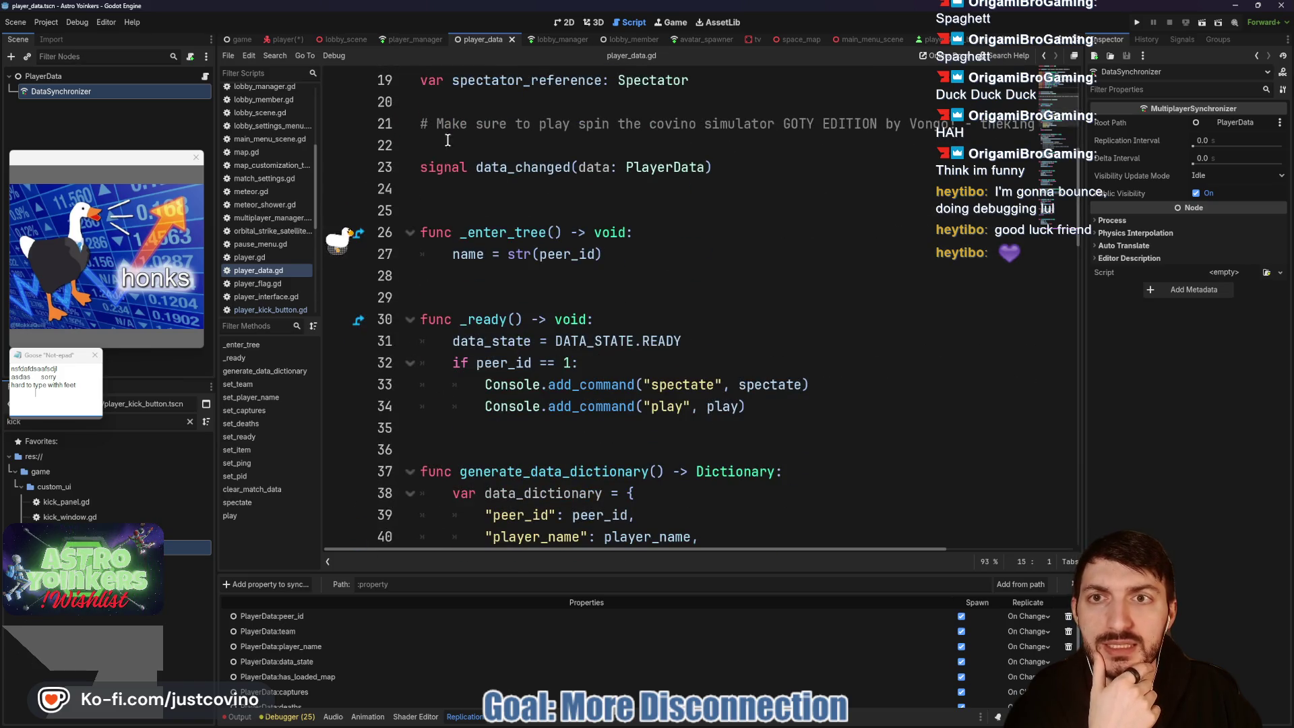
# In player_manager.gd, highlight steam_id and scroll through the script to find its uses
pyautogui.click(409, 41)
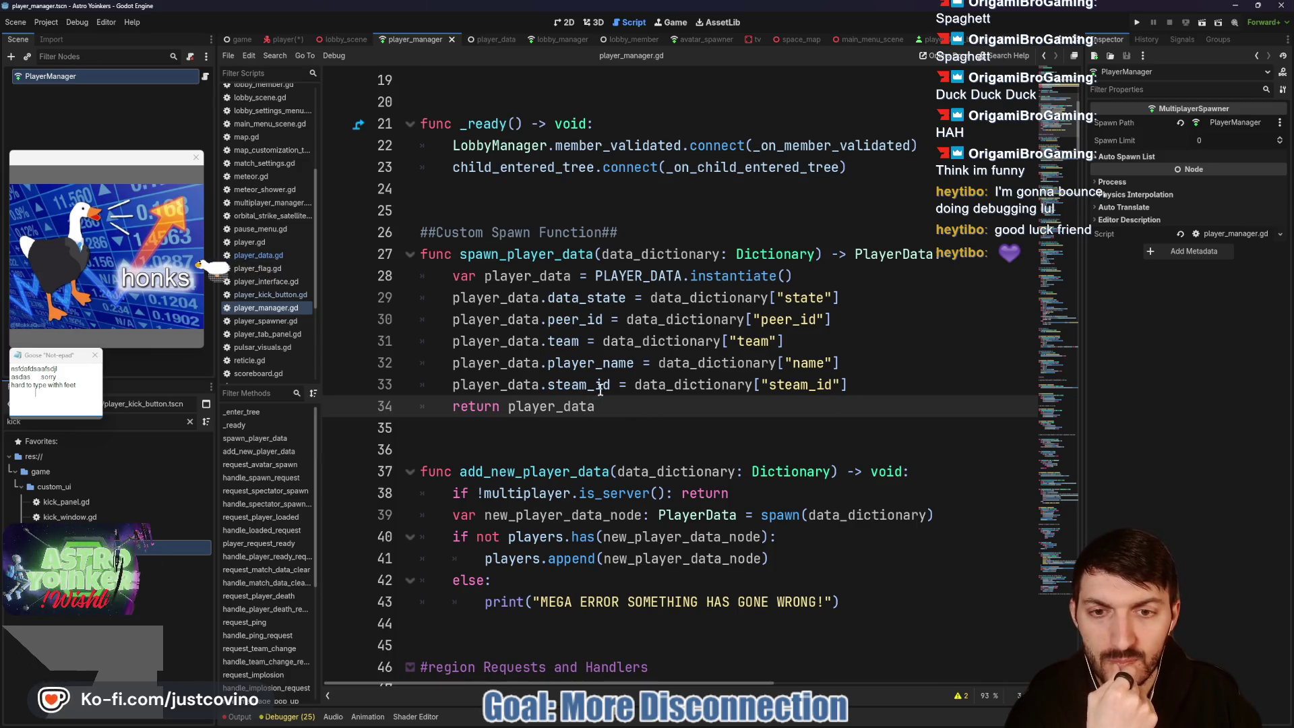
pyautogui.doubleClick(578, 384)
pyautogui.scroll(3, 739, 388)
pyautogui.scroll(2, 739, 387)
pyautogui.scroll(-6, 736, 386)
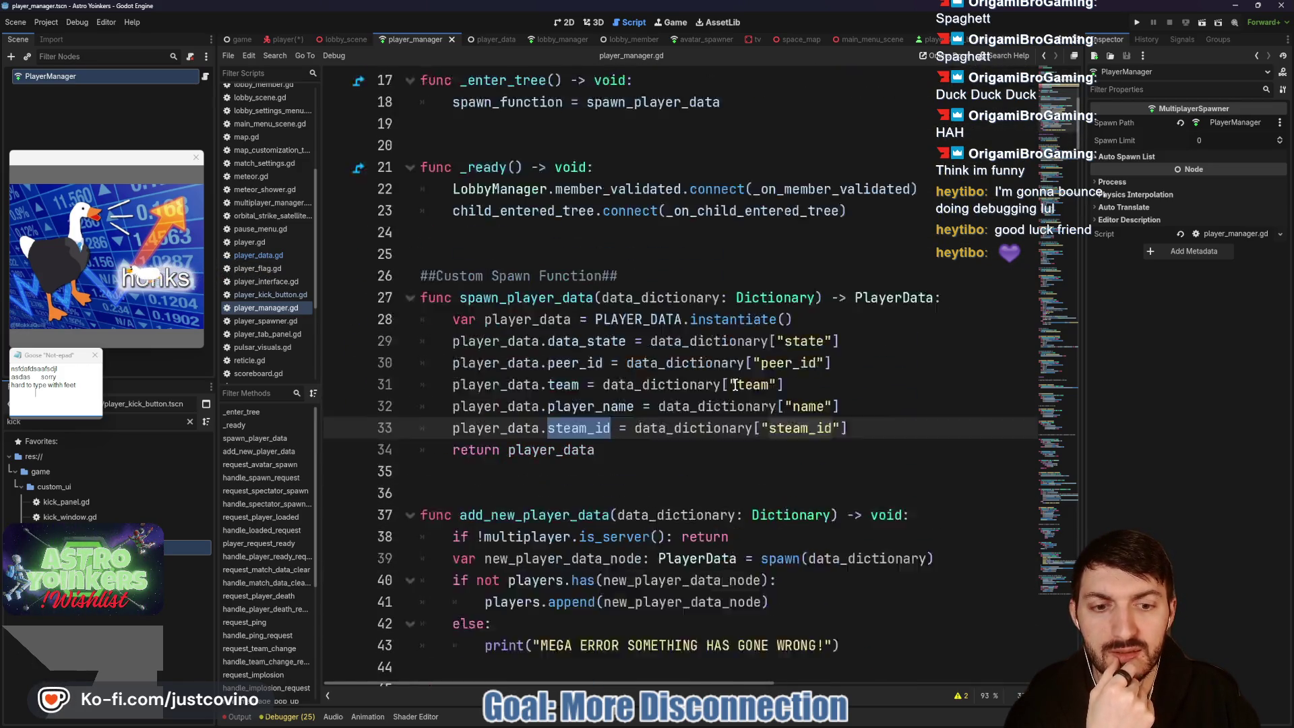
pyautogui.scroll(-1, 730, 381)
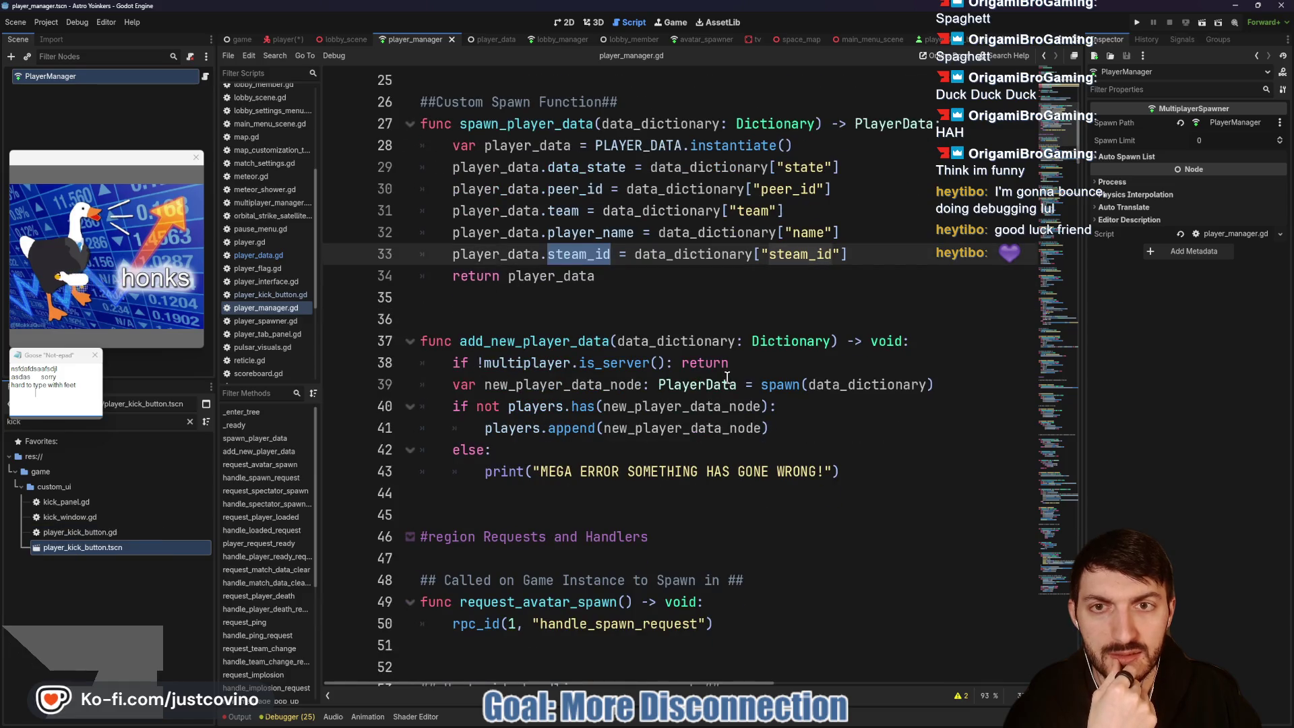
pyautogui.scroll(-1, 728, 377)
pyautogui.scroll(-1, 726, 376)
pyautogui.scroll(-8, 726, 376)
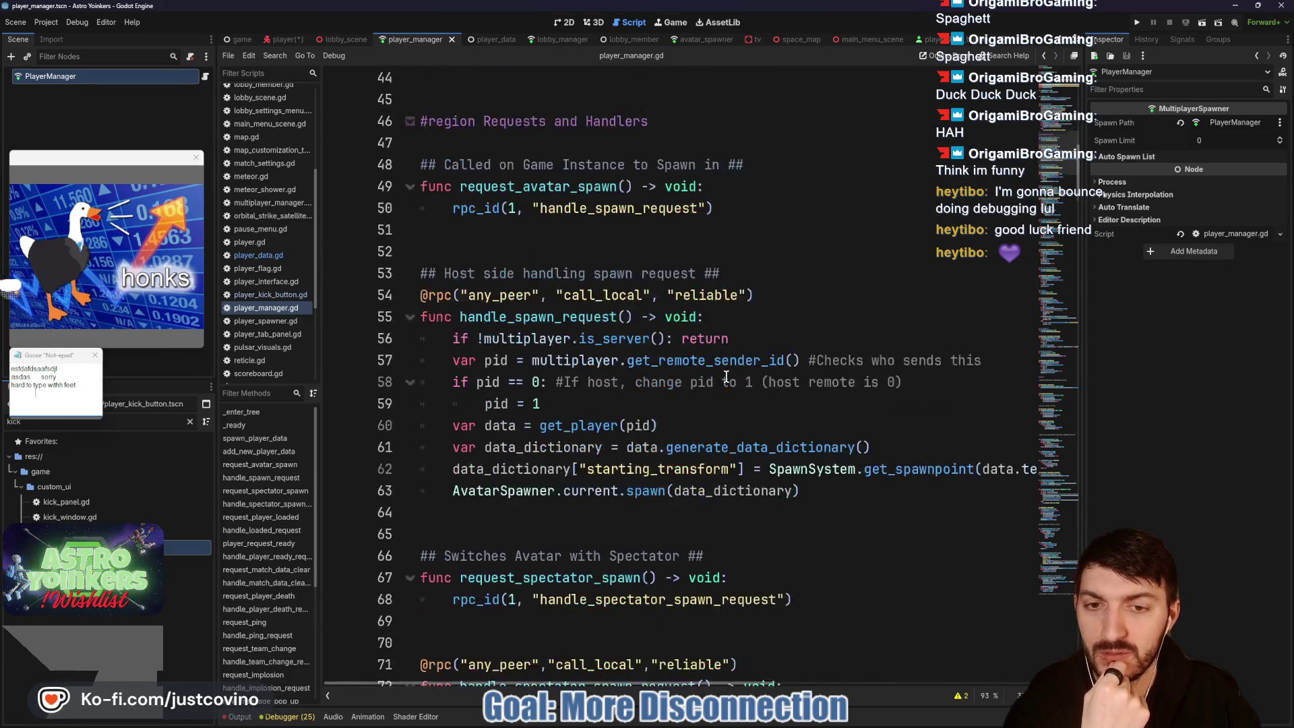
pyautogui.scroll(-3, 726, 376)
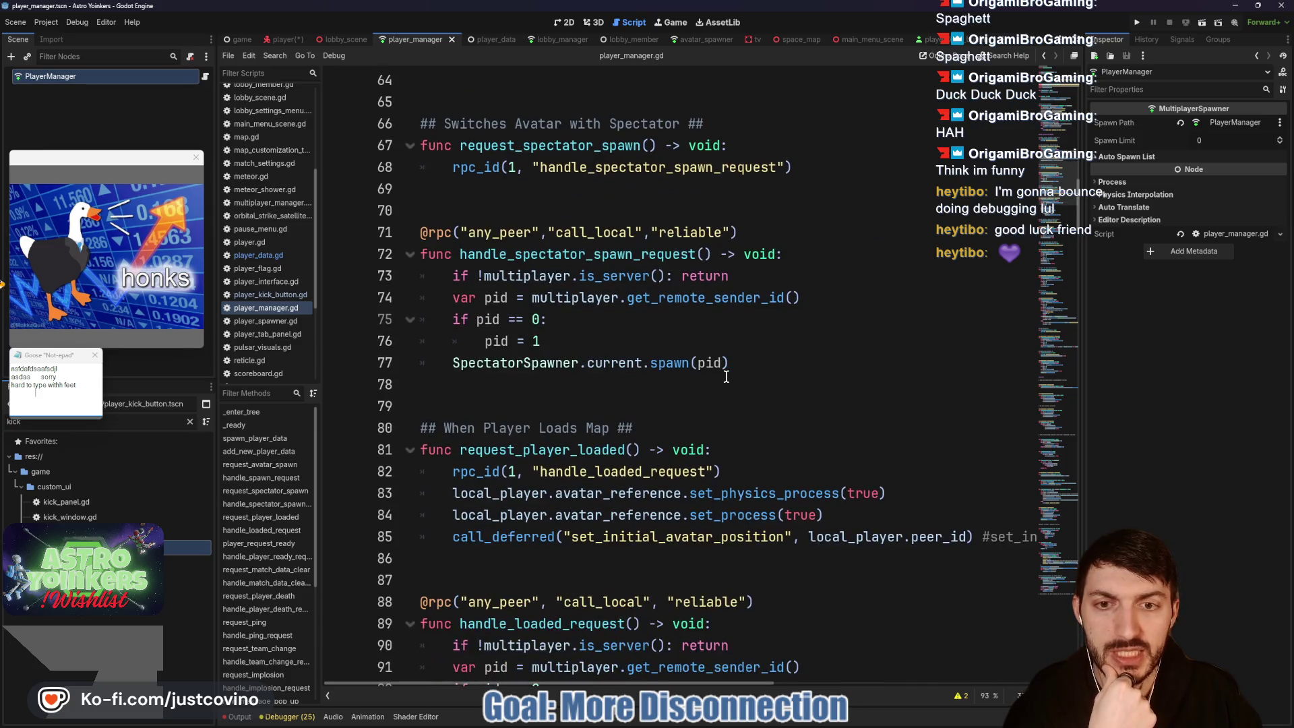
pyautogui.scroll(-3, 726, 376)
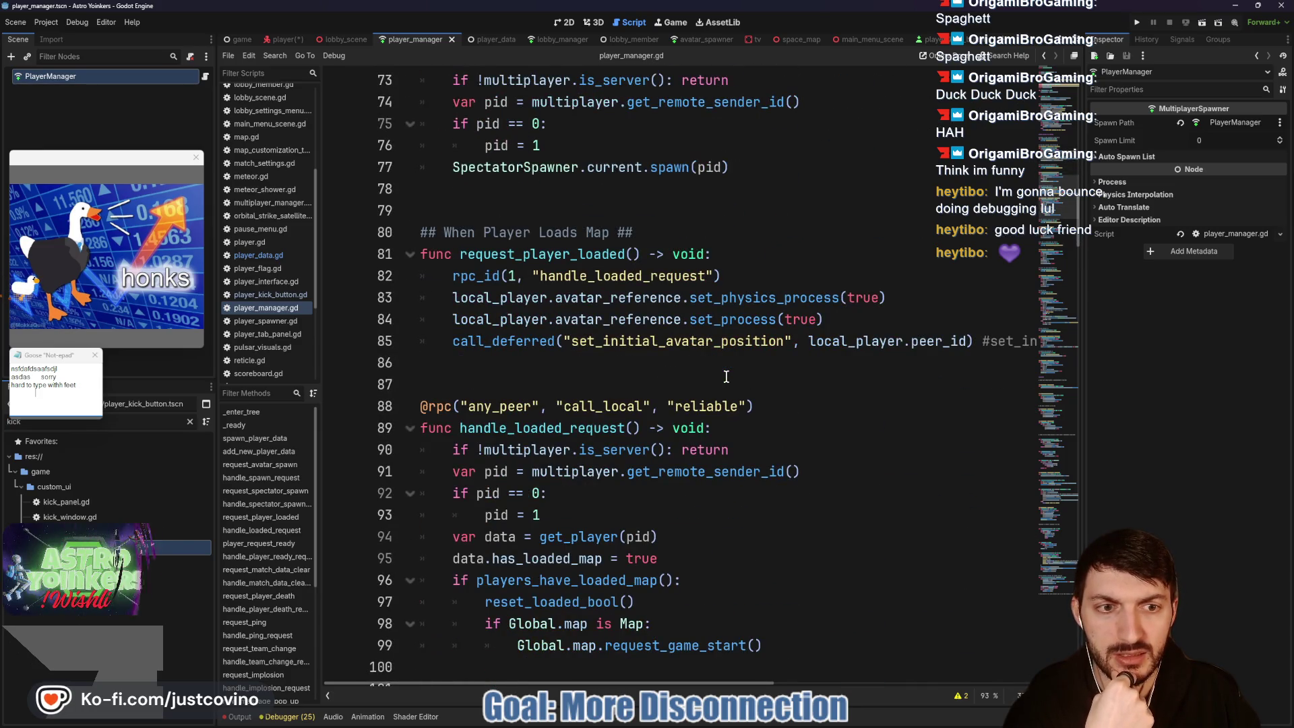
pyautogui.scroll(-5, 725, 376)
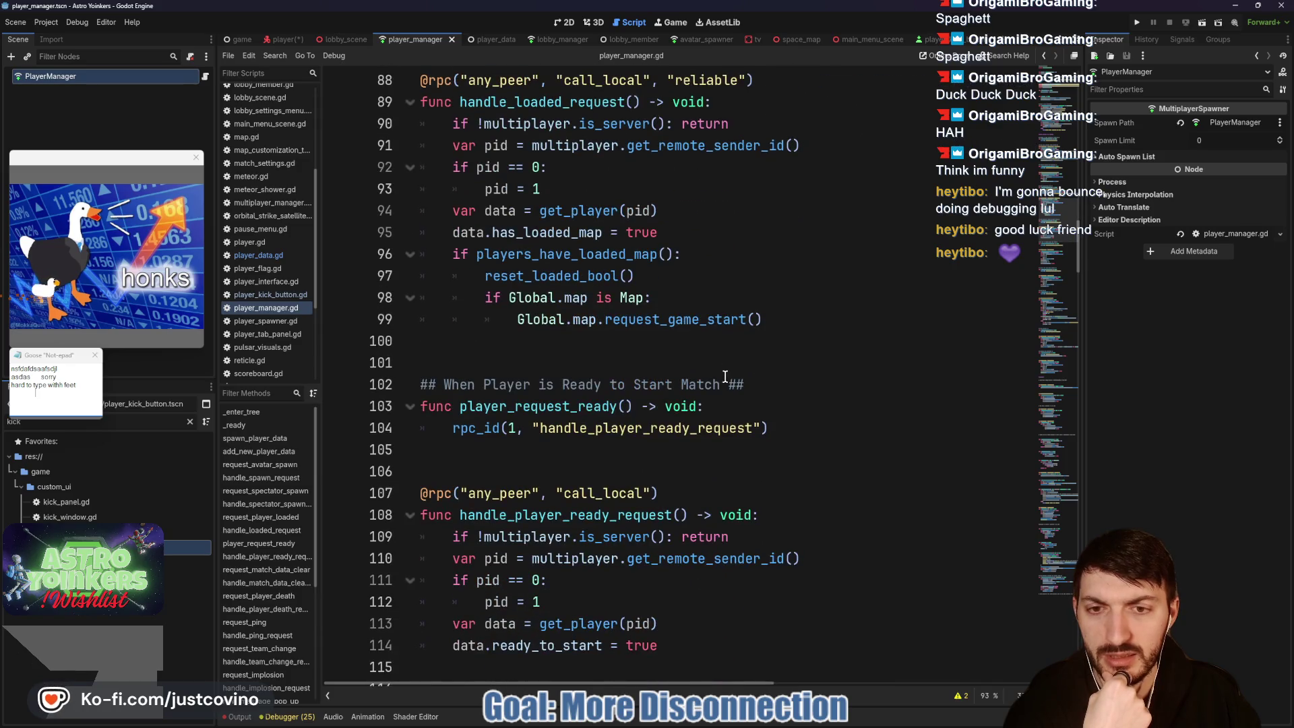
pyautogui.scroll(-4, 724, 376)
pyautogui.scroll(-5, 725, 376)
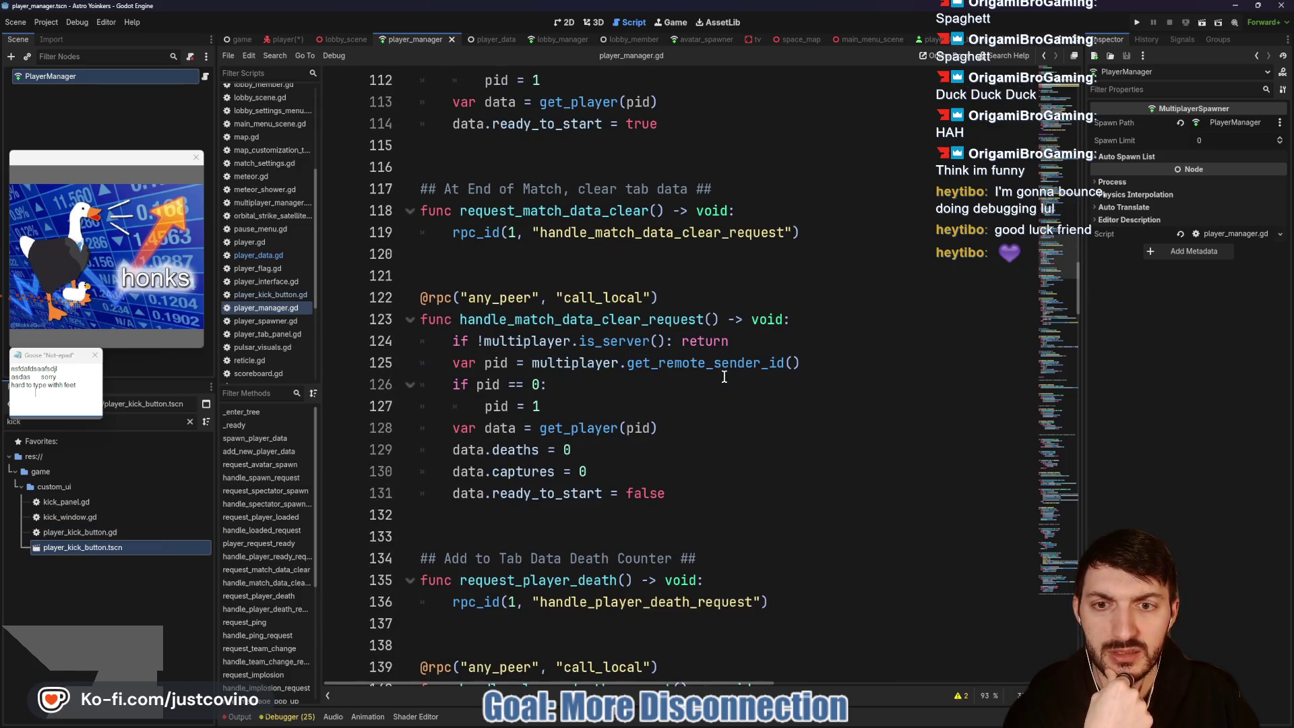
pyautogui.scroll(-4, 724, 376)
pyautogui.scroll(15, 724, 376)
pyautogui.scroll(4, 724, 376)
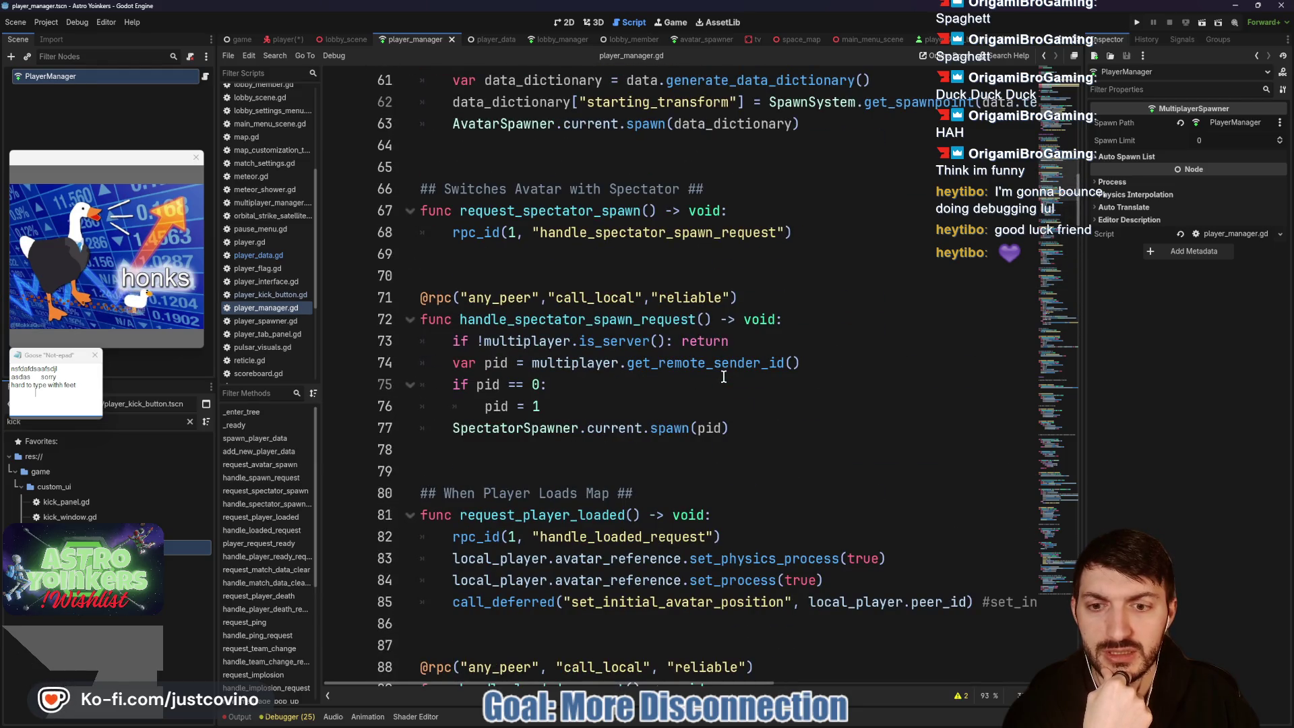
pyautogui.scroll(-1, 724, 377)
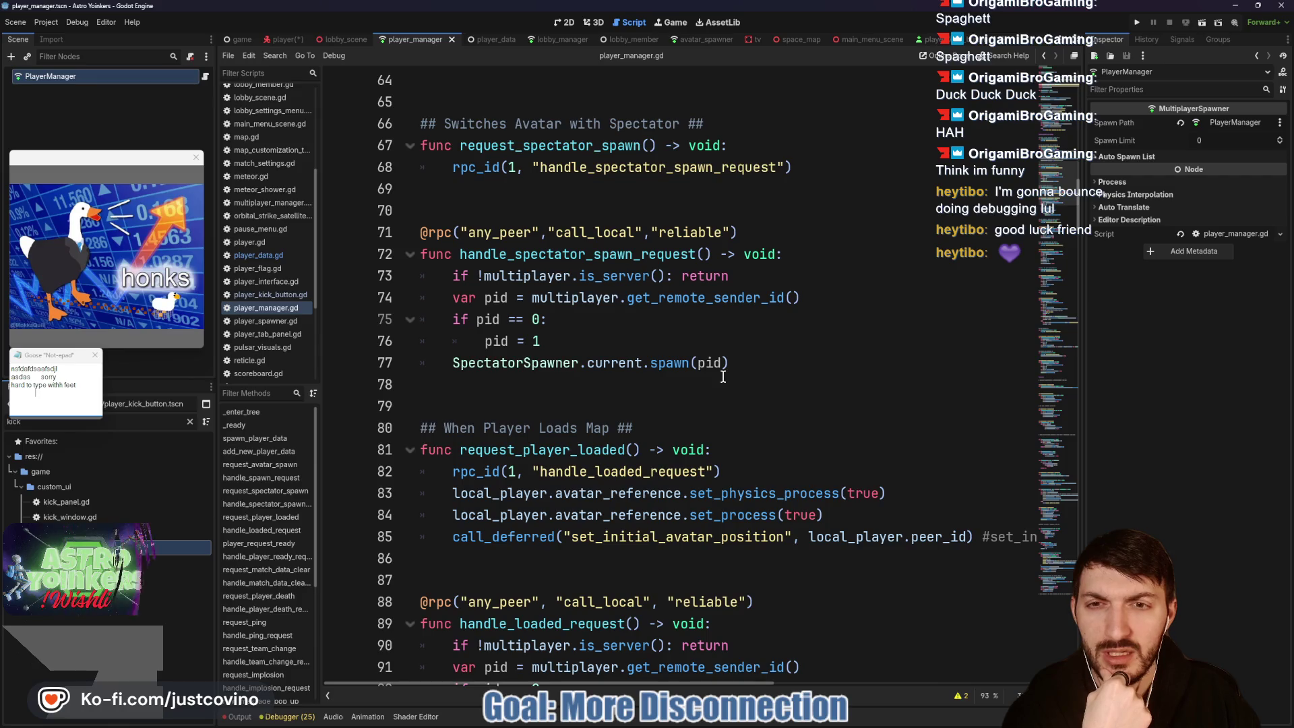
pyautogui.scroll(5, 723, 377)
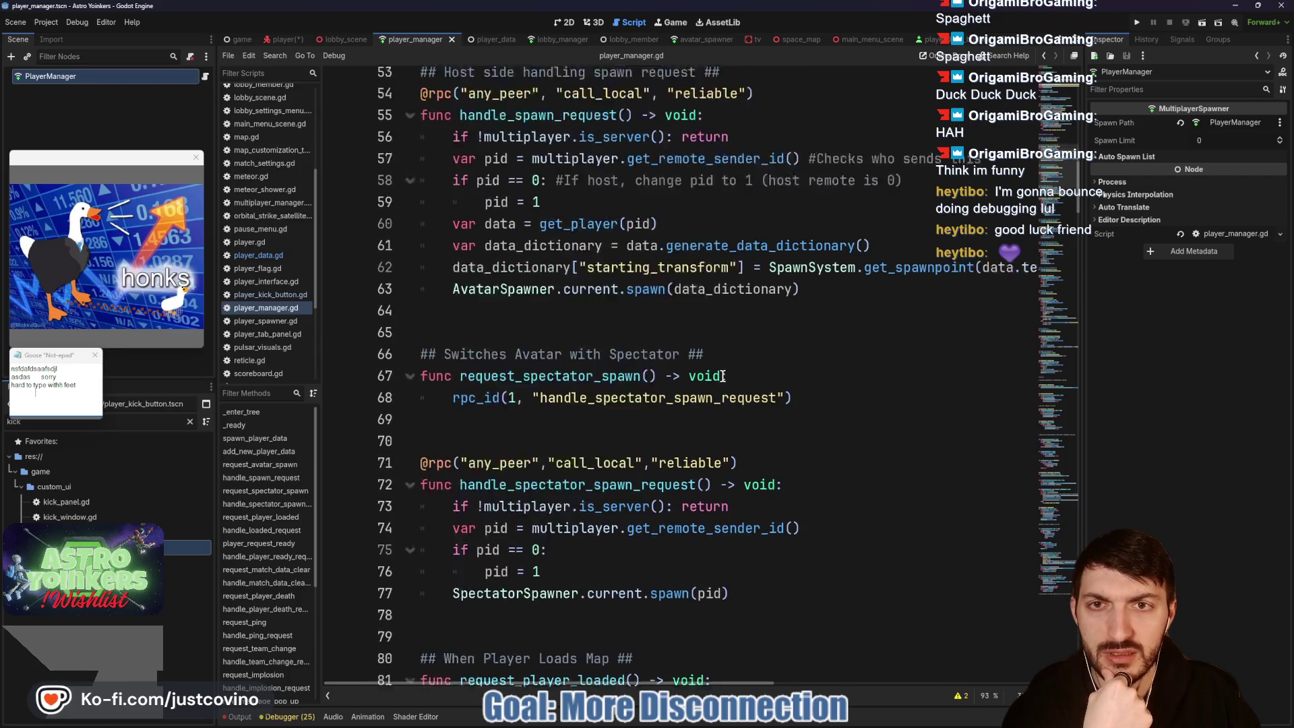
pyautogui.scroll(4, 721, 376)
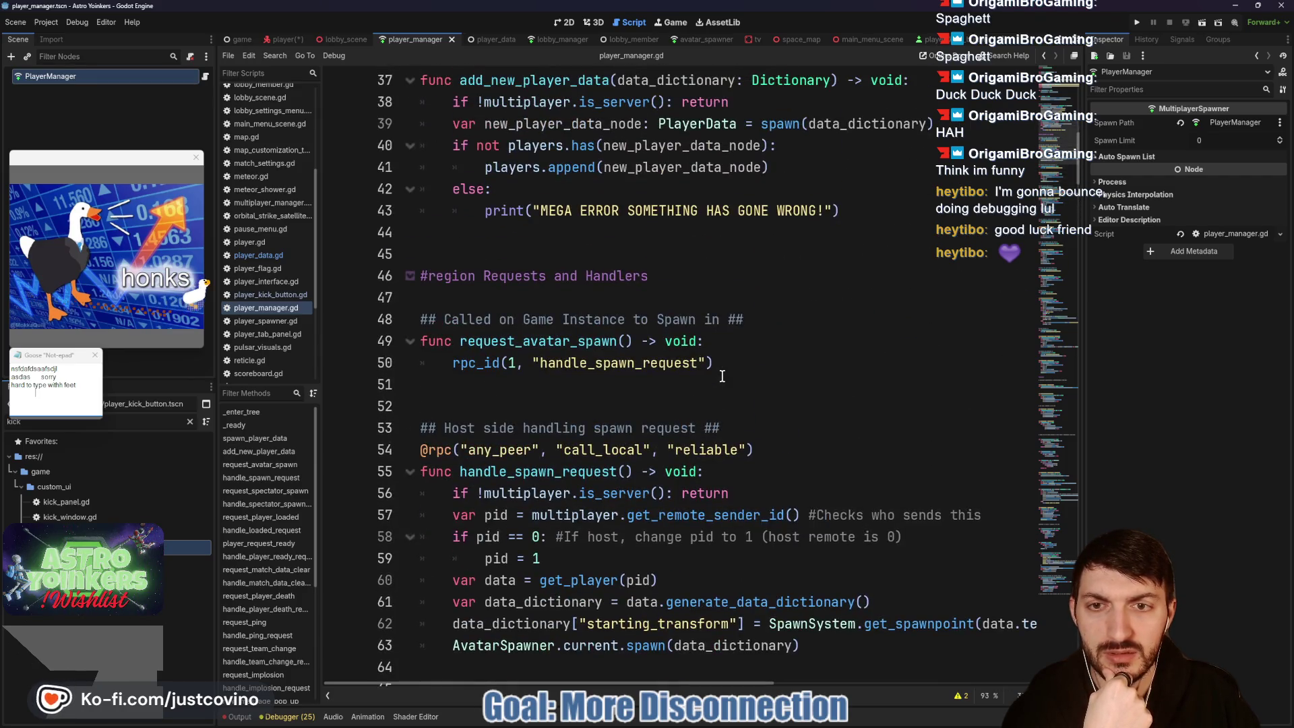
# Collapse the Requests and Handlers region and scroll down to _on_member_validated's steam_id handling
pyautogui.click(419, 280)
pyautogui.scroll(-1, 765, 338)
pyautogui.scroll(-10, 569, 373)
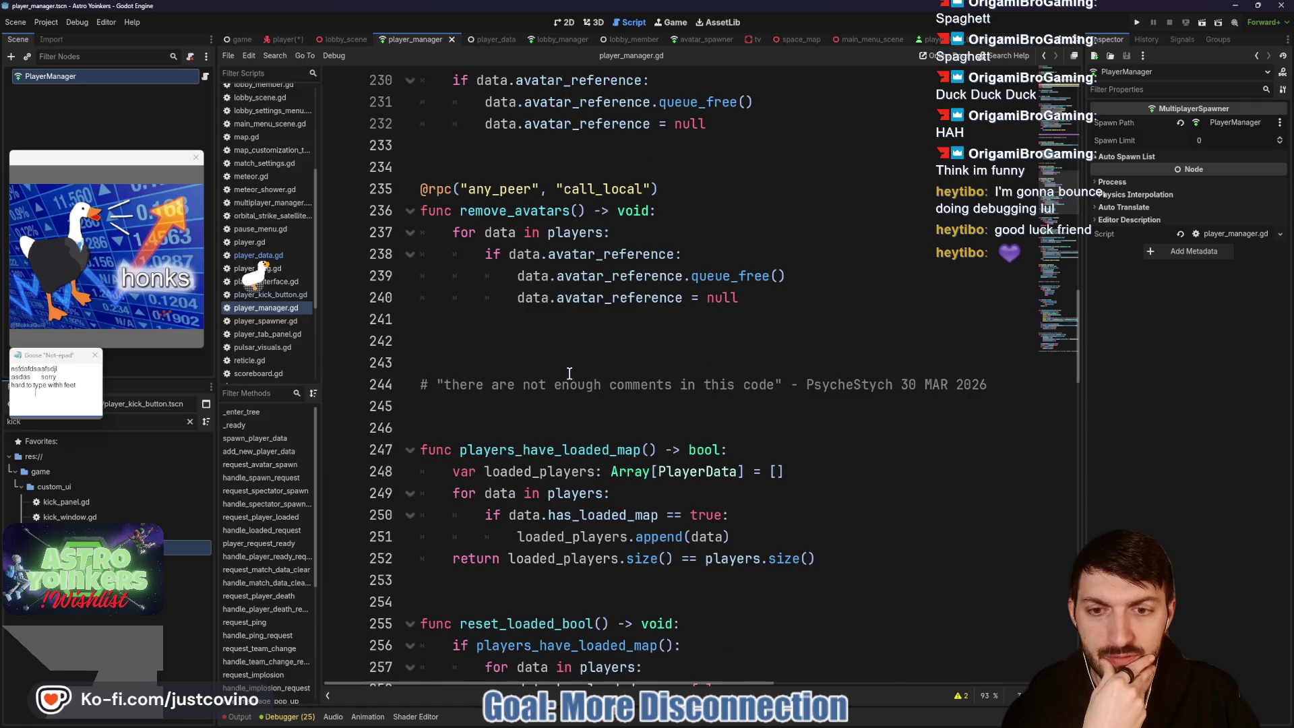
pyautogui.scroll(-3, 569, 373)
pyautogui.scroll(-5, 569, 373)
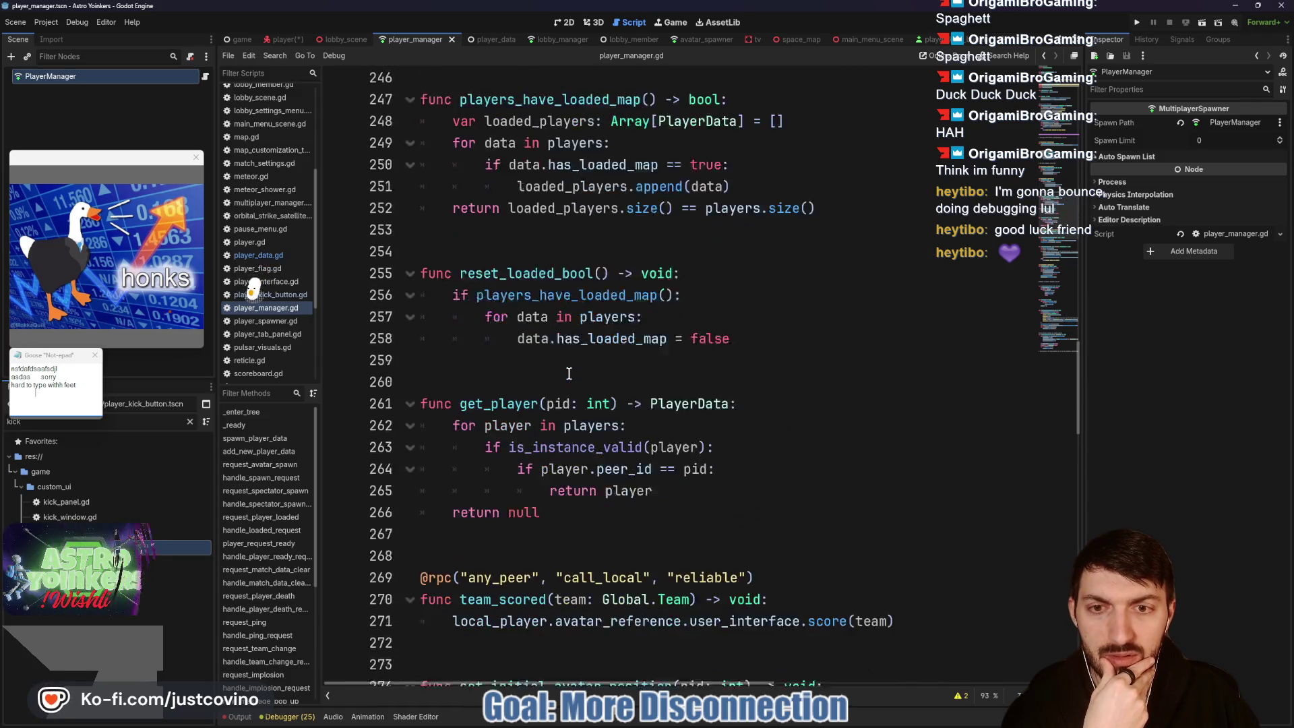
pyautogui.scroll(-2, 570, 373)
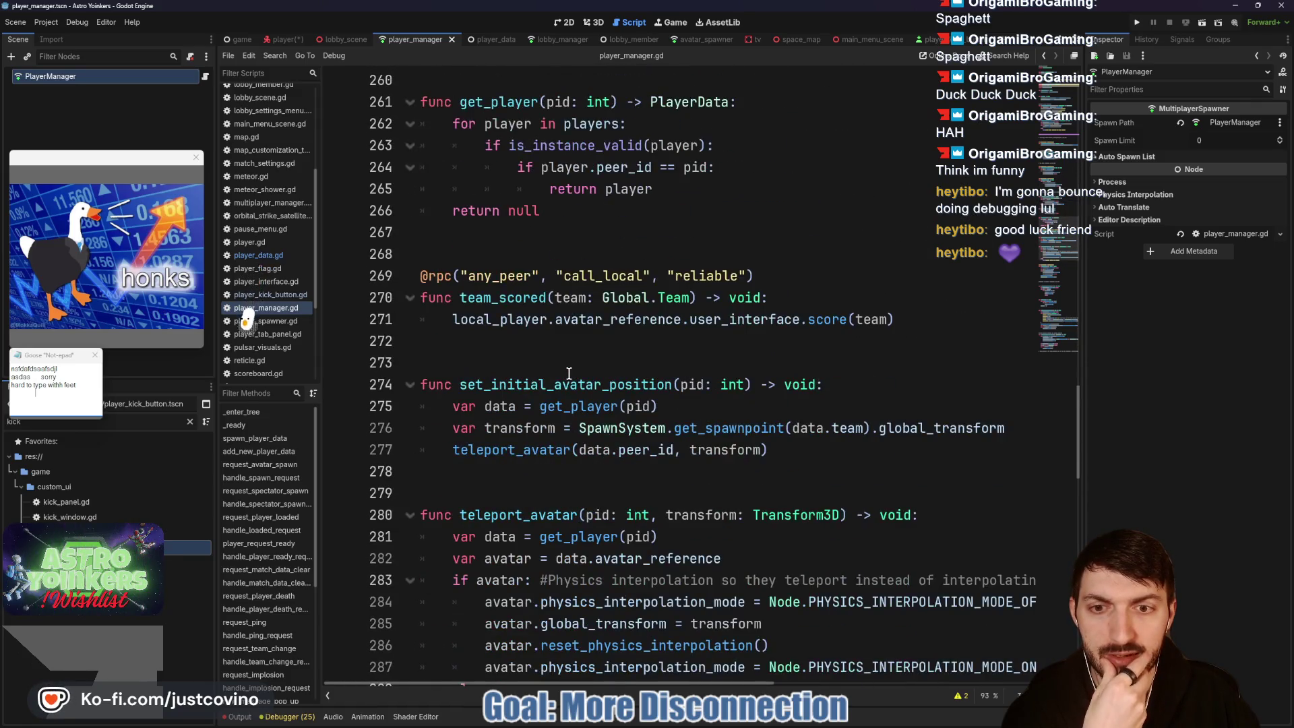
pyautogui.scroll(-6, 567, 373)
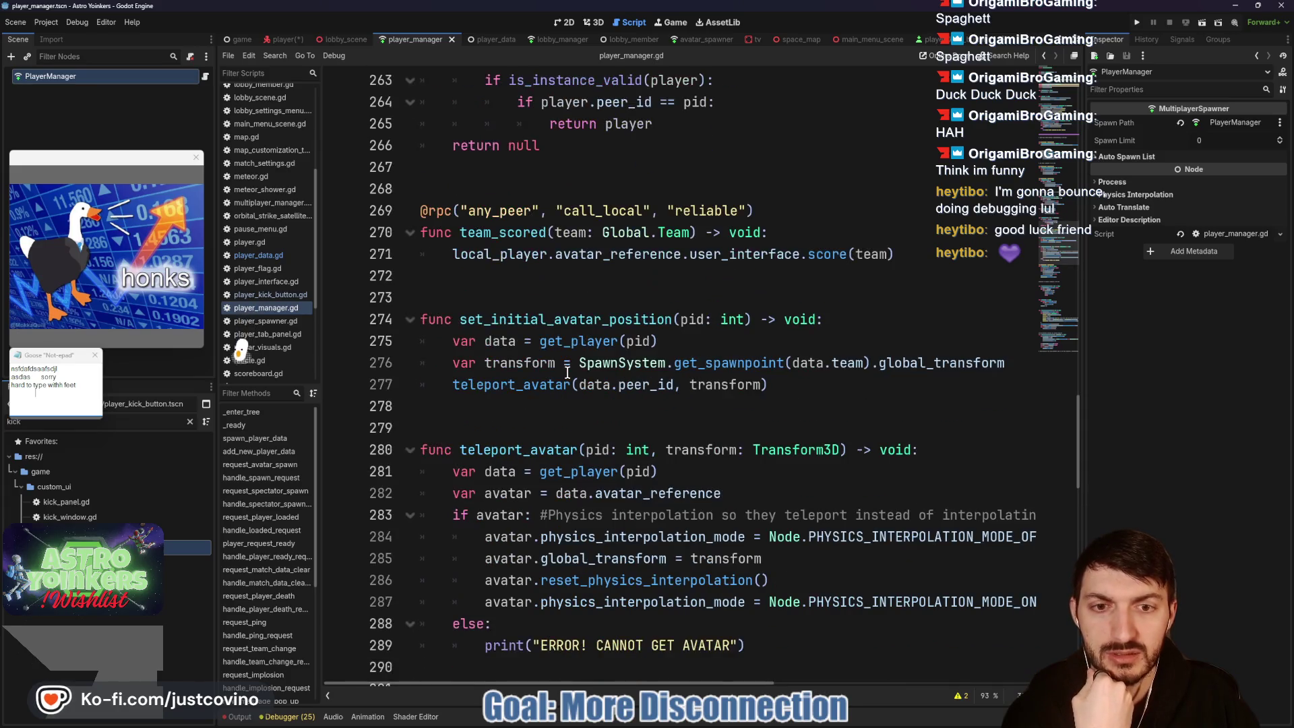
pyautogui.scroll(-4, 564, 372)
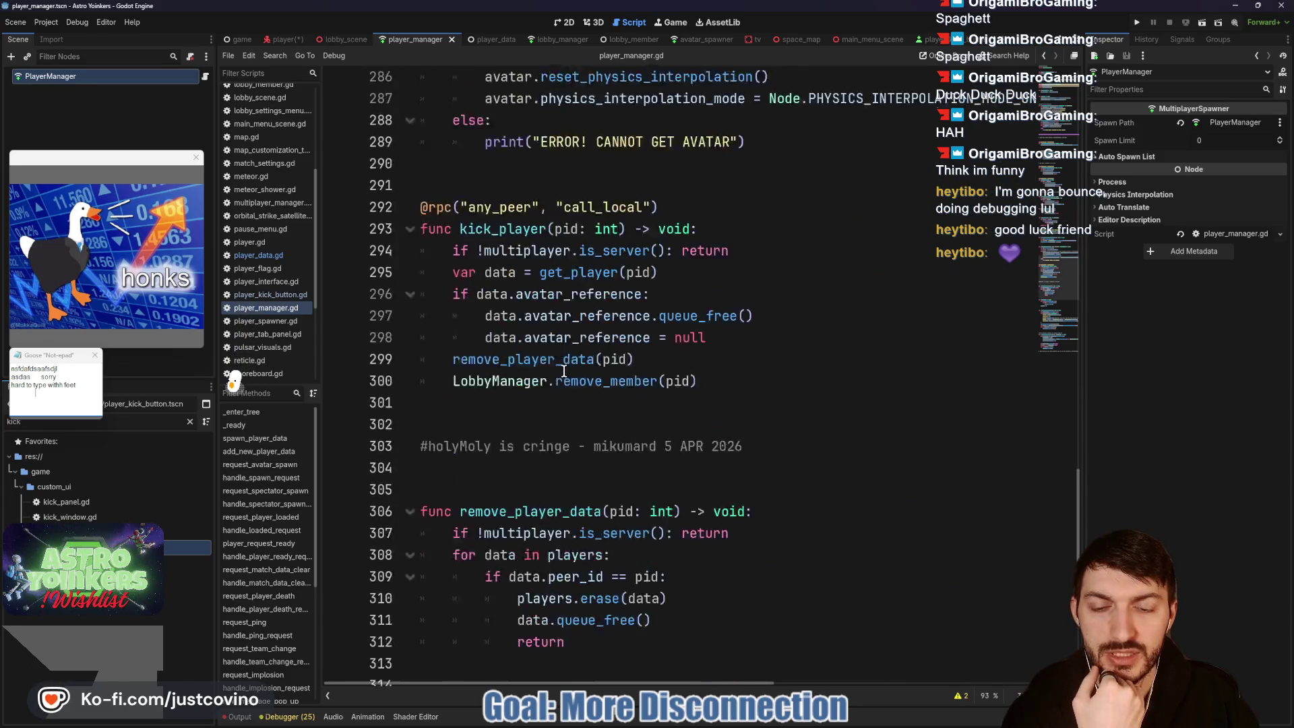
pyautogui.scroll(-2, 565, 371)
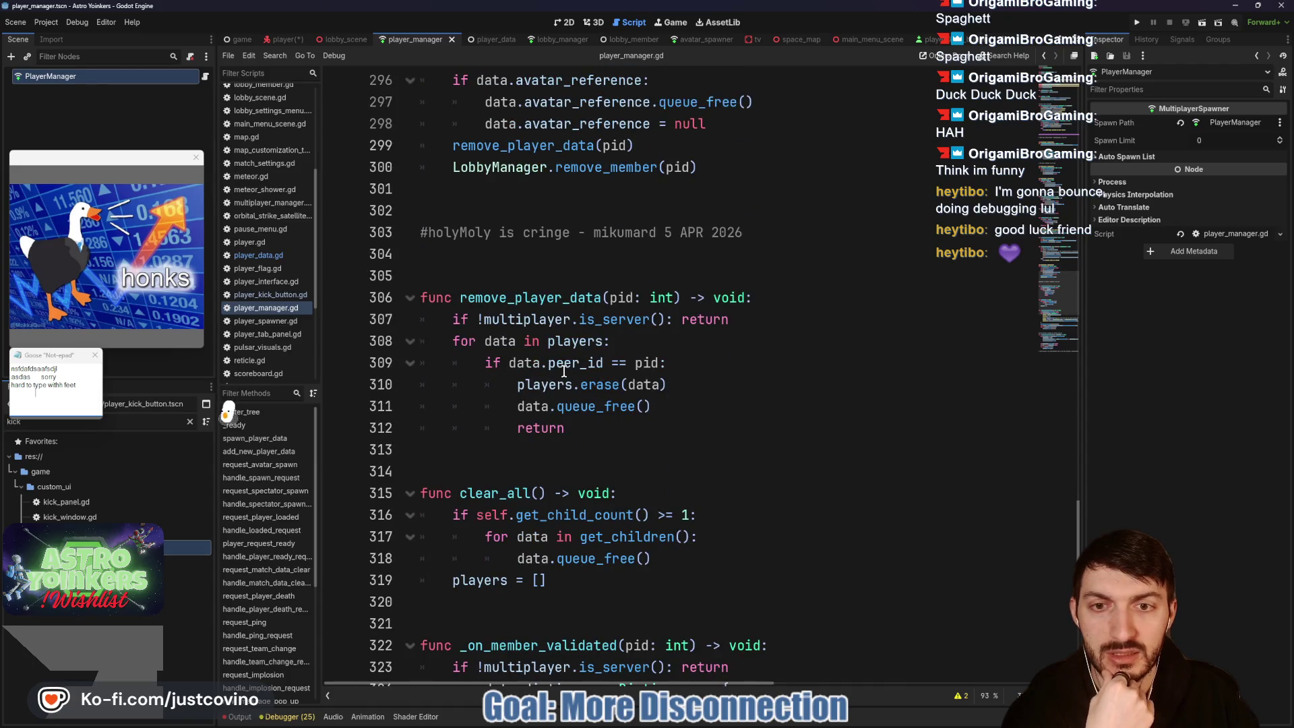
pyautogui.scroll(-2, 564, 372)
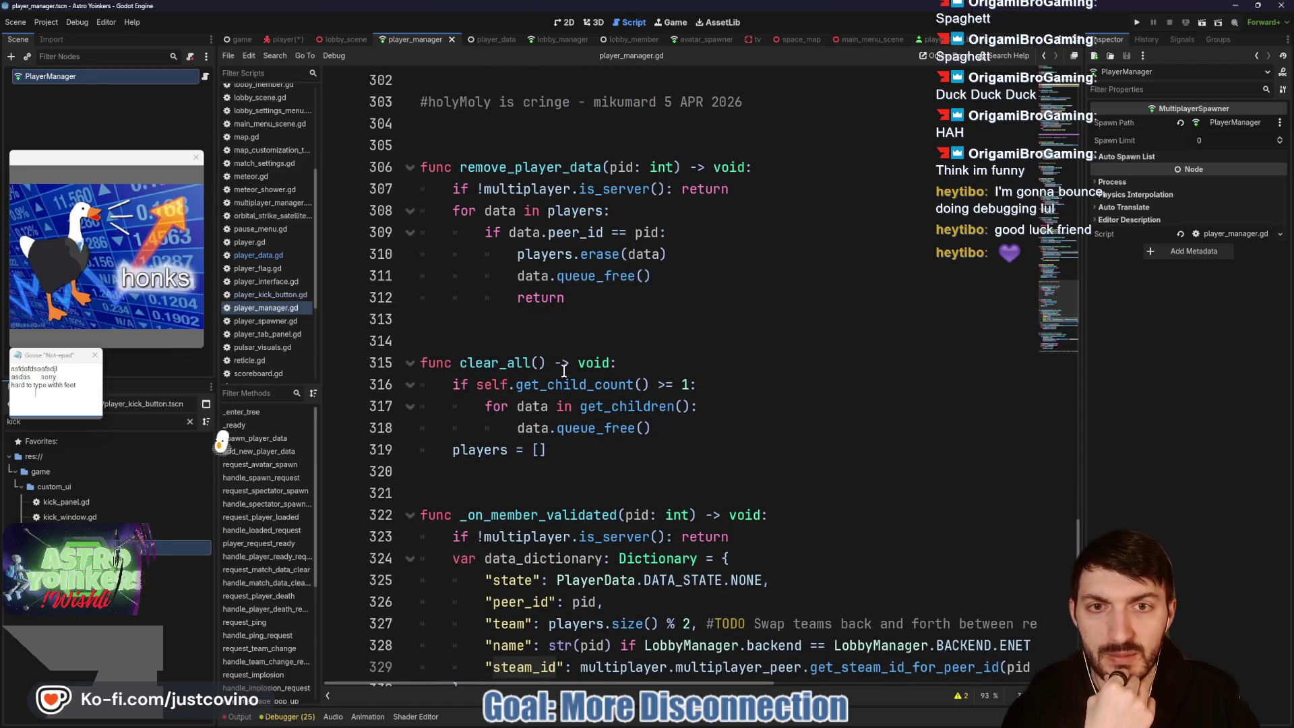
pyautogui.scroll(-2, 564, 371)
pyautogui.scroll(-1, 564, 371)
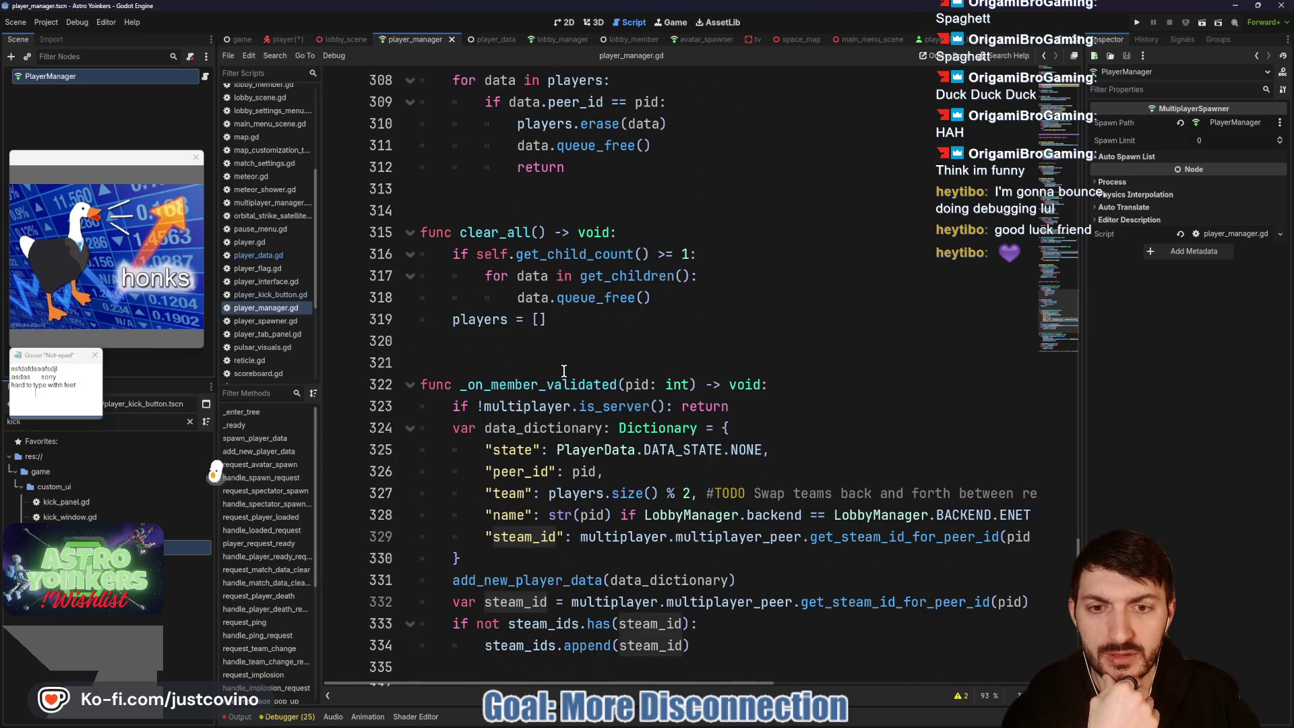
pyautogui.scroll(-3, 564, 371)
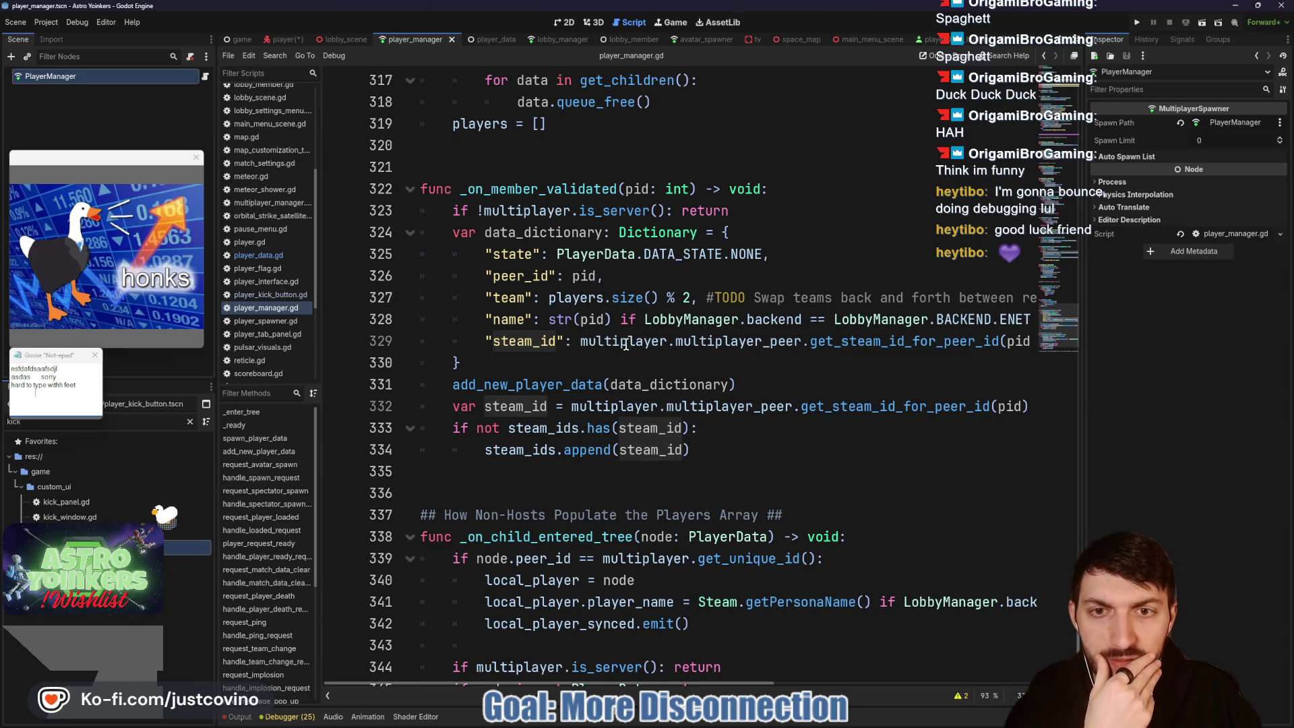
pyautogui.moveTo(572, 406); pyautogui.dragTo(903, 407)
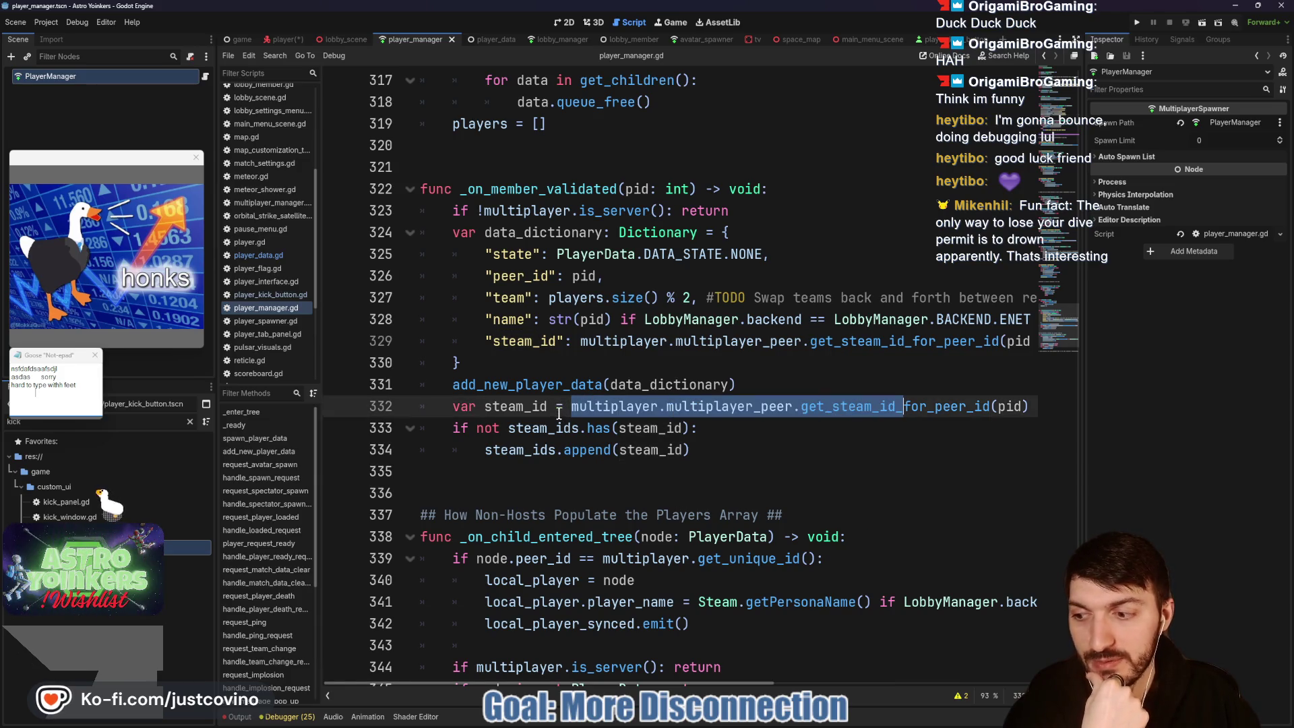
pyautogui.click(450, 406)
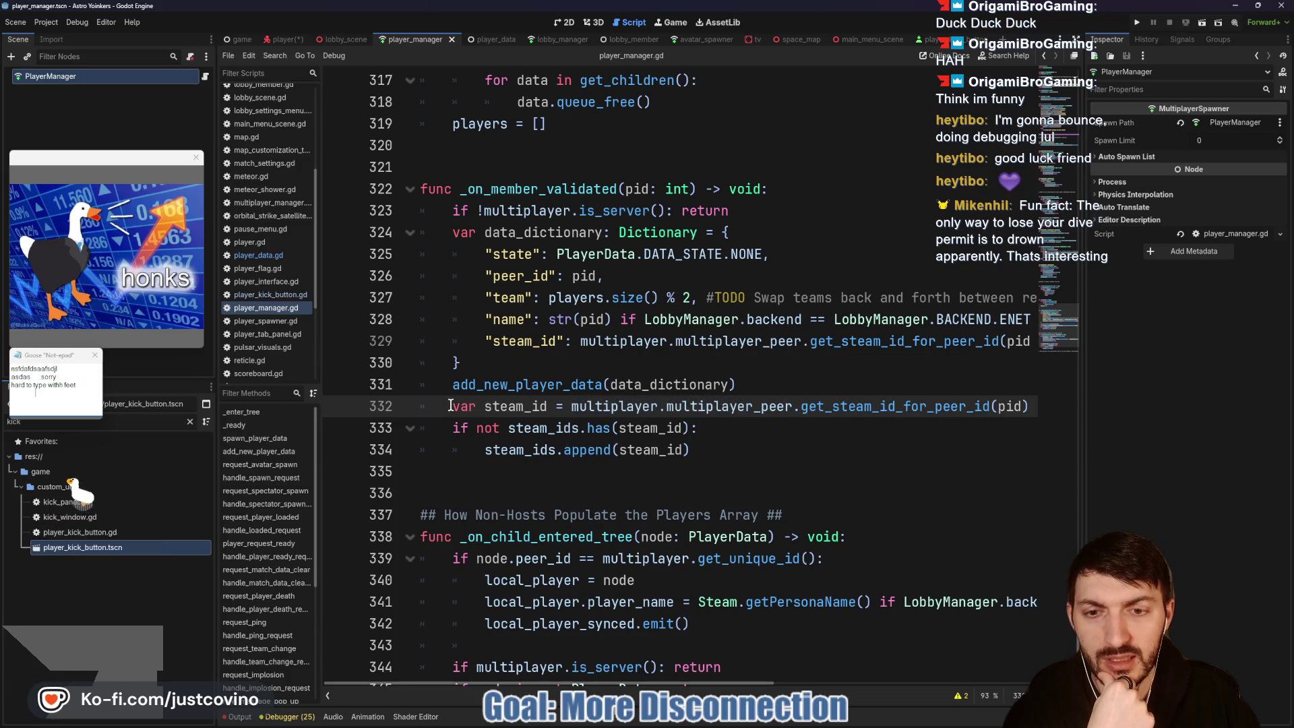
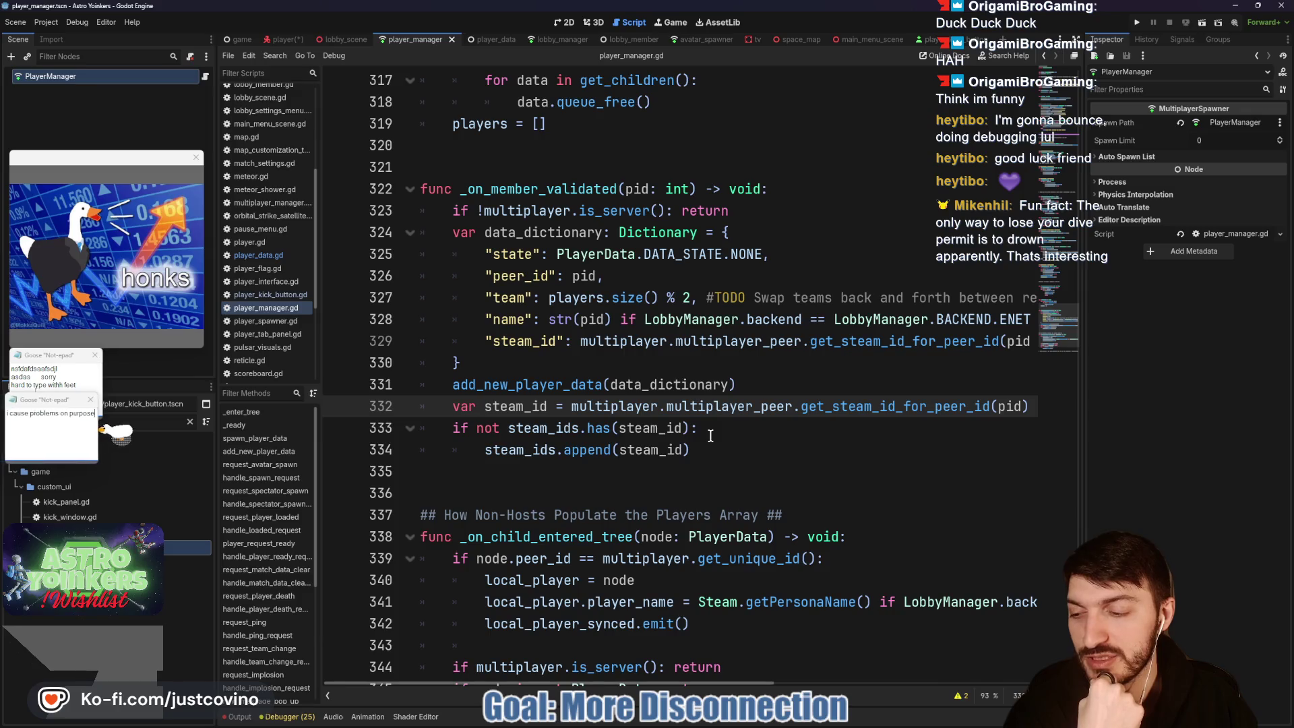
# Change the steam_ids declaration on line 6 of player_manager.gd to Array[int] = []
pyautogui.click(719, 441)
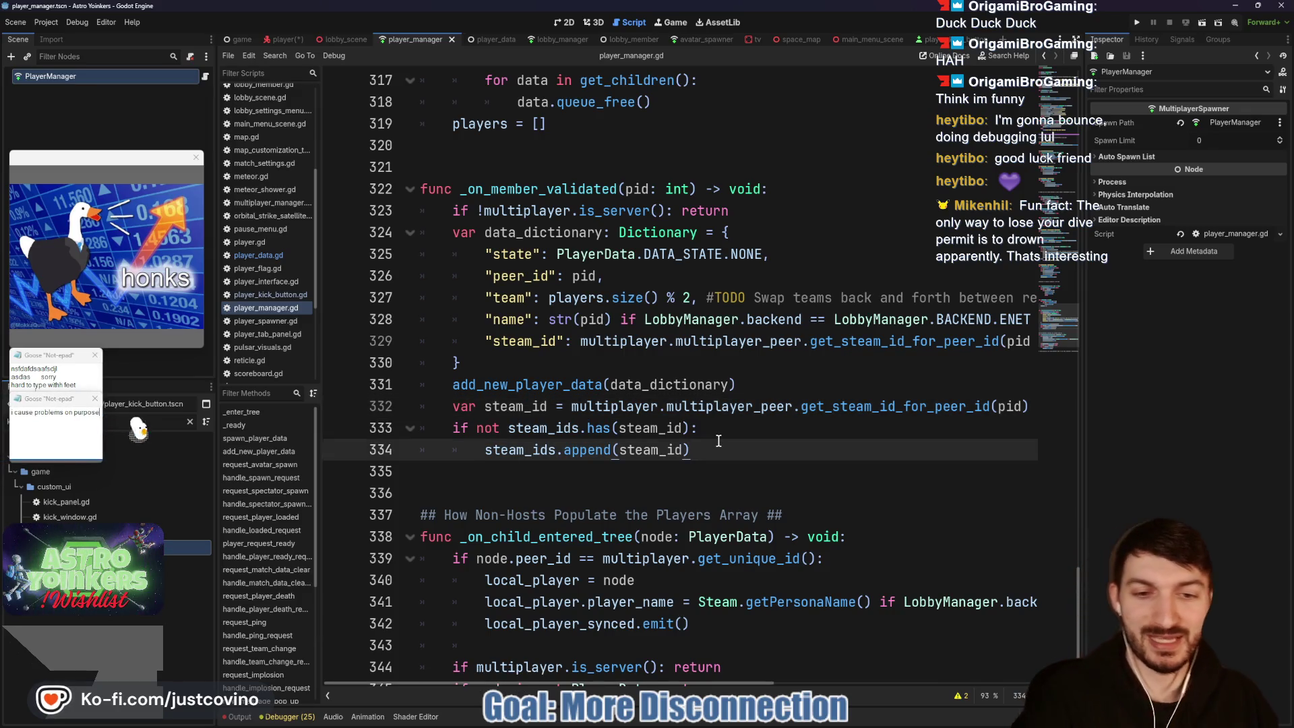
pyautogui.scroll(9, 924, 307)
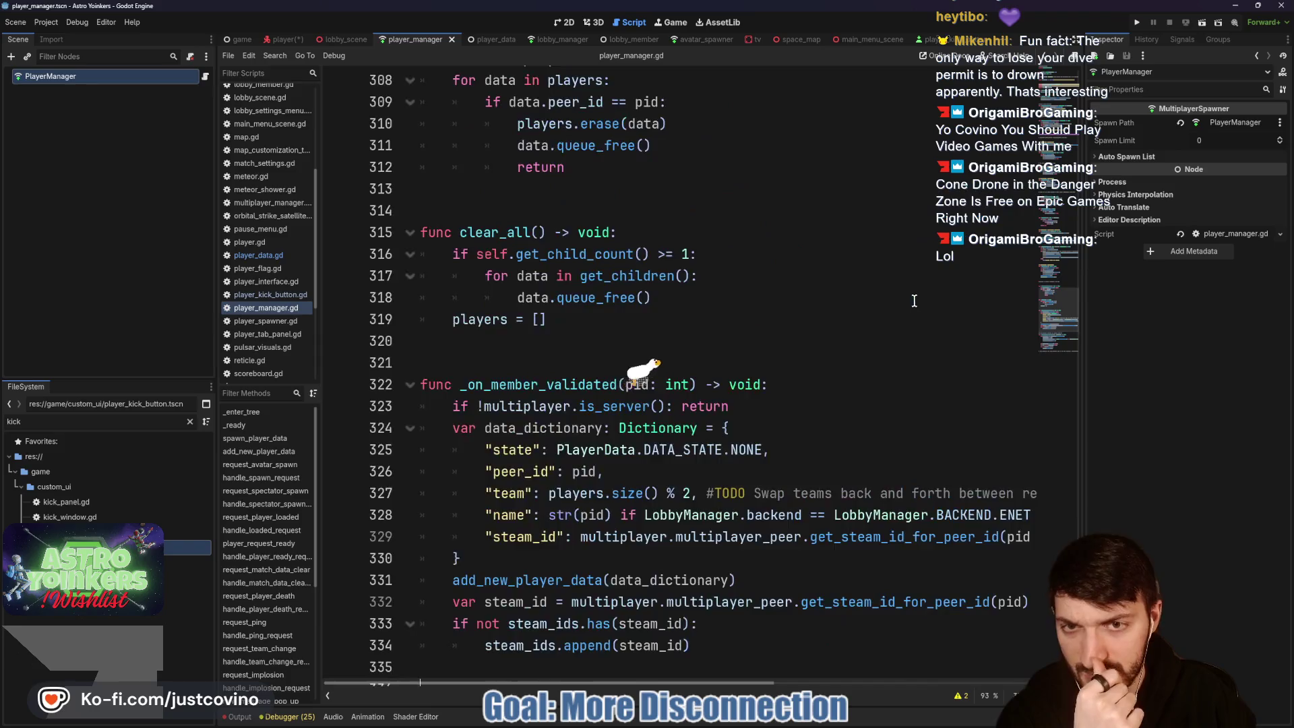
pyautogui.scroll(20, 923, 307)
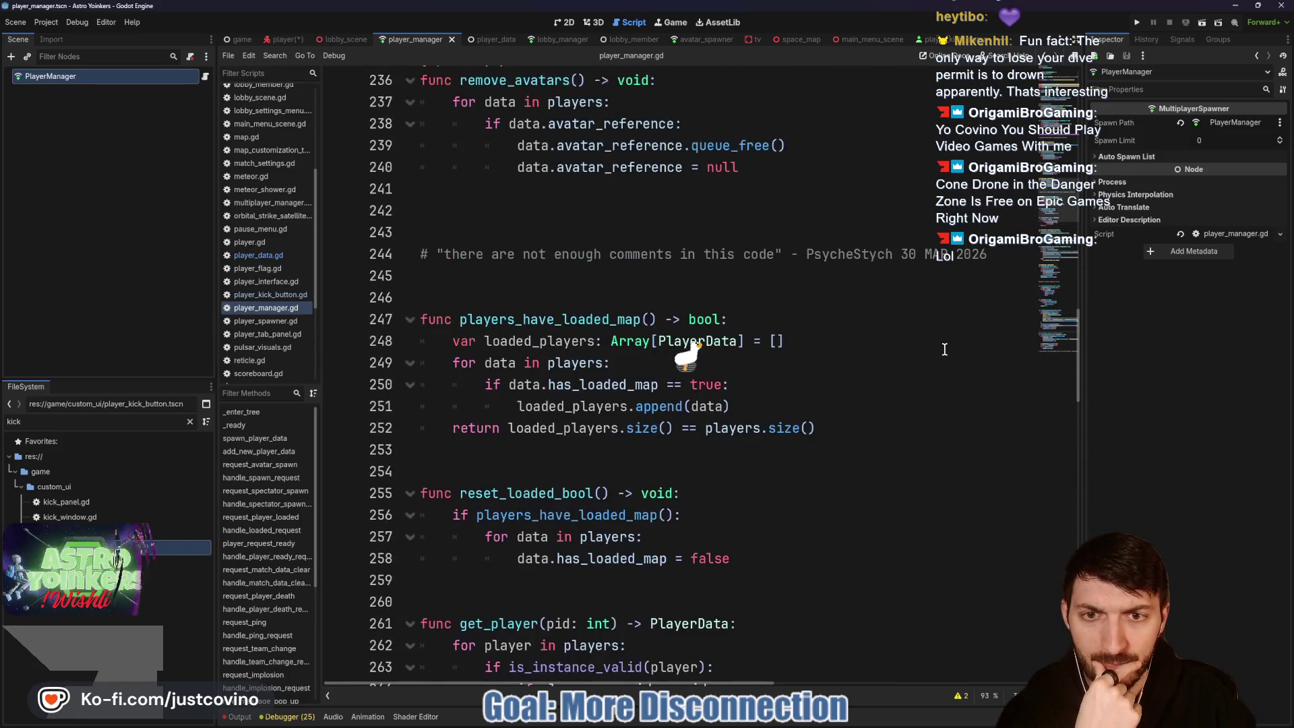
pyautogui.scroll(20, 945, 349)
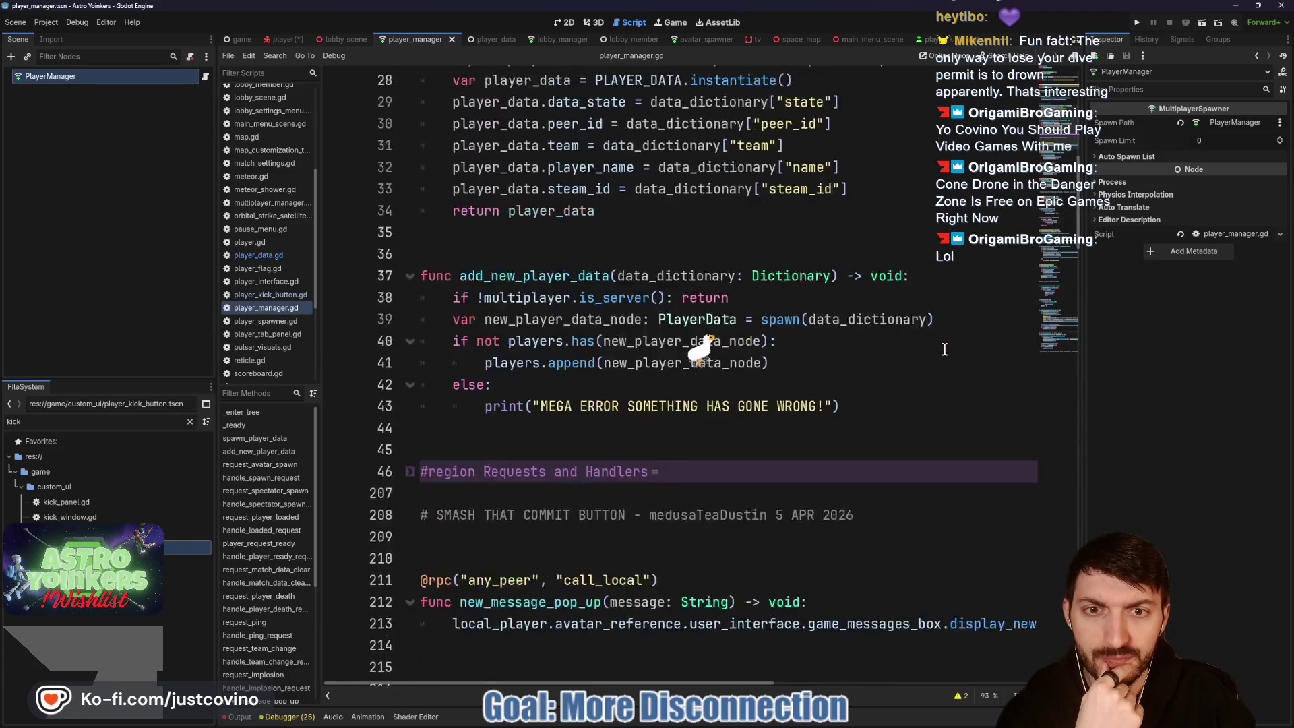
pyautogui.scroll(6, 944, 349)
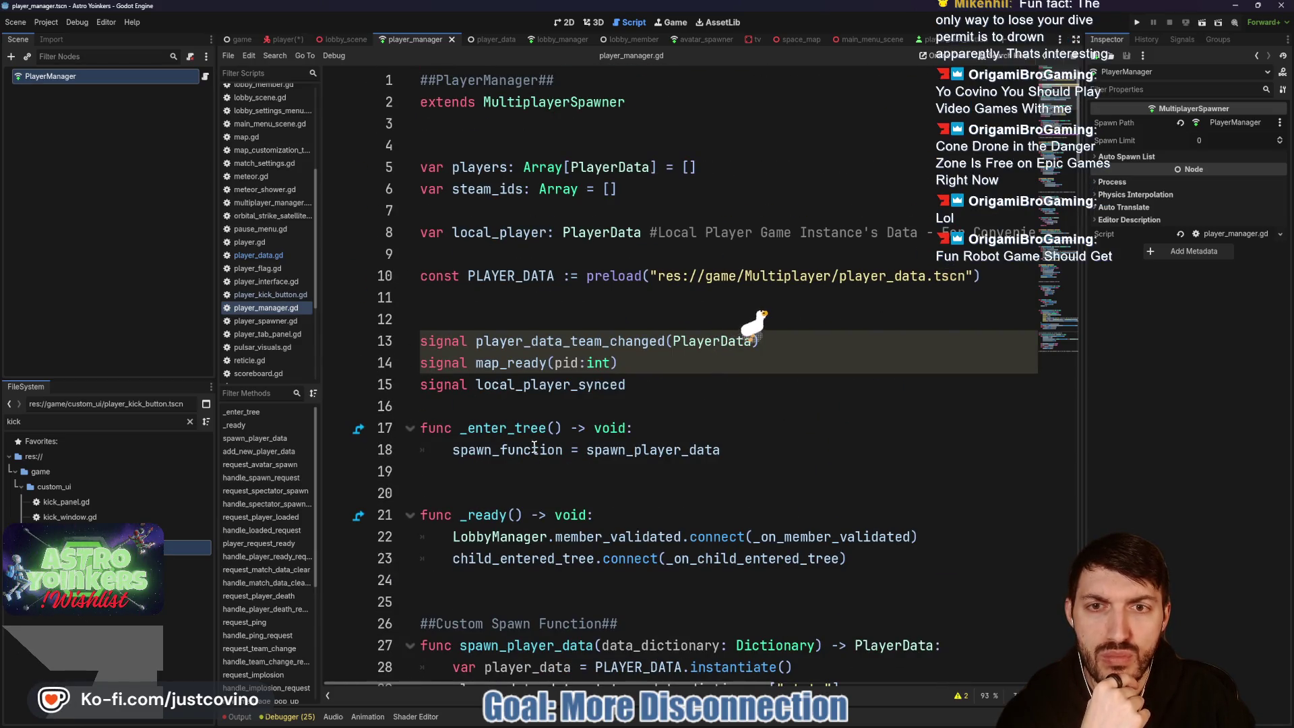
pyautogui.click(580, 187)
pyautogui.write('[int')
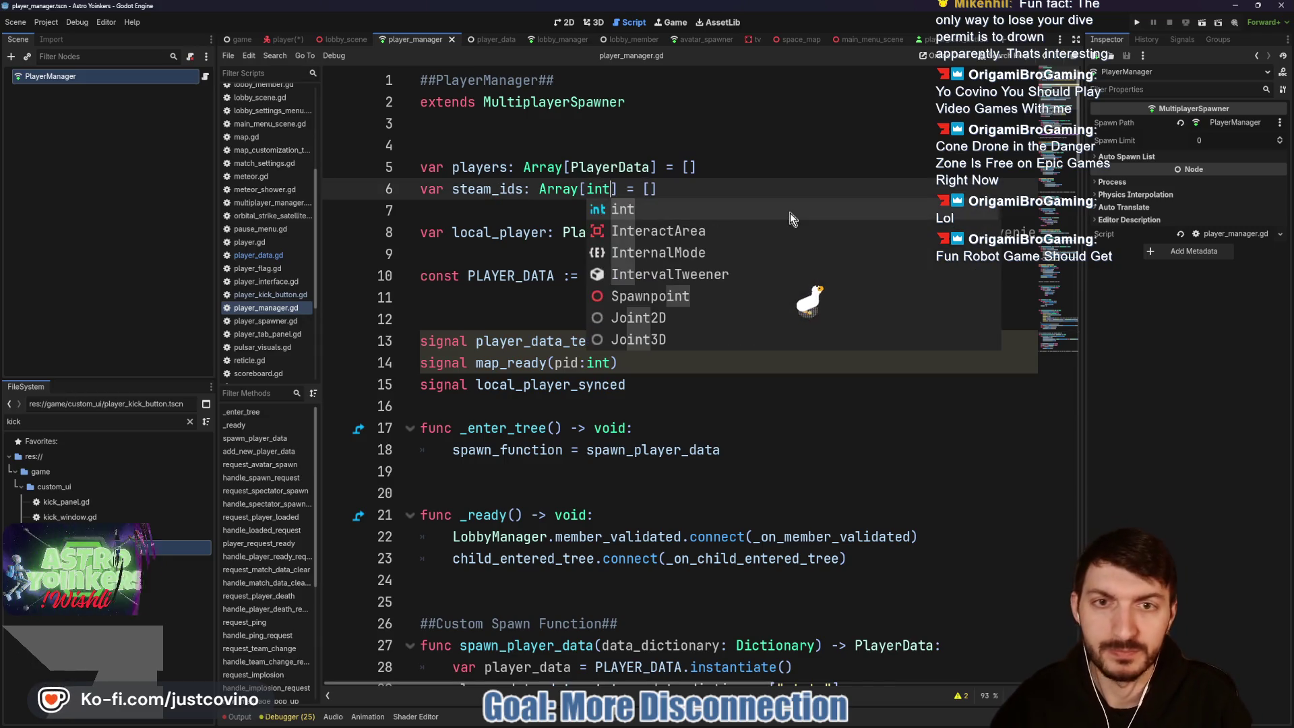
pyautogui.click(718, 188)
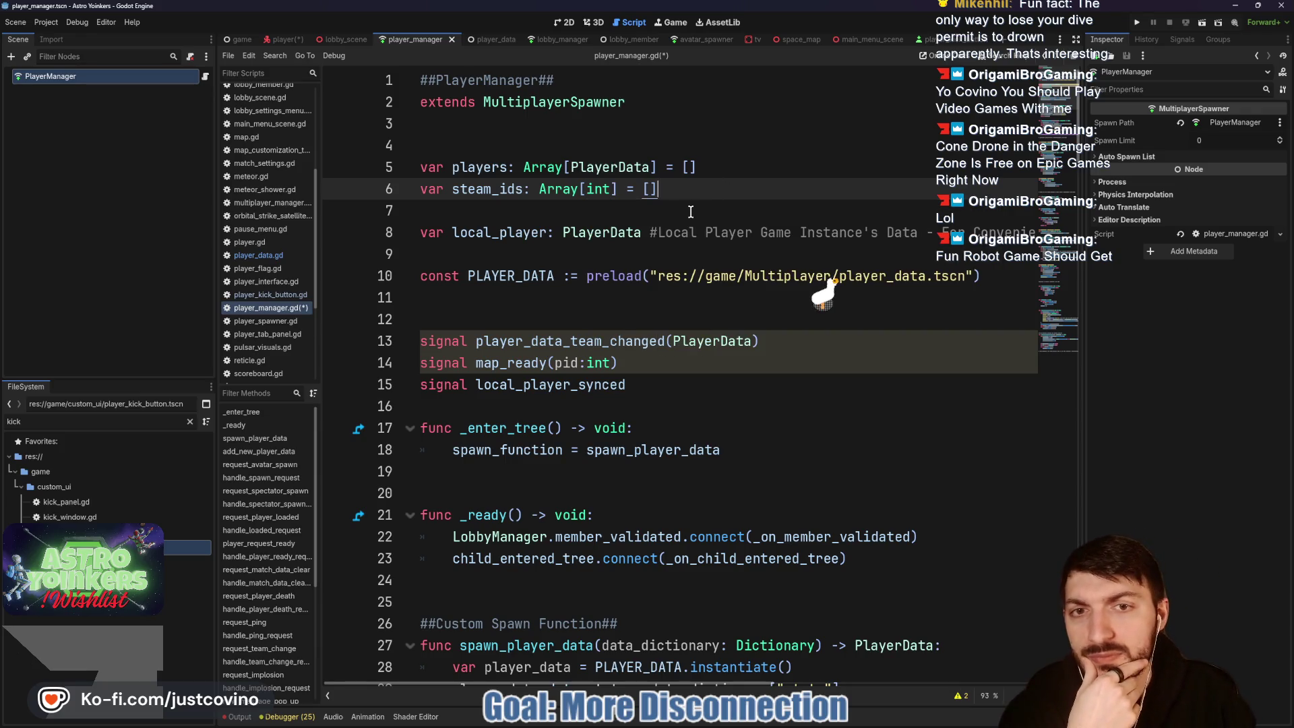
pyautogui.scroll(-20, 664, 222)
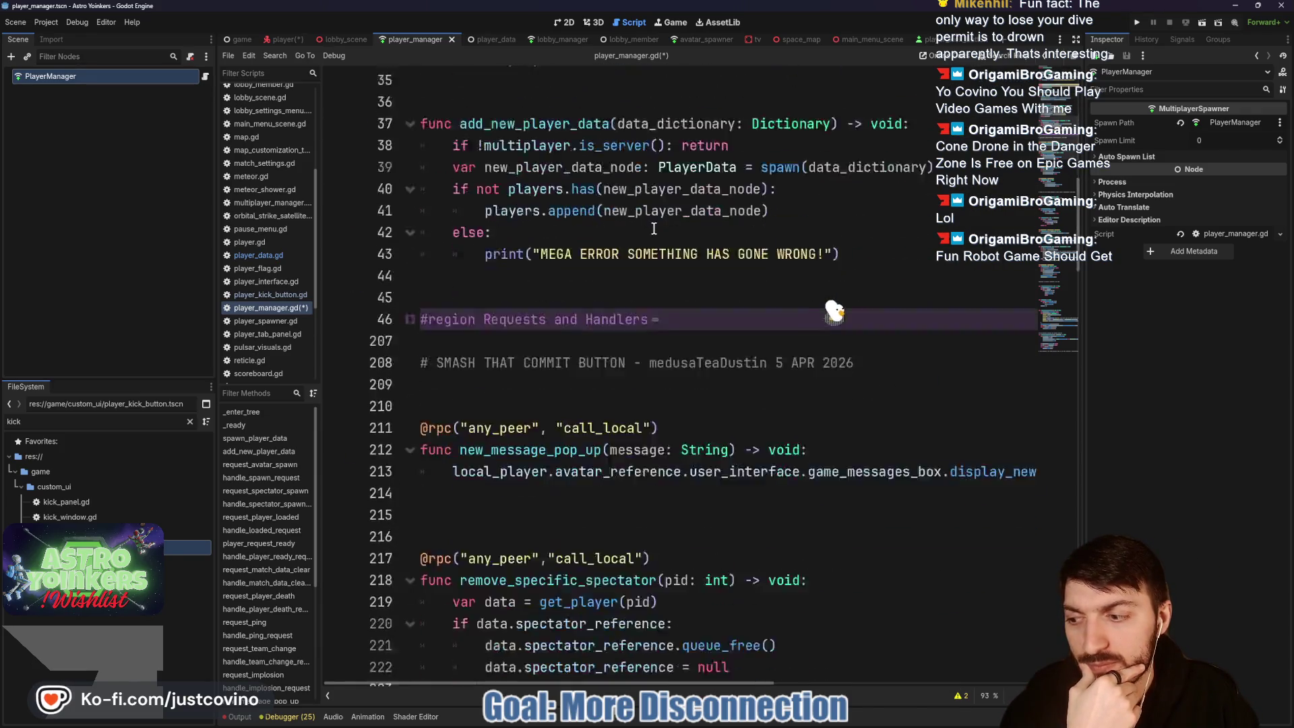
pyautogui.scroll(-16, 654, 230)
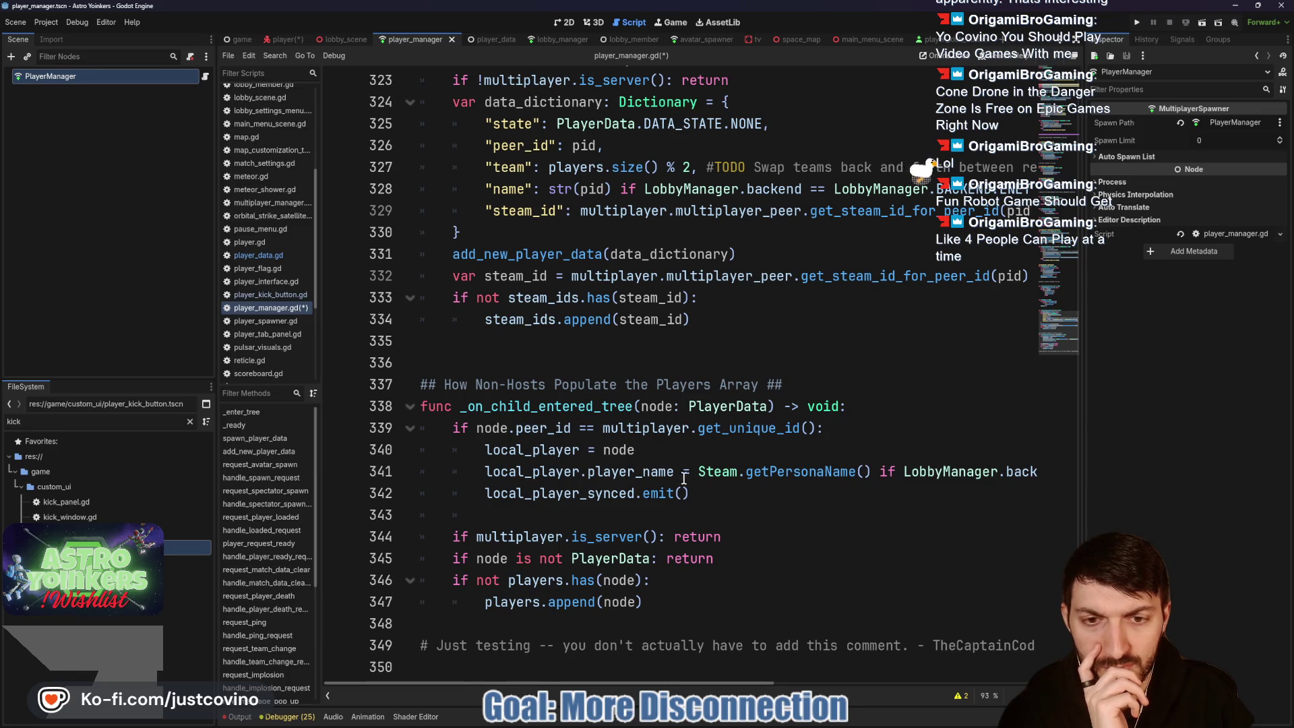
# Review the handler code around line 340 and save player_manager.gd with Ctrl+S
pyautogui.hscroll(10, 670, 455)
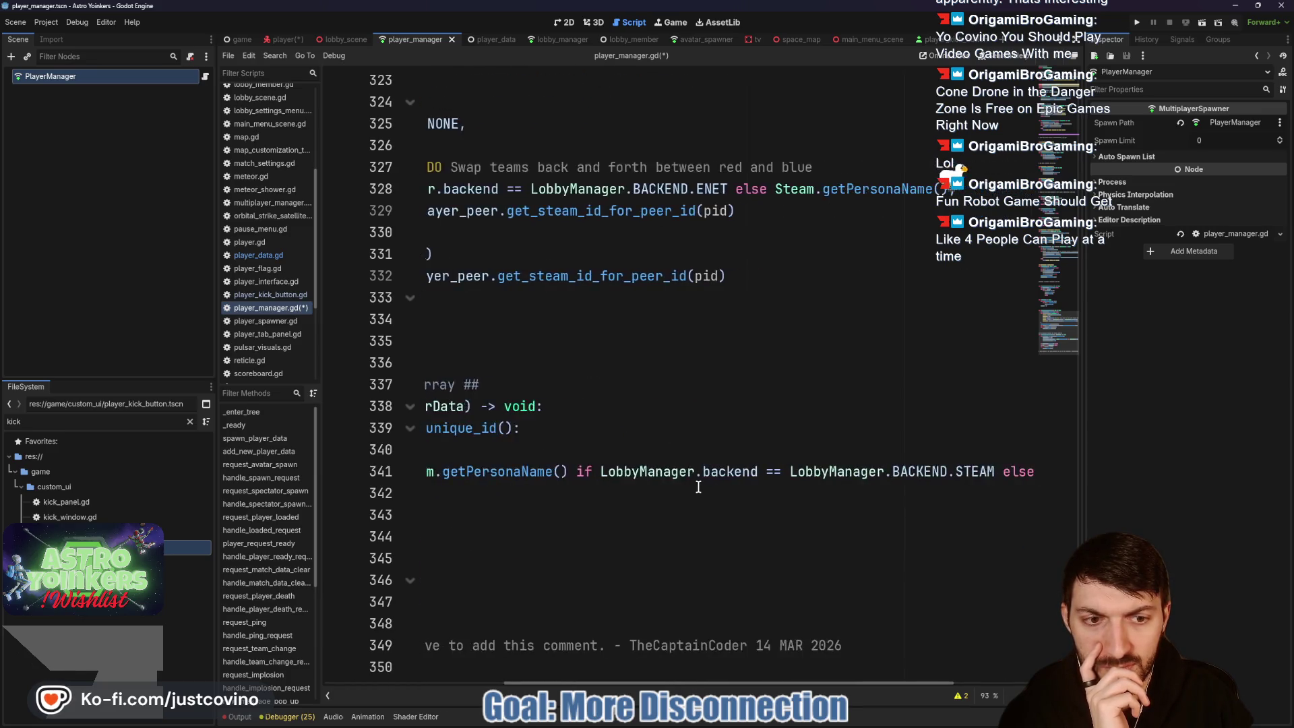
pyautogui.hscroll(-8, 697, 484)
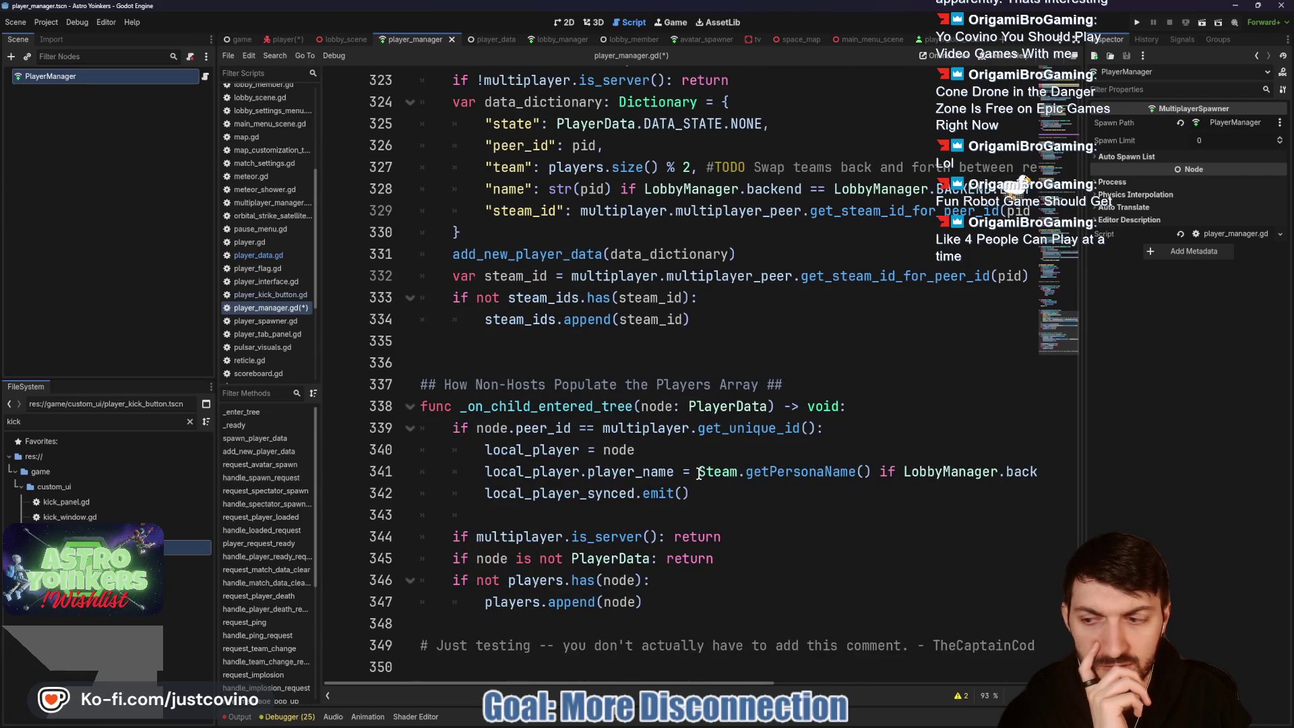
pyautogui.click(698, 450)
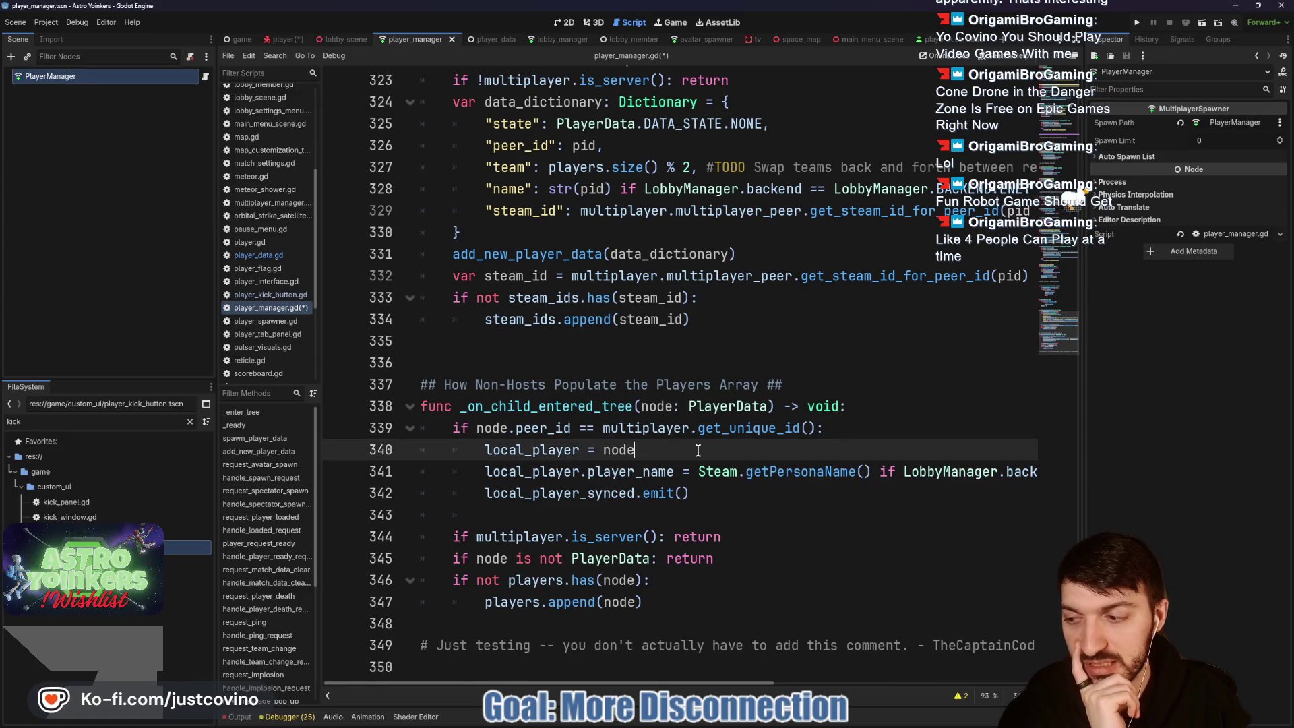
pyautogui.hotkey('ctrl', 's')
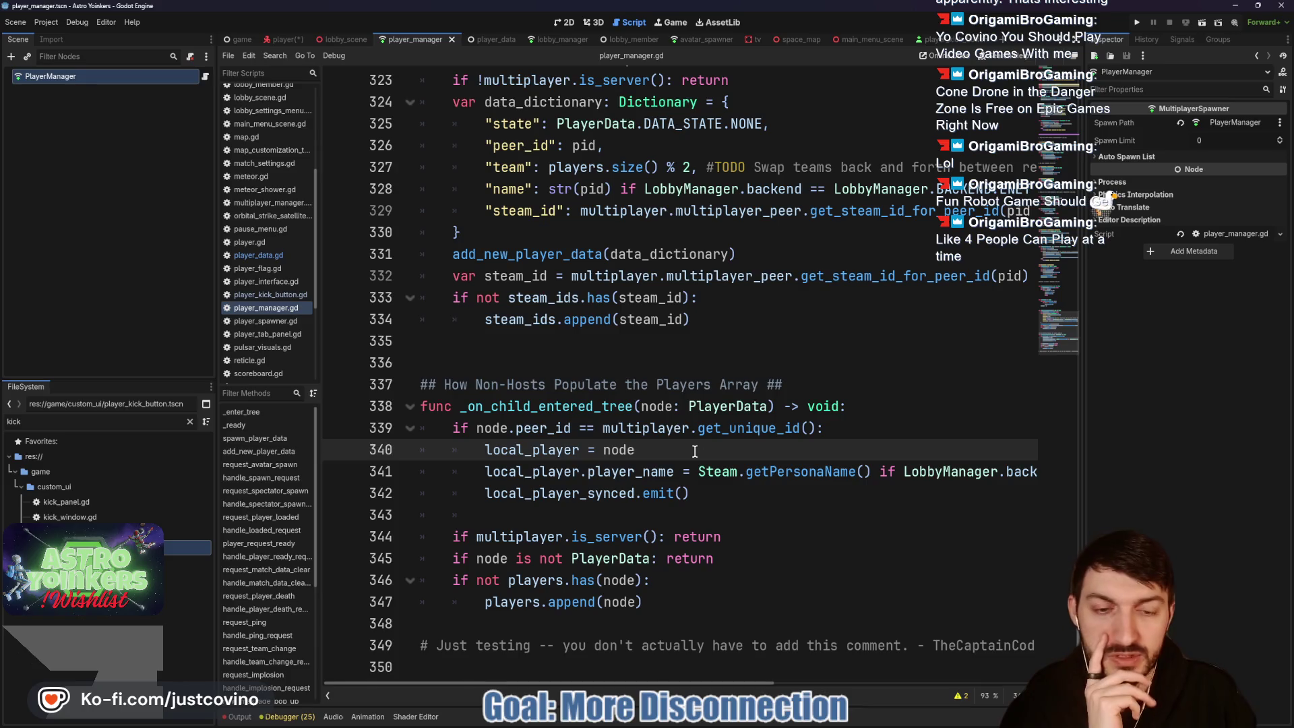
# Look over _on_member_validated and _on_child_entered_tree, then run the project
pyautogui.scroll(2, 696, 472)
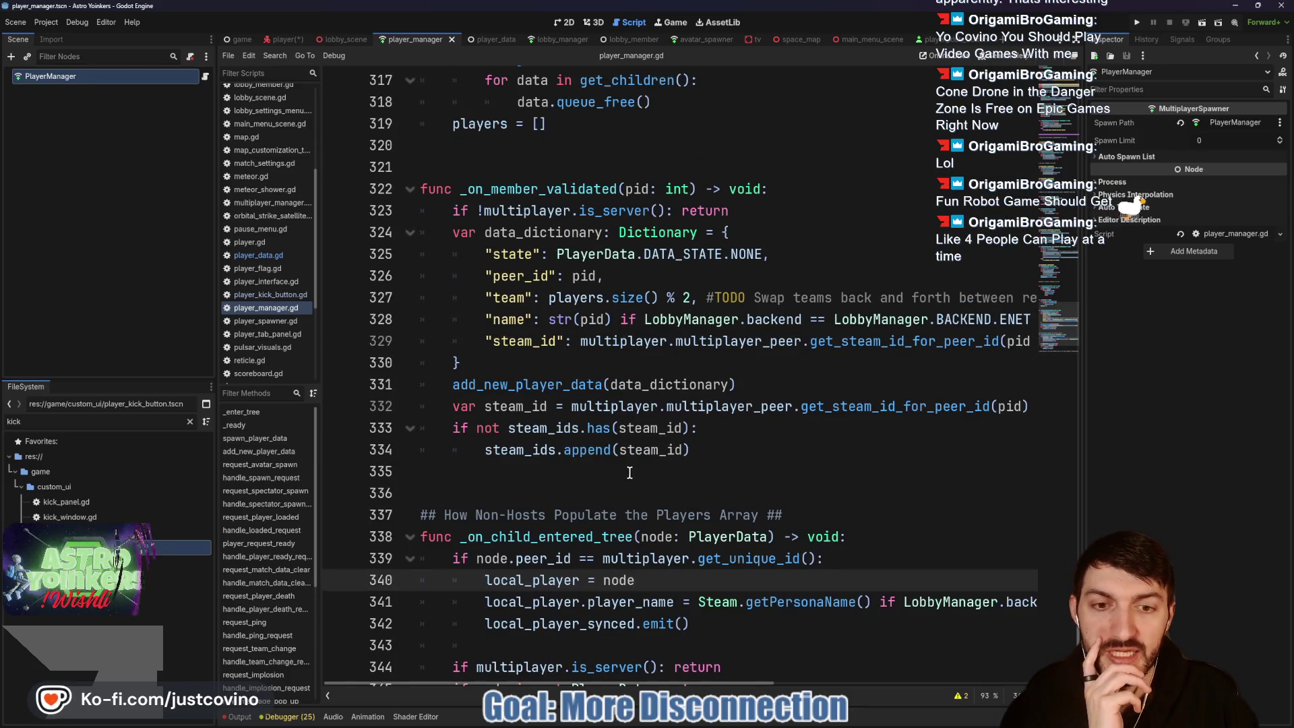
pyautogui.click(634, 481)
pyautogui.click(589, 362)
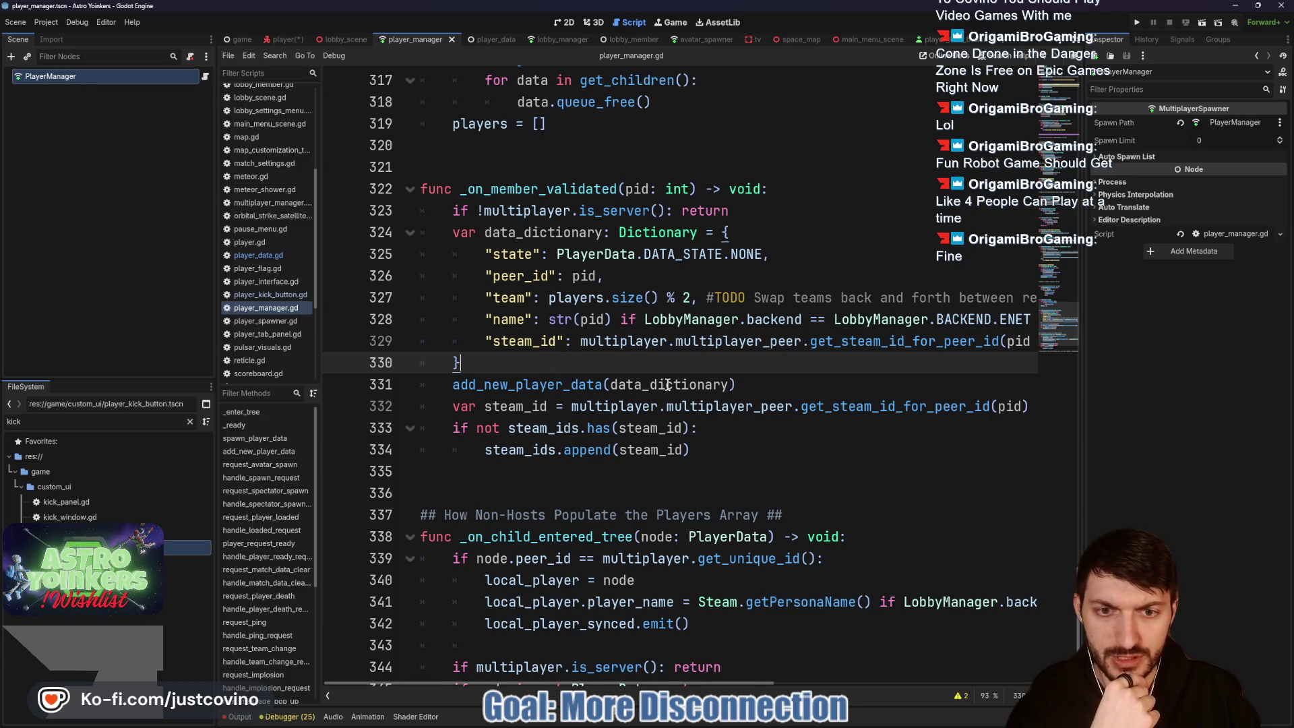
pyautogui.scroll(9, 609, 383)
pyautogui.scroll(4, 603, 380)
pyautogui.click(1138, 24)
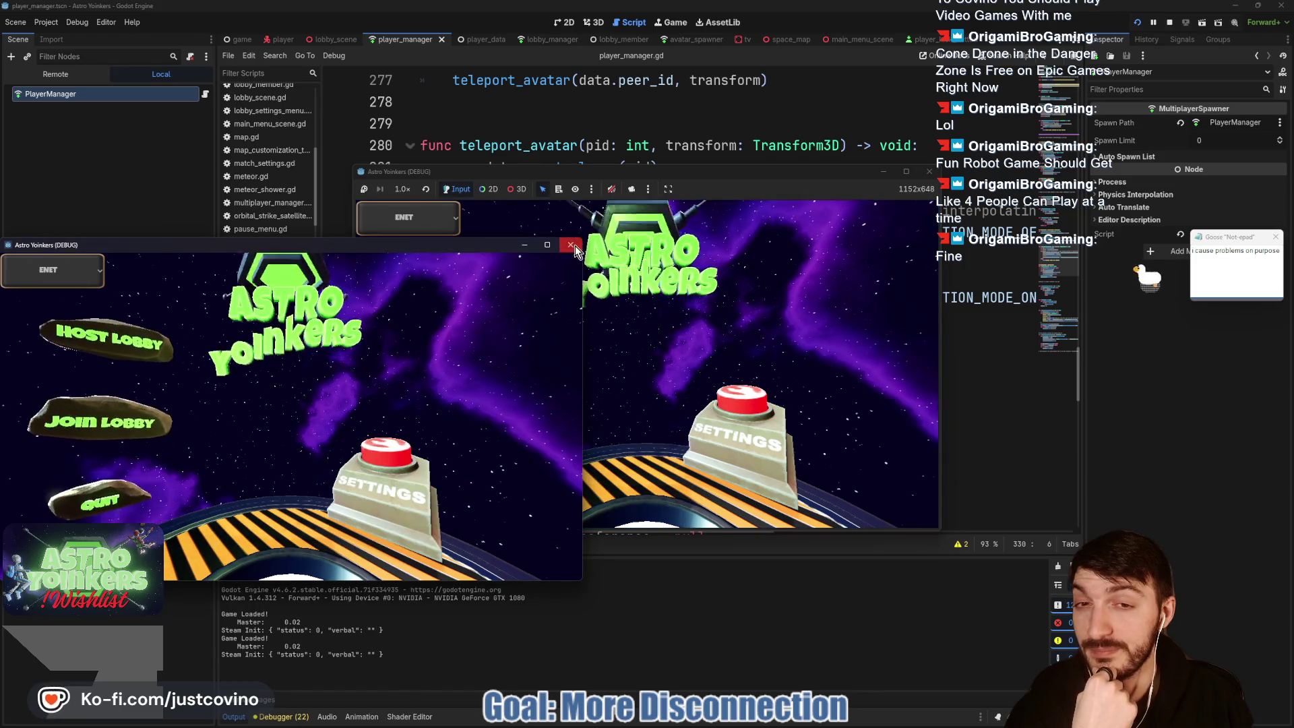
# Close the left game window, host a lobby on the STEAM backend, and view the Remote scene tree
pyautogui.click(574, 248)
pyautogui.click(431, 219)
pyautogui.click(397, 256)
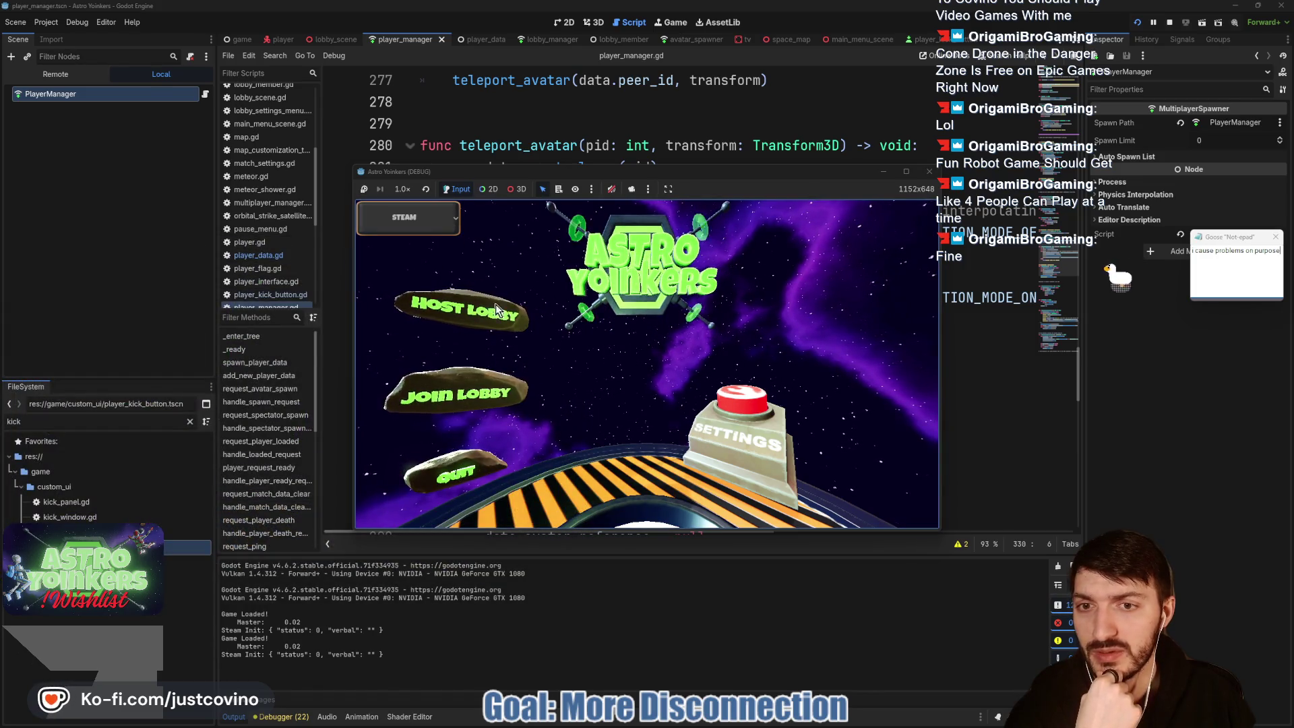
pyautogui.click(519, 306)
pyautogui.click(674, 322)
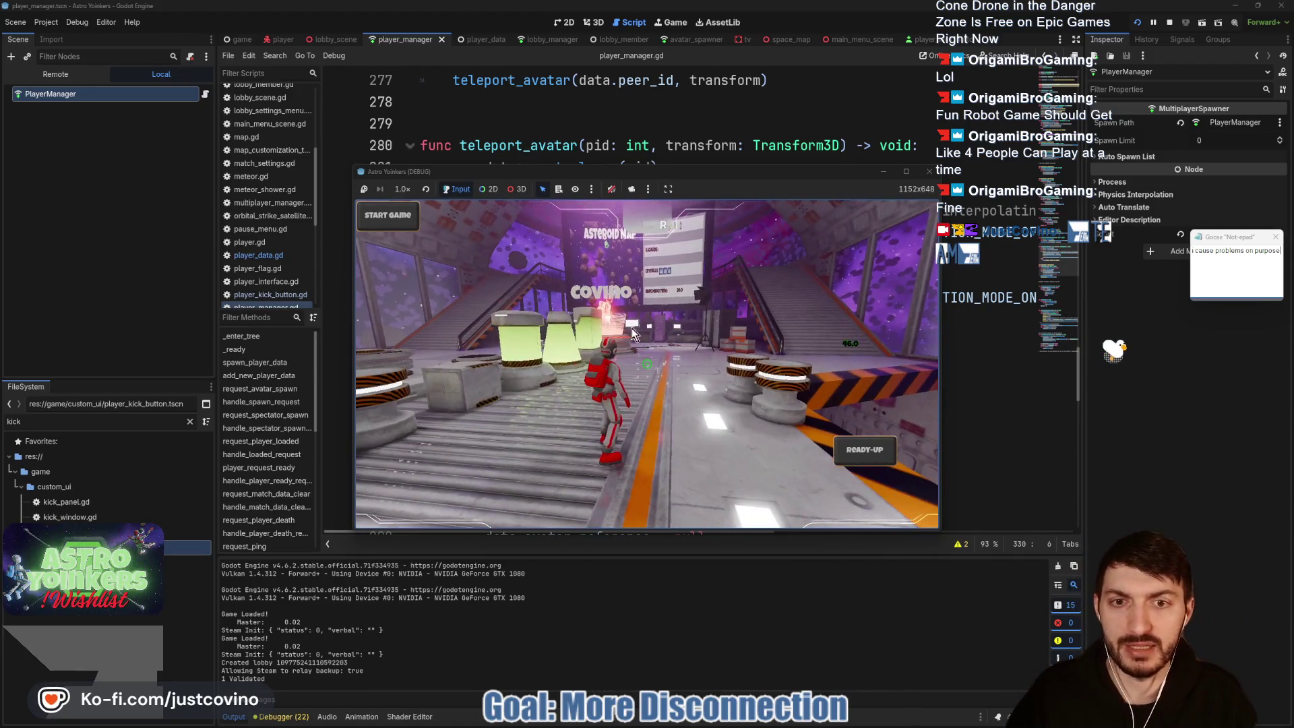
pyautogui.click(55, 74)
pyautogui.click(15, 200)
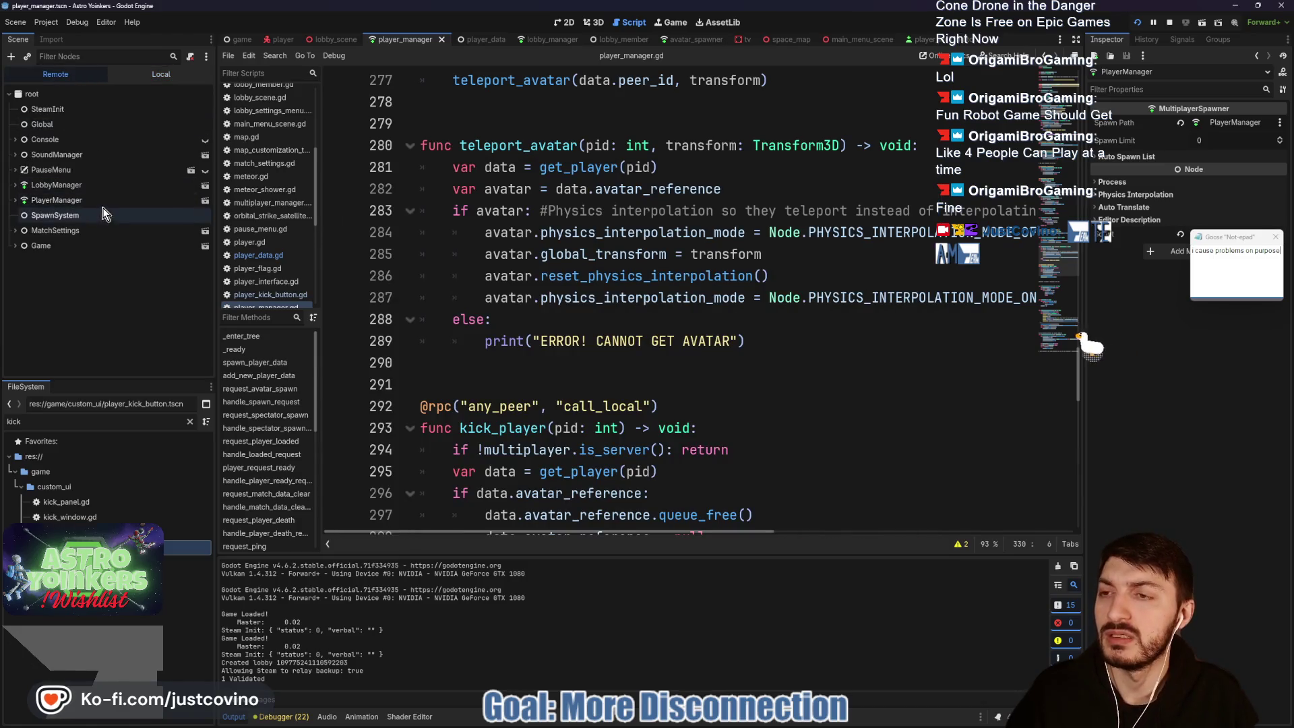
# Inspect live node 1's data, then expand PlayerManager's Steam IDs array to see its single entry
pyautogui.click(39, 215)
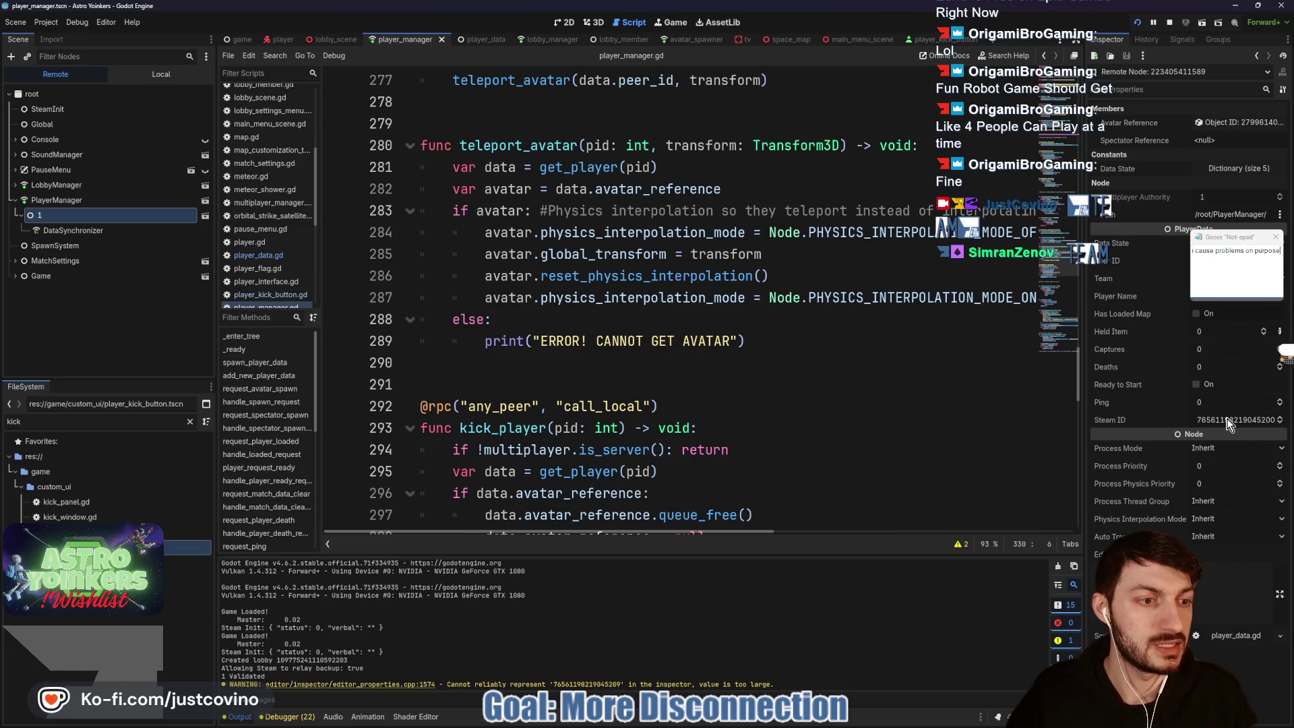
pyautogui.click(1277, 238)
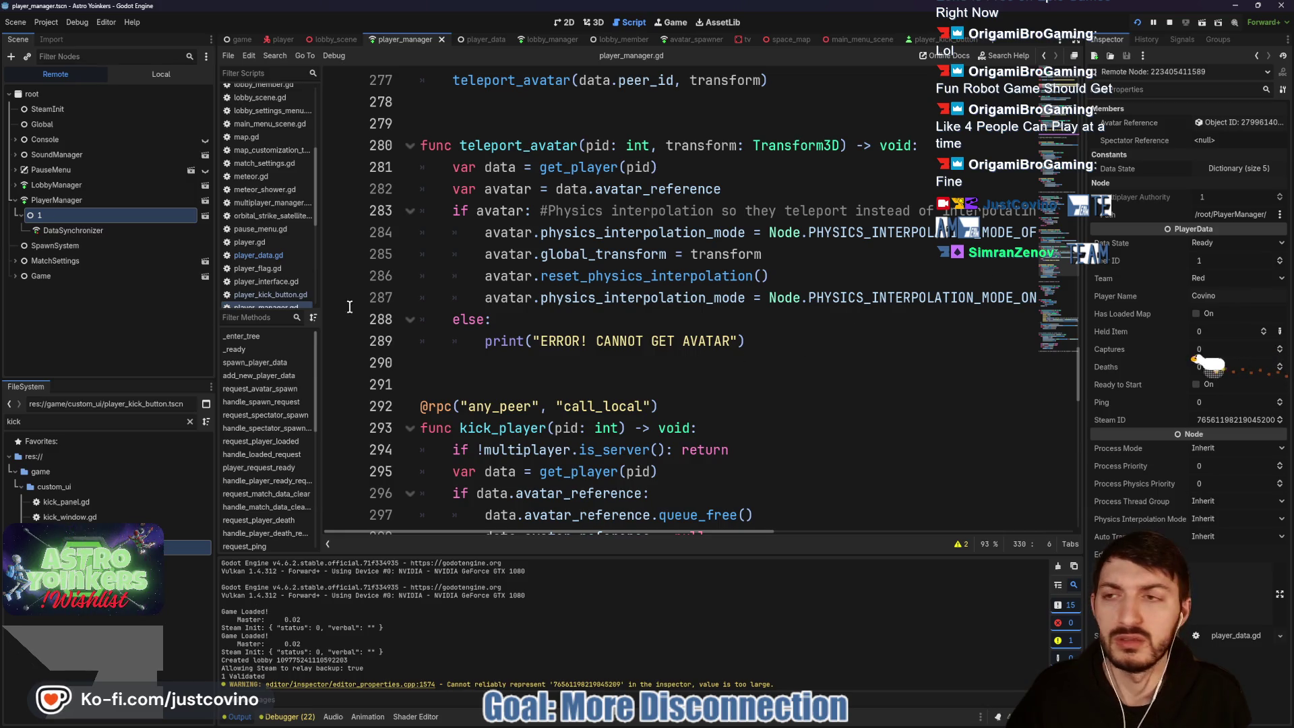
pyautogui.click(43, 199)
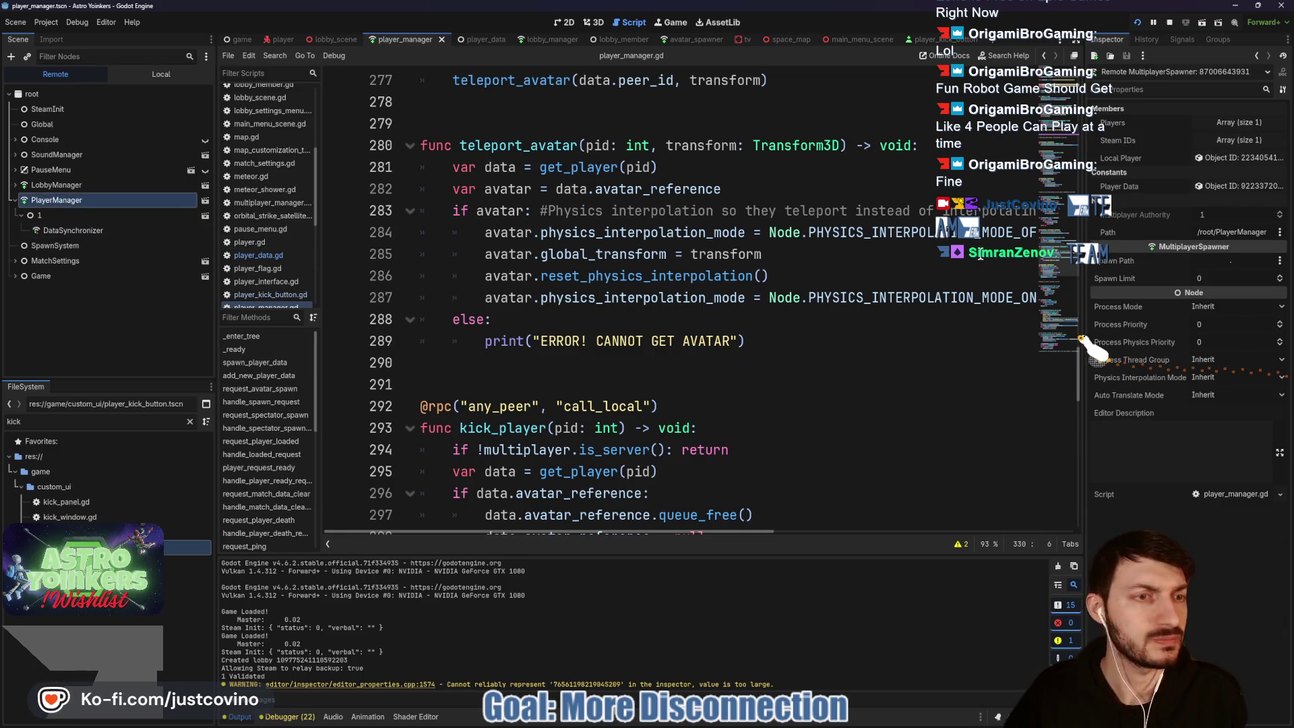
pyautogui.click(1228, 140)
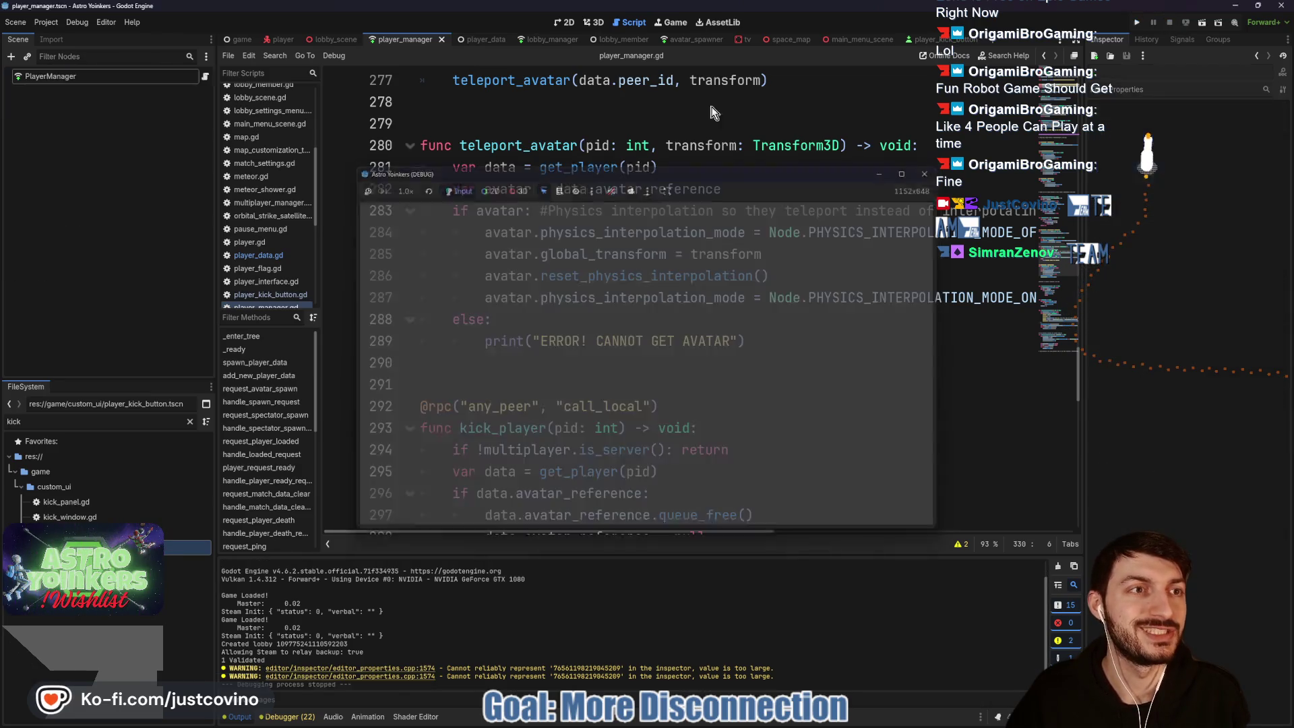
# Read through teleport_avatar in player_manager.gd, then relaunch the project with F5
pyautogui.click(674, 298)
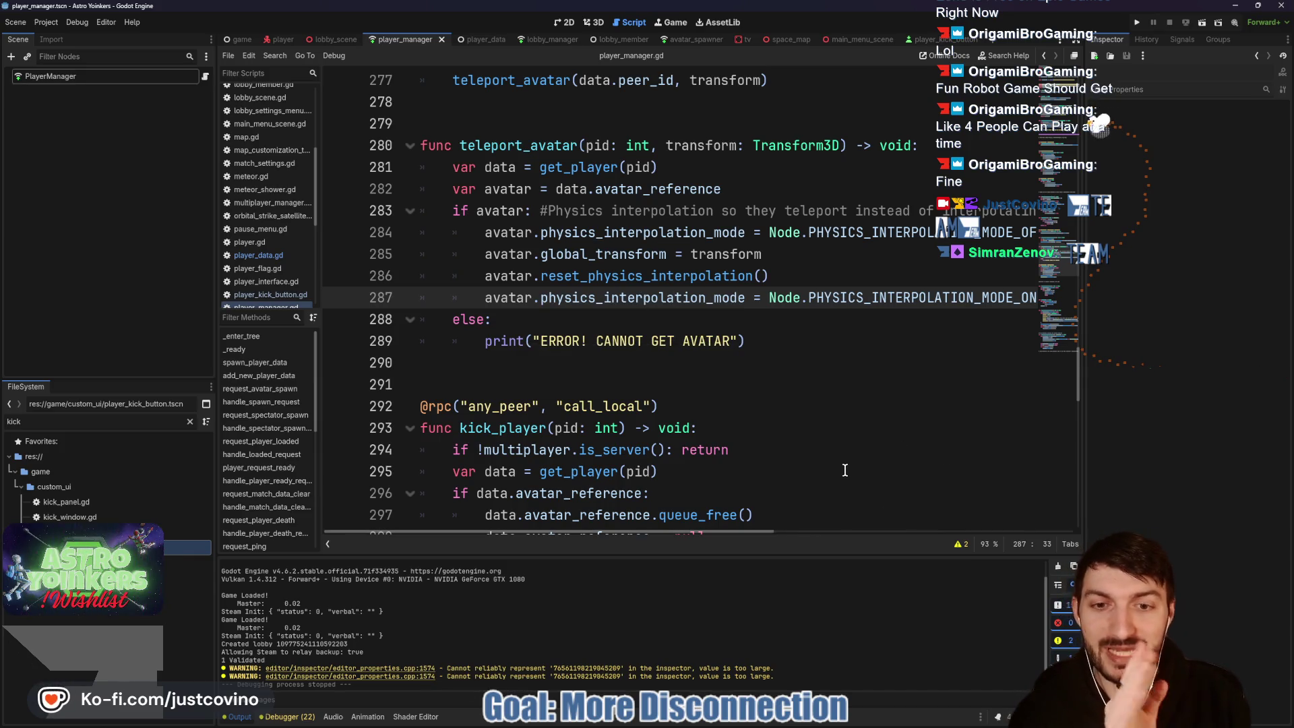
pyautogui.scroll(3, 791, 413)
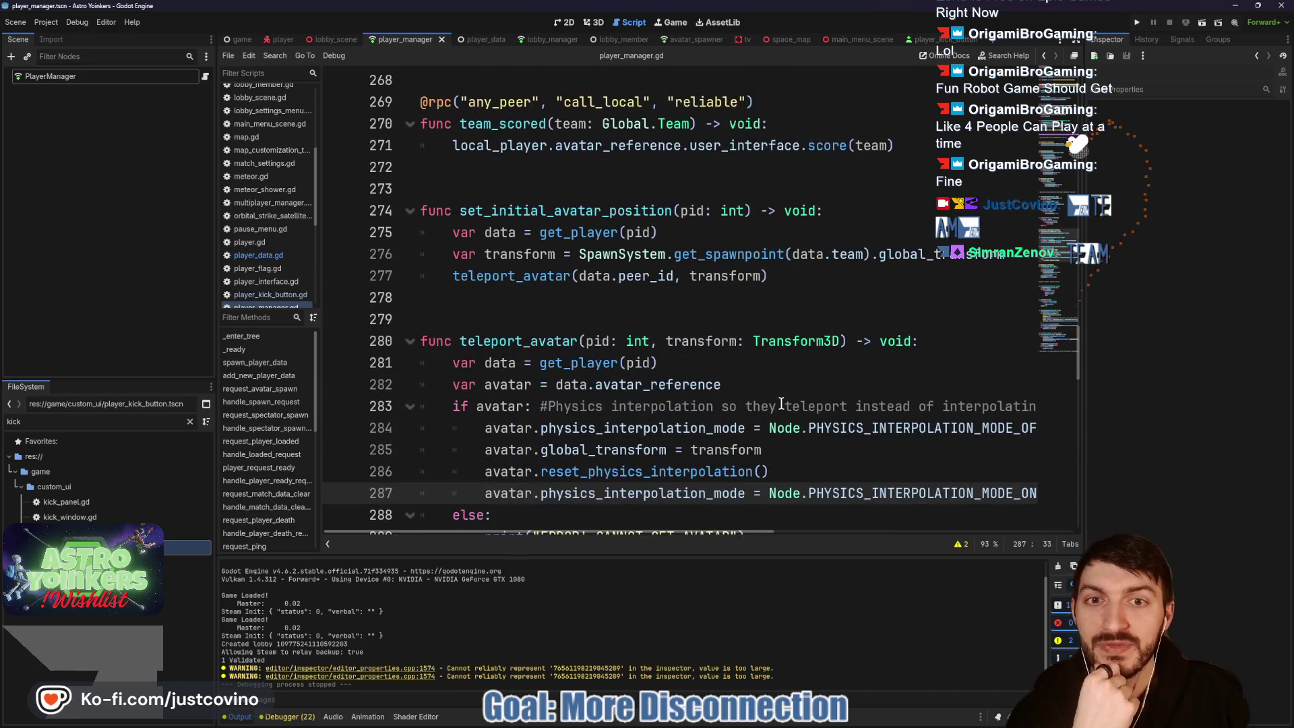
pyautogui.scroll(1, 775, 395)
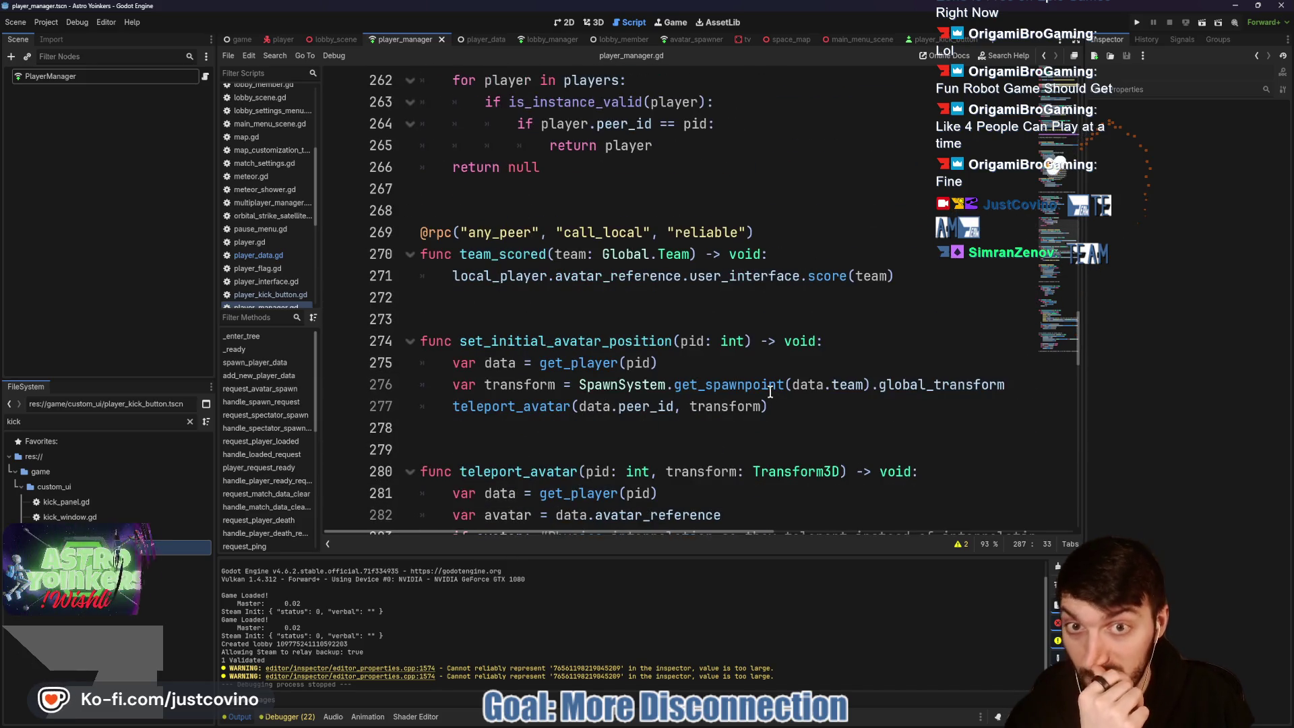
pyautogui.scroll(-6, 683, 321)
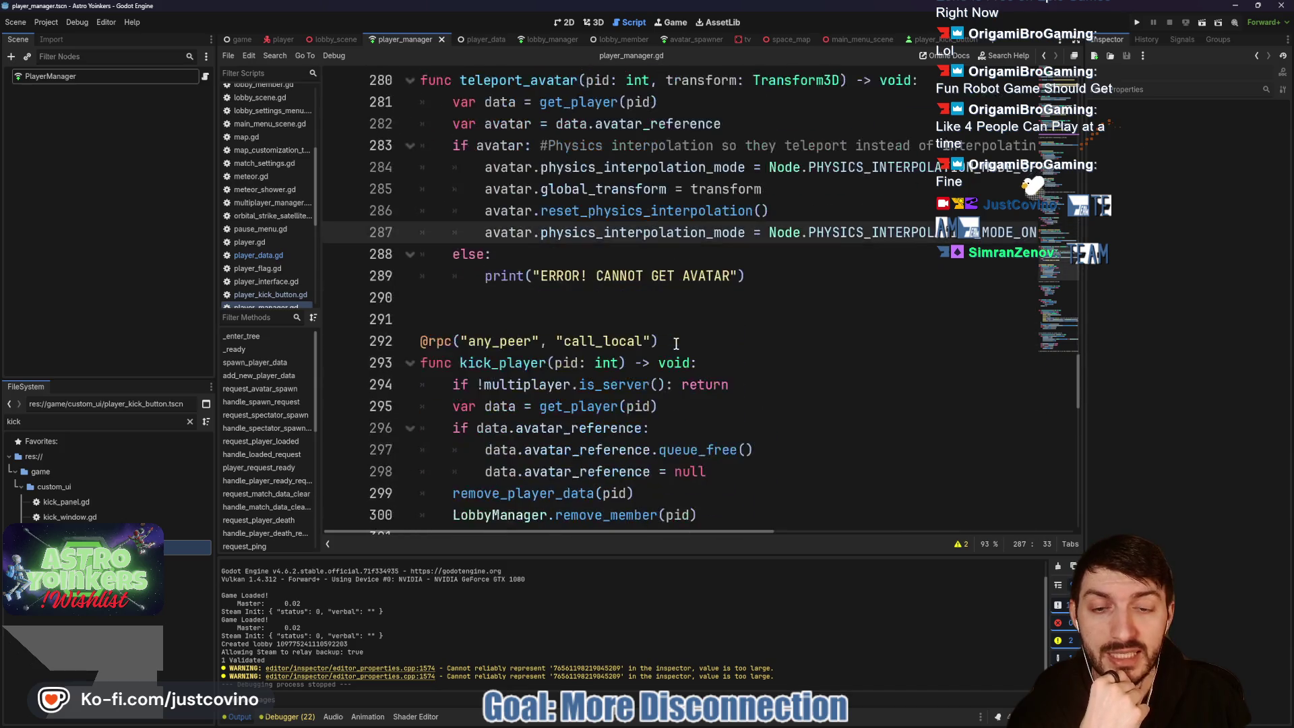
pyautogui.scroll(3, 677, 336)
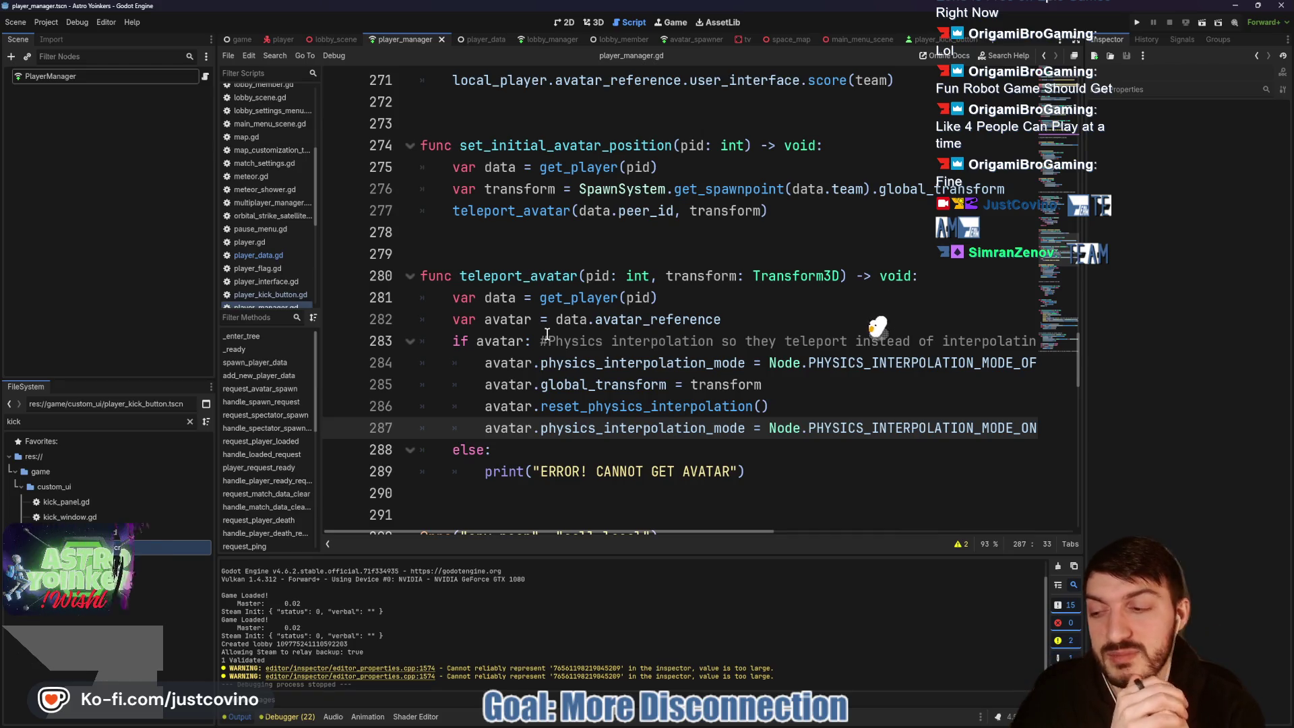
pyautogui.press('F5')
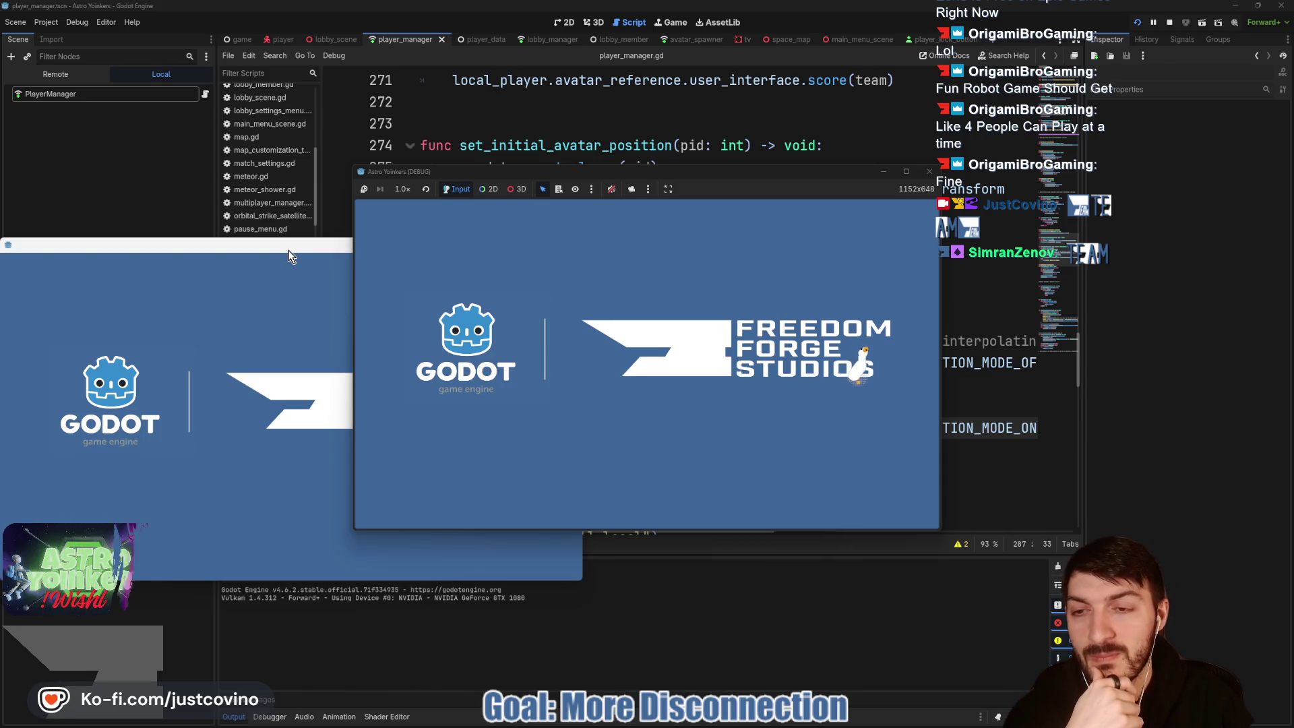
# Close the extra game window and host a lobby from the remaining one, triggering the line 324 error
pyautogui.click(289, 250)
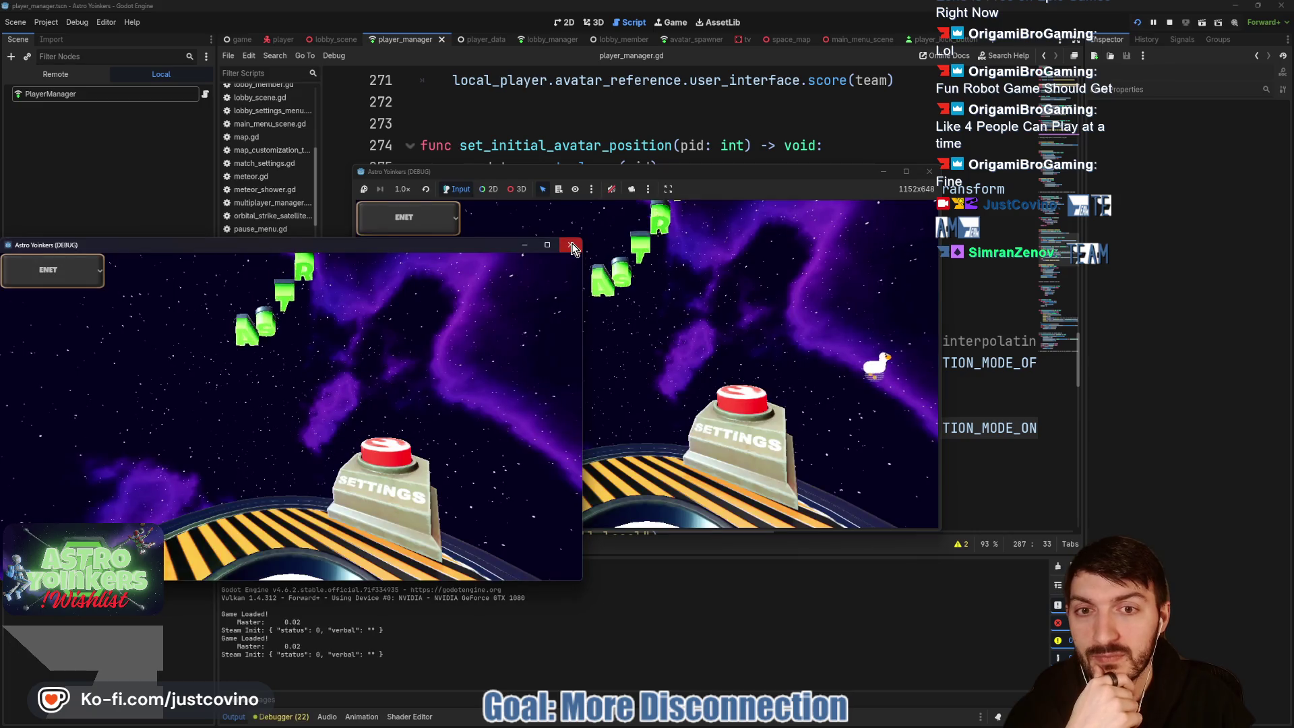
pyautogui.click(570, 245)
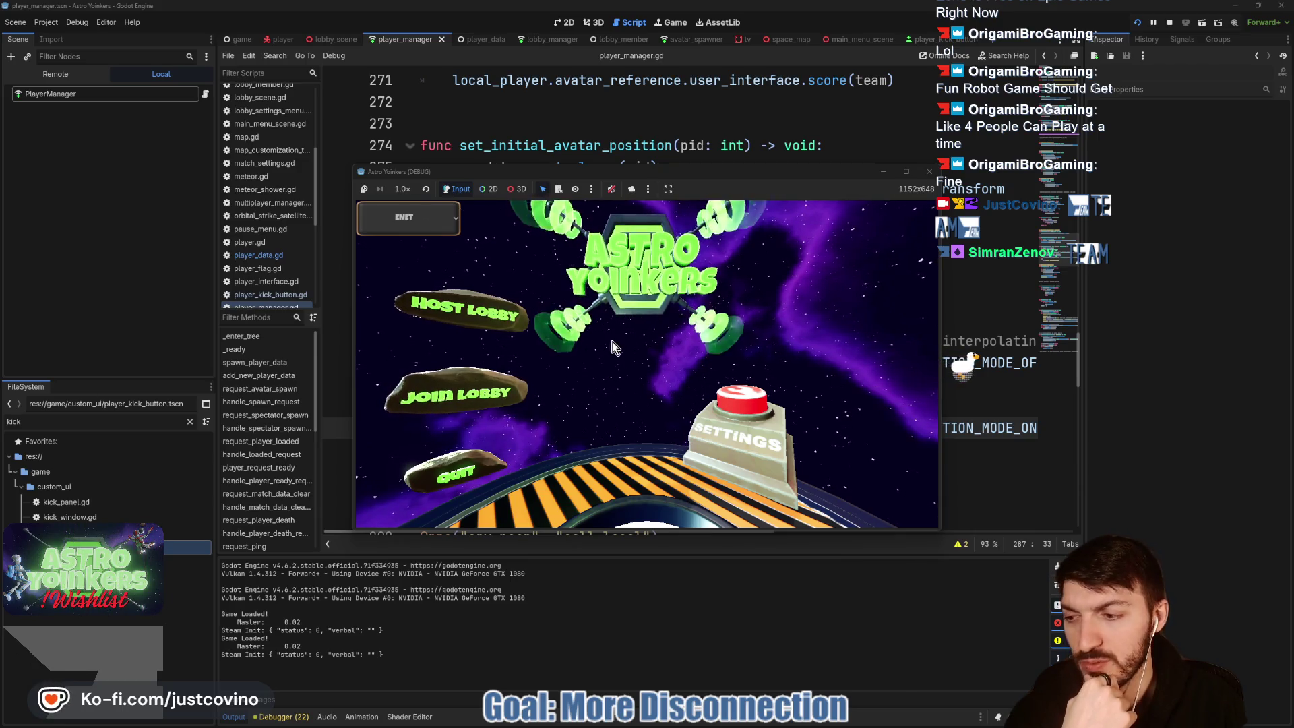
pyautogui.click(458, 309)
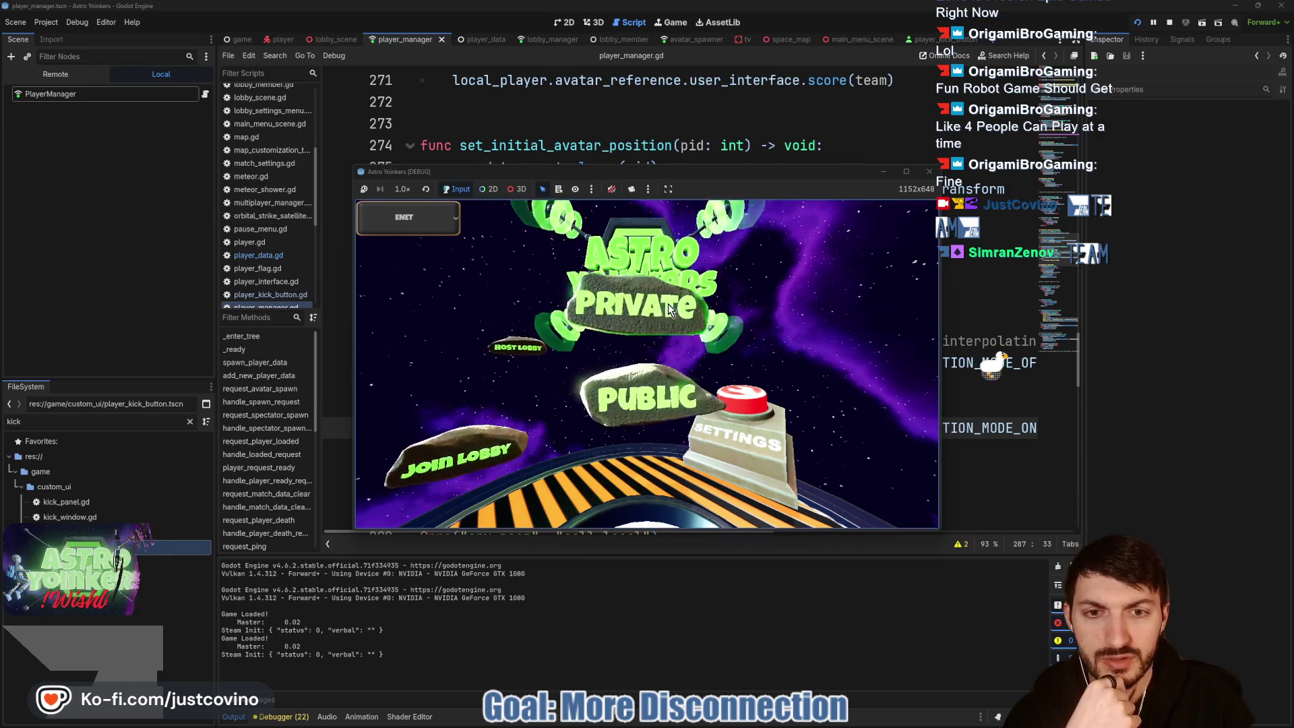
pyautogui.click(646, 305)
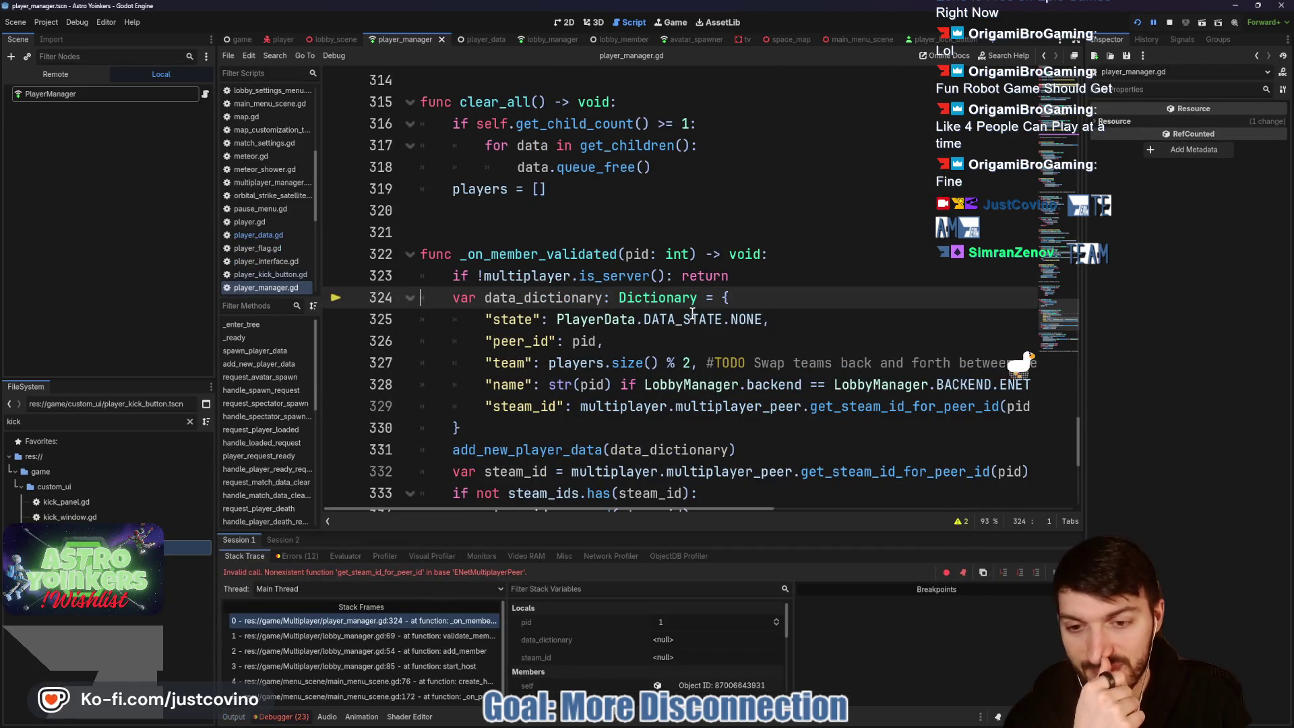
# Stop the debug session and select the steam_id key on line 329
pyautogui.click(1169, 22)
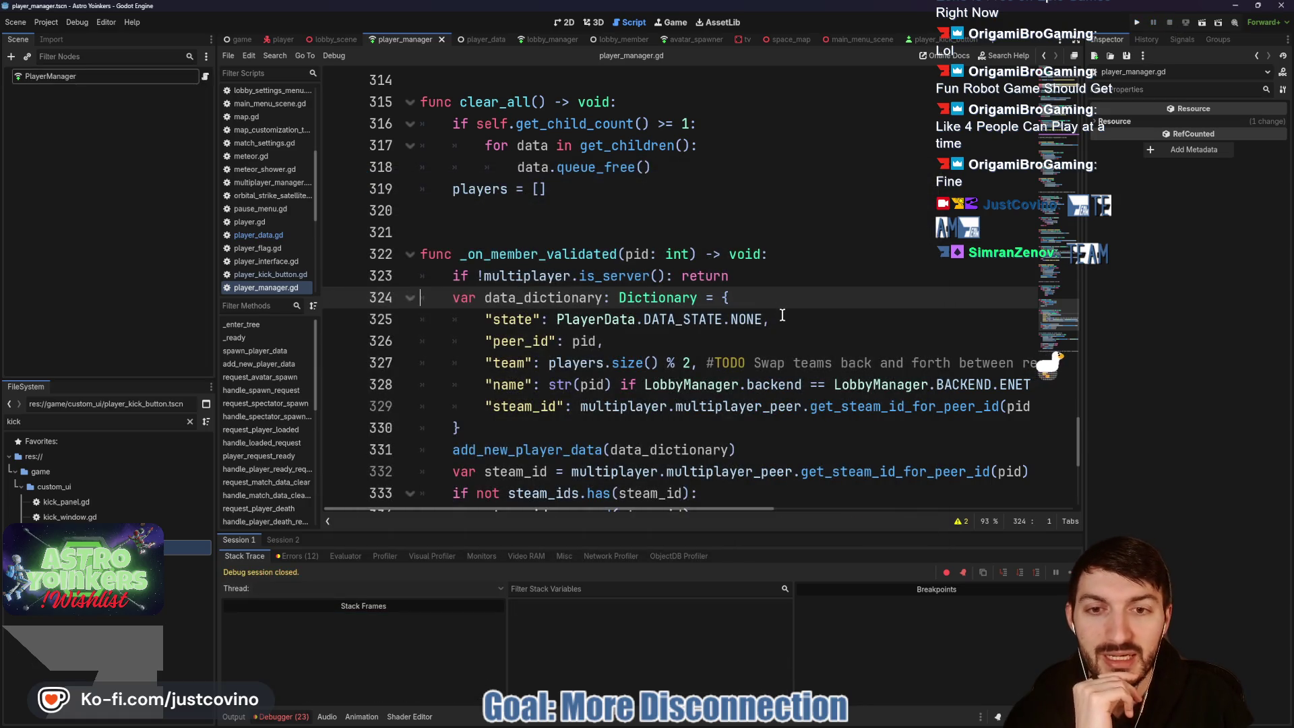
pyautogui.scroll(-1, 742, 324)
pyautogui.doubleClick(514, 342)
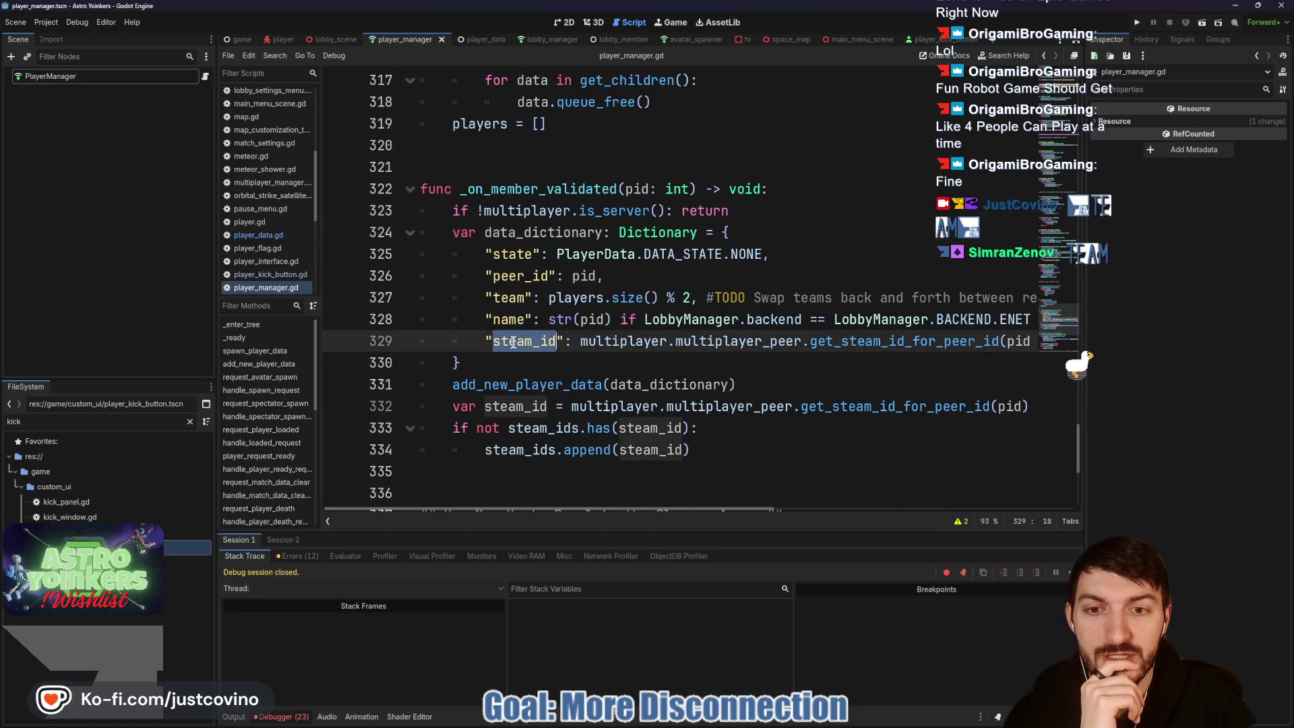
pyautogui.hscroll(5, 866, 333)
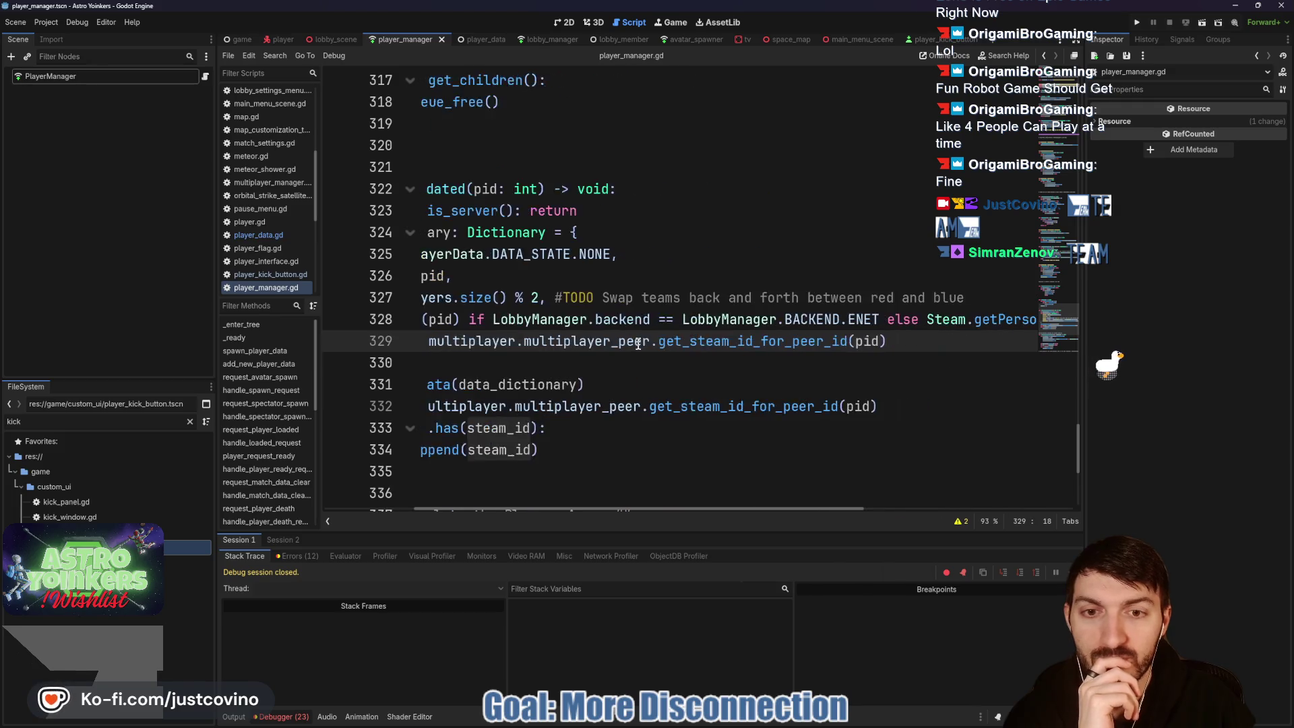
pyautogui.click(866, 333)
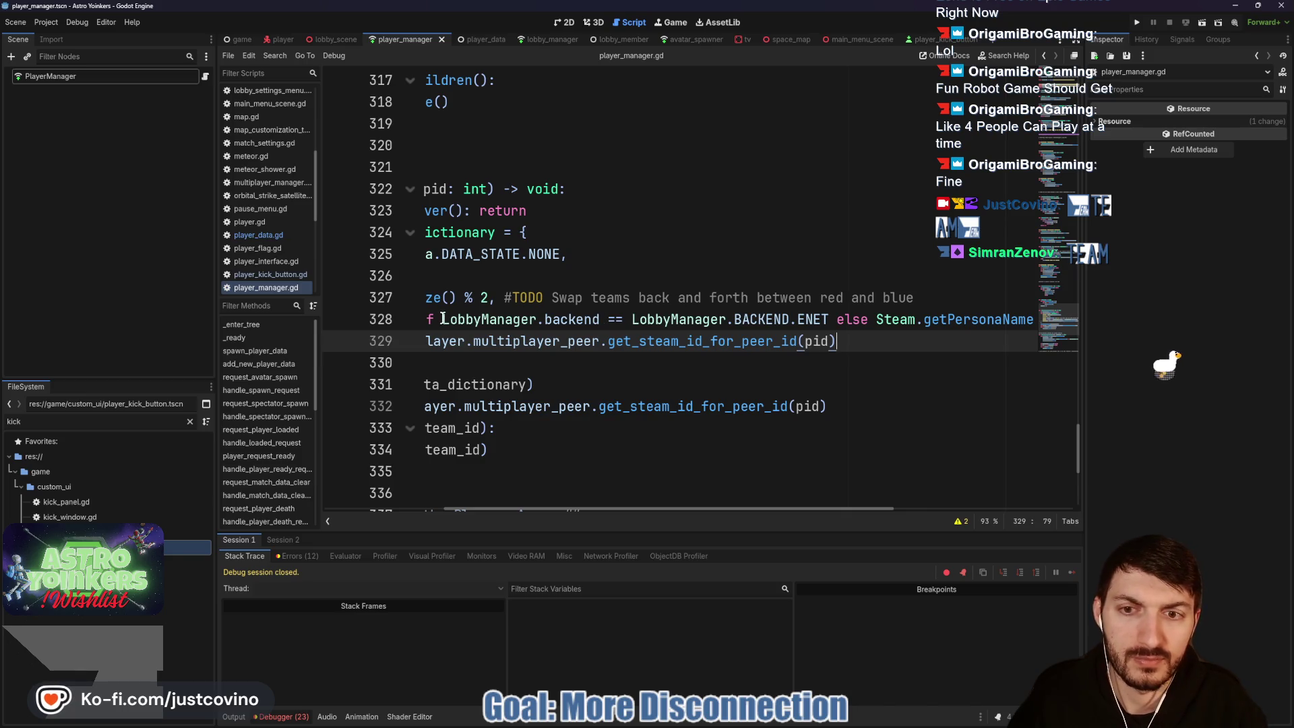
pyautogui.hscroll(-3, 441, 318)
pyautogui.moveTo(519, 319); pyautogui.dragTo(928, 319)
pyautogui.hotkey('ctrl', 'c')
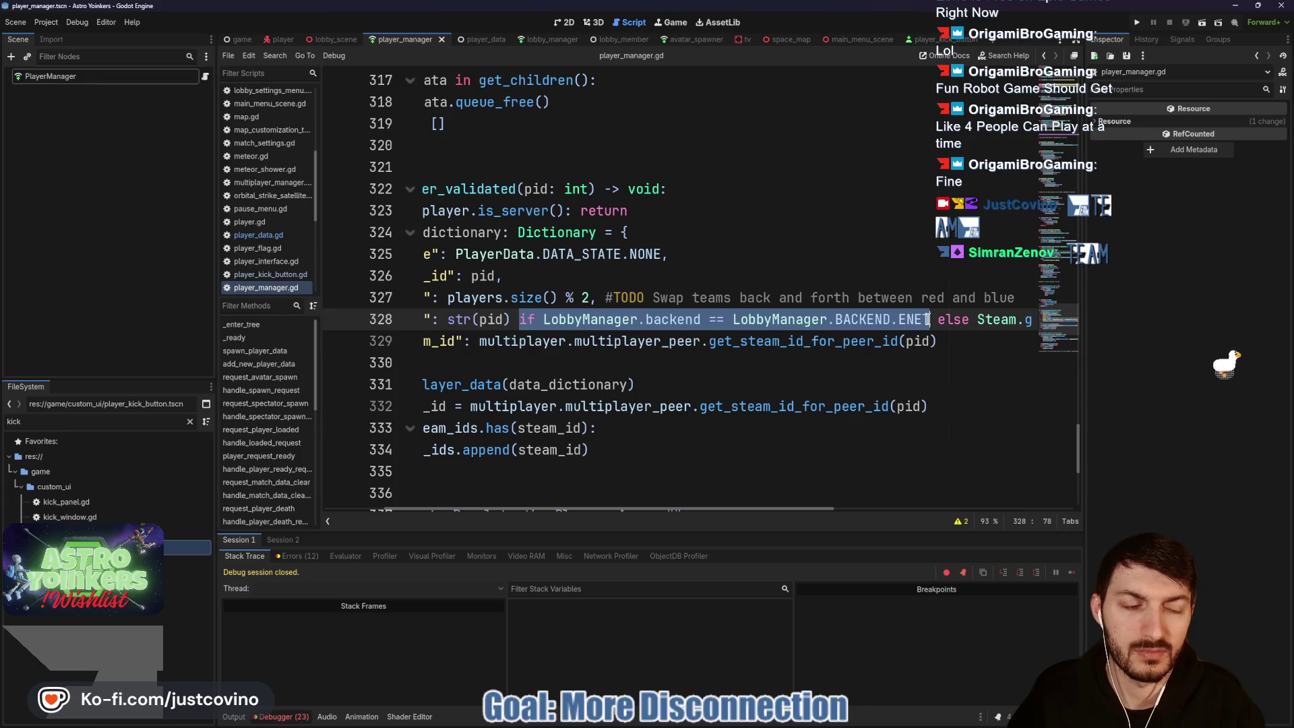
pyautogui.click(961, 341)
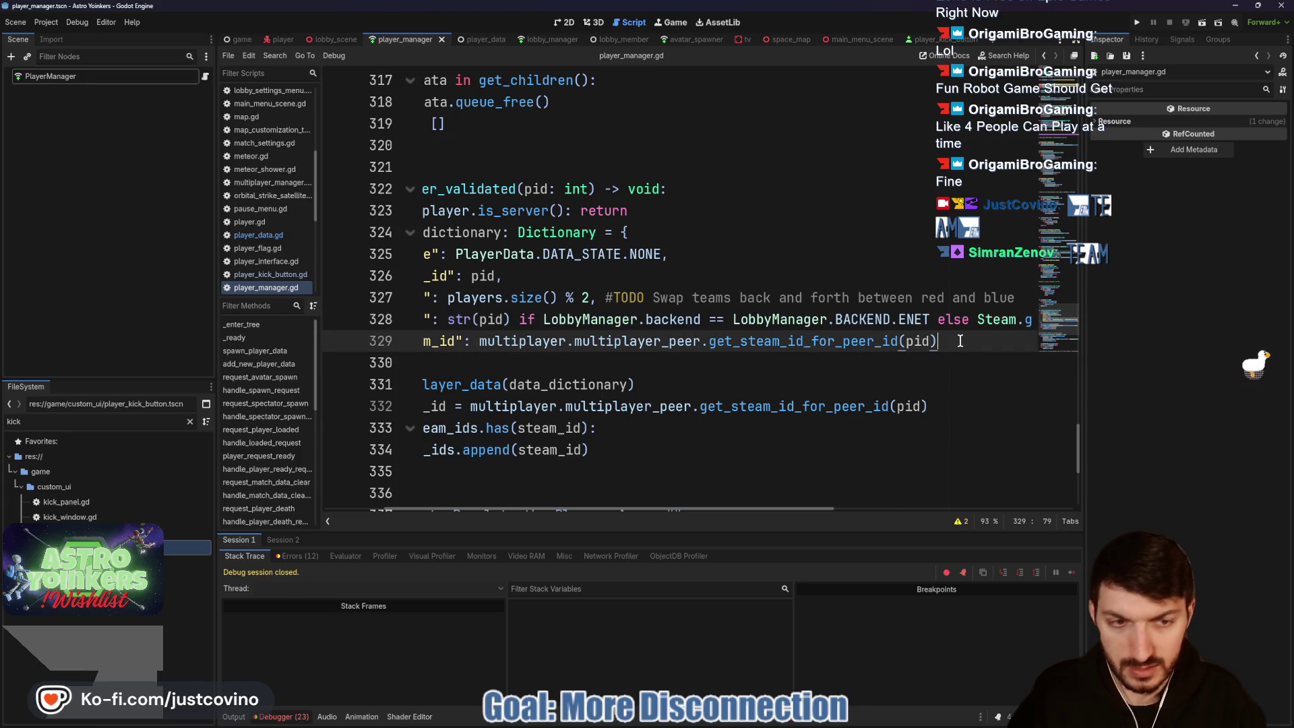
pyautogui.hotkey('ctrl', 'v')
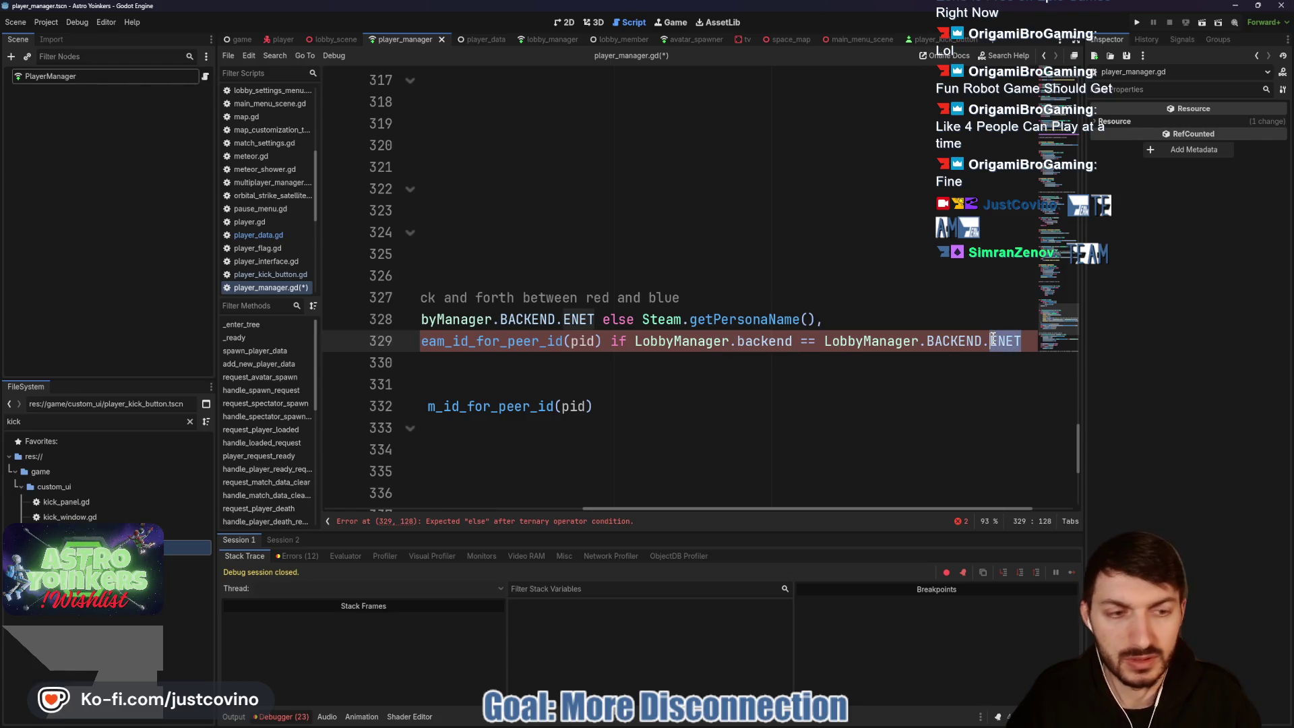
pyautogui.write('TEAM')
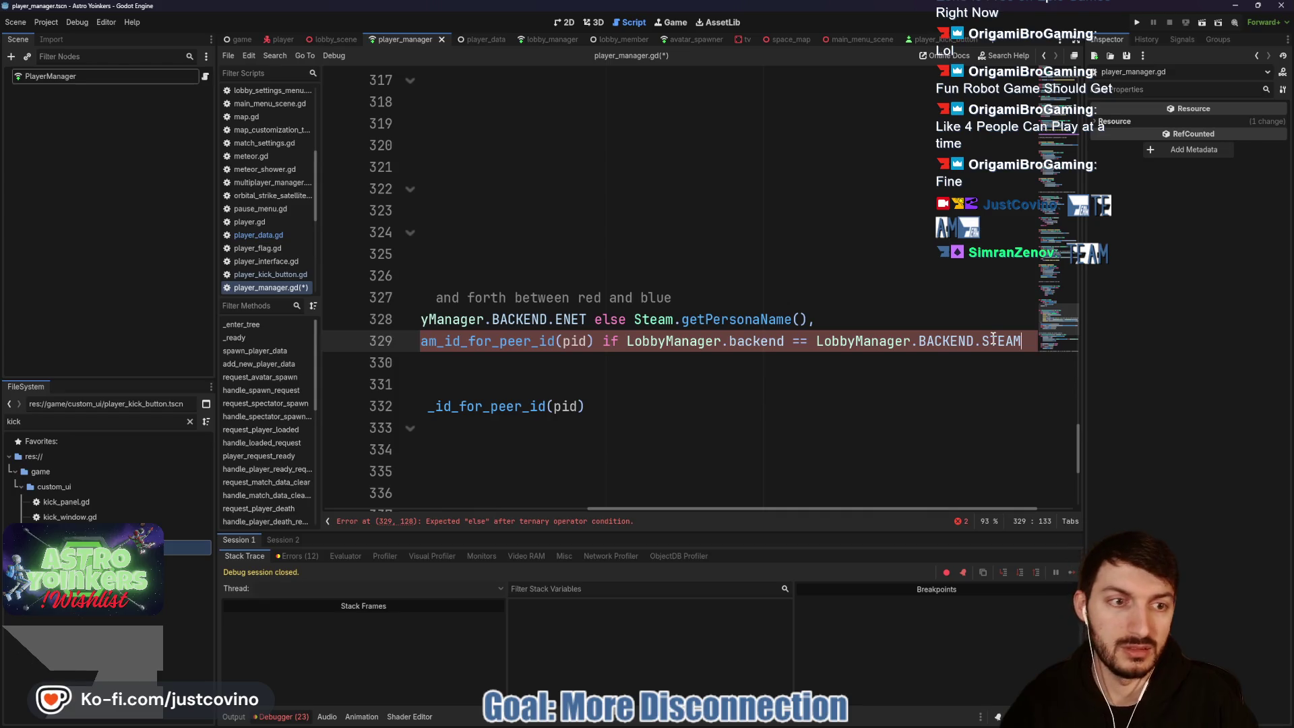
pyautogui.write(' else ')
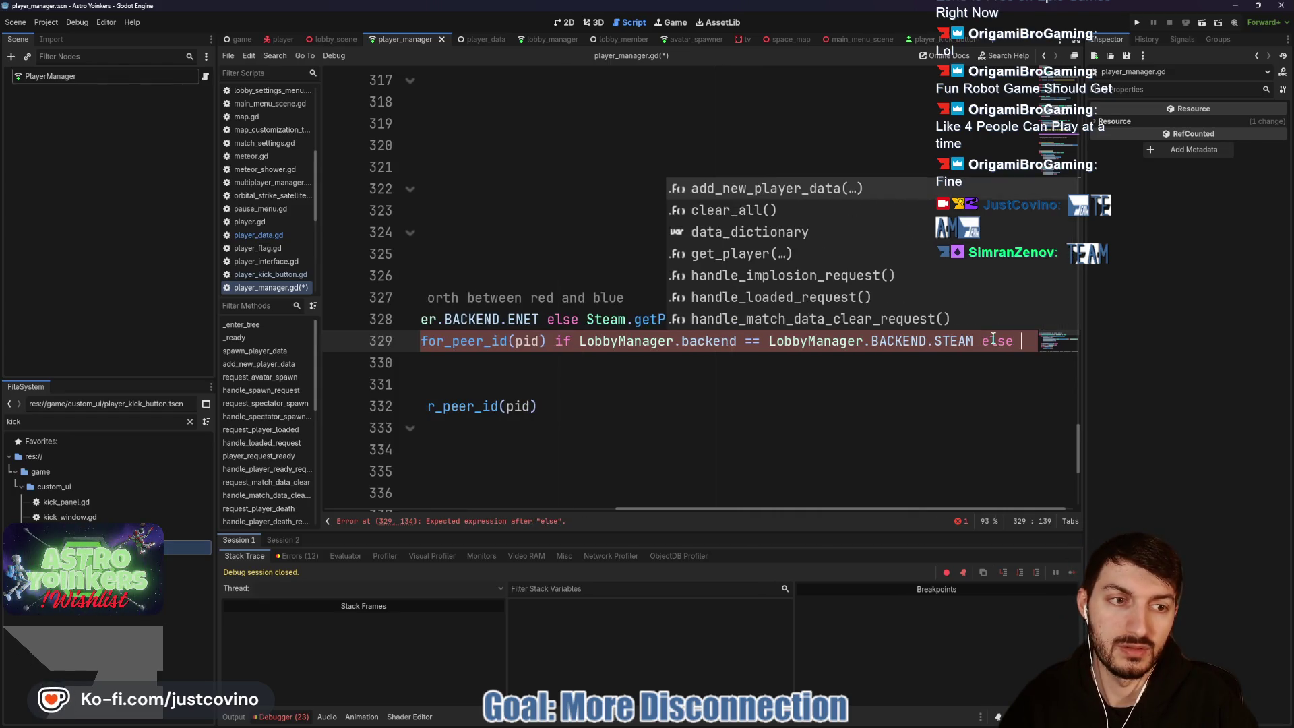
pyautogui.write('"')
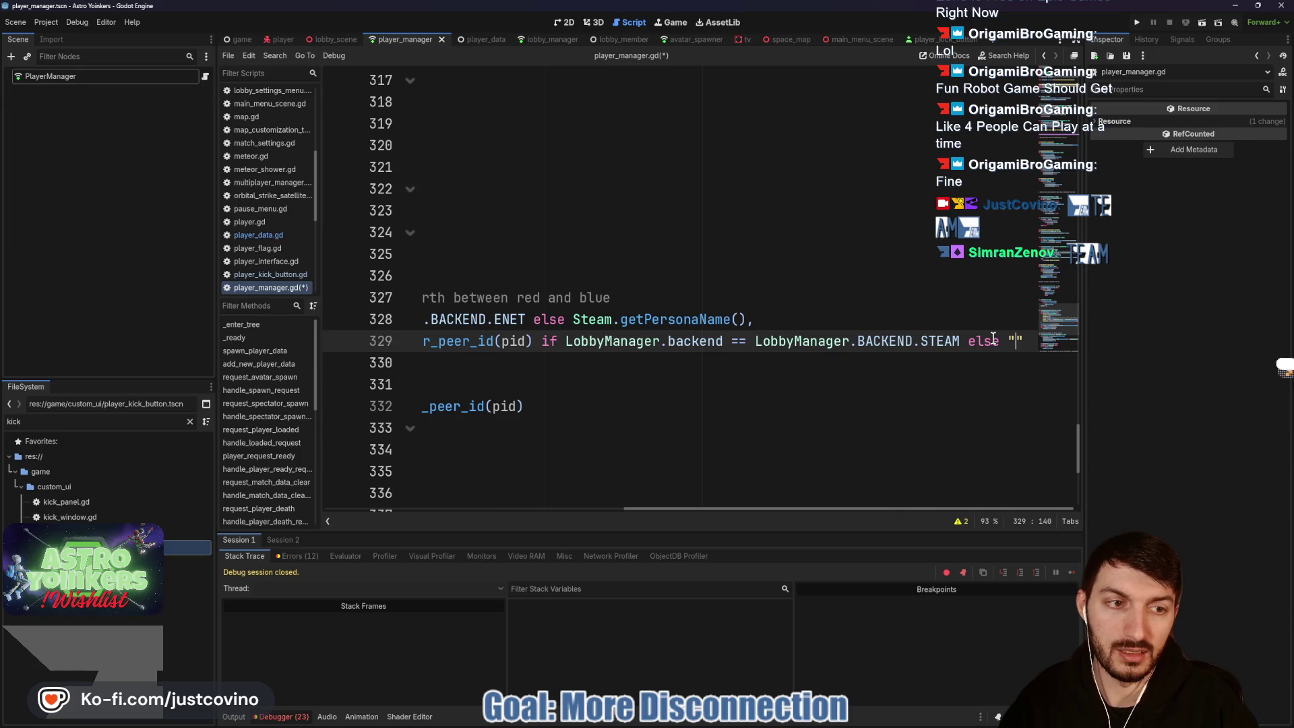
pyautogui.write('randi')
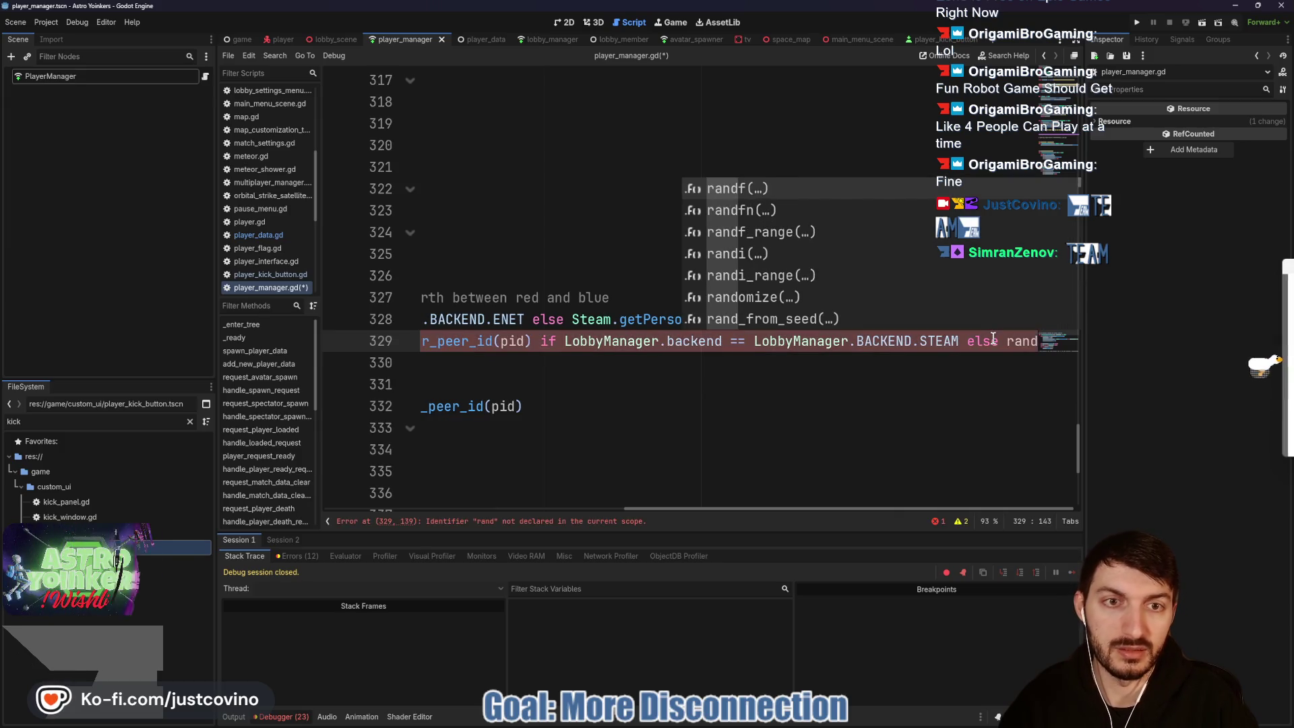
pyautogui.press('Return')
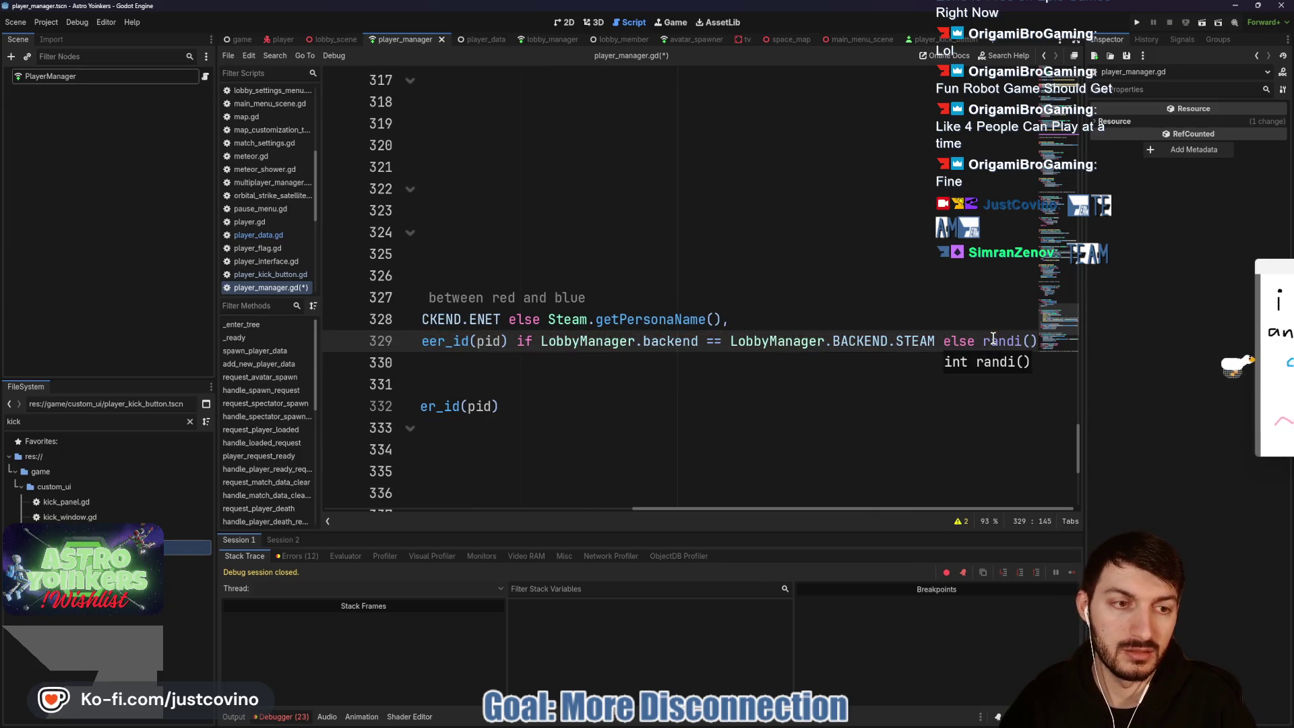
pyautogui.click(992, 340)
pyautogui.hotkey('ctrl', 's')
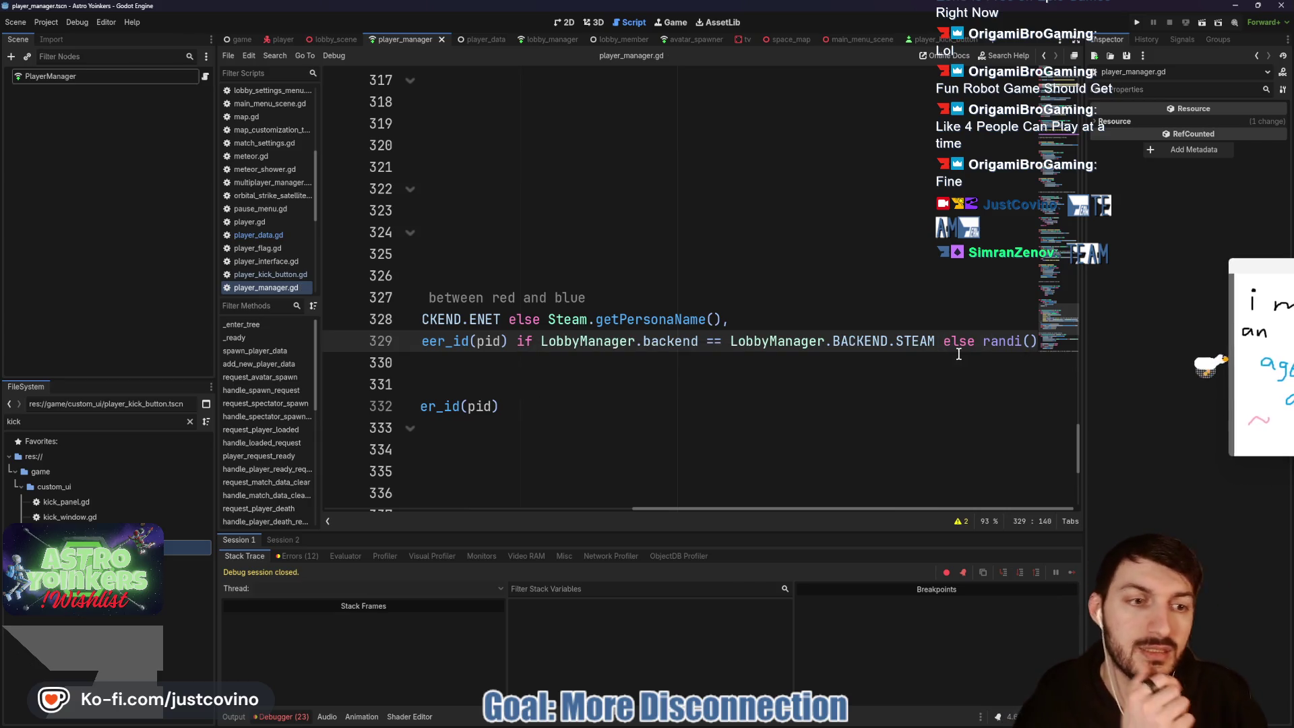
pyautogui.hscroll(-3, 937, 357)
pyautogui.hscroll(-3, 910, 359)
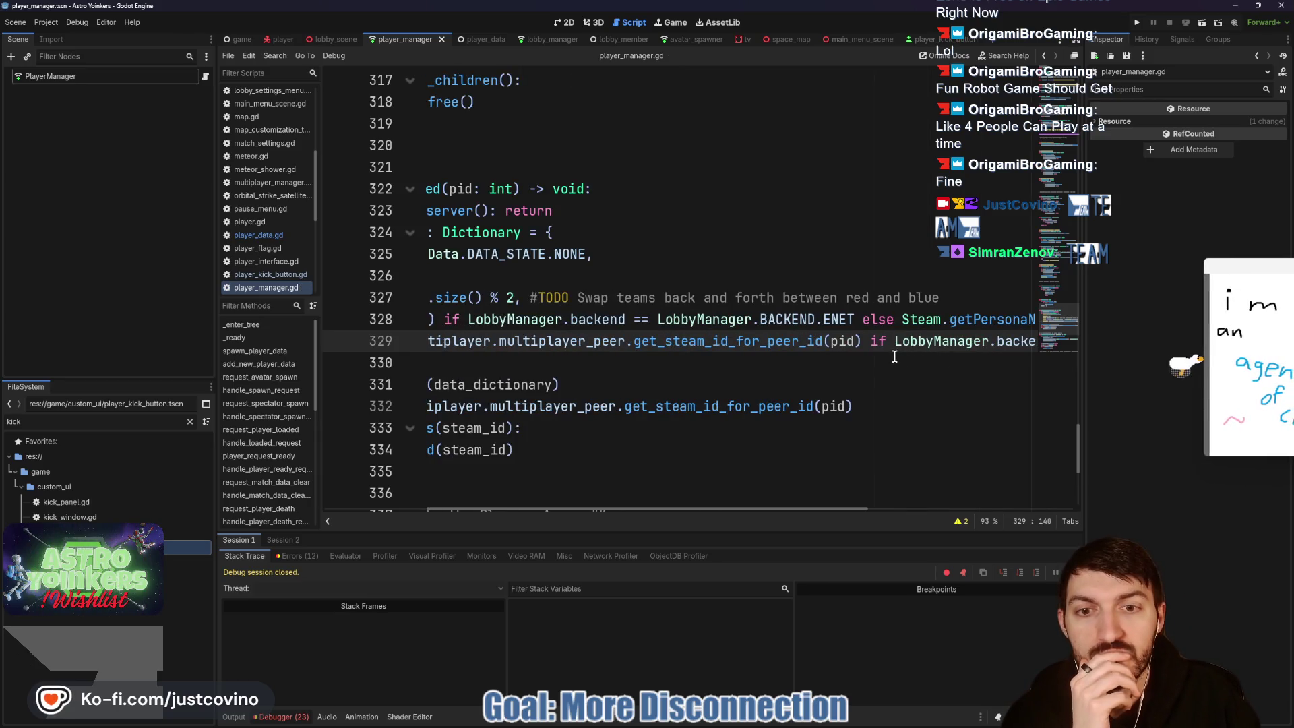
pyautogui.hscroll(5, 896, 359)
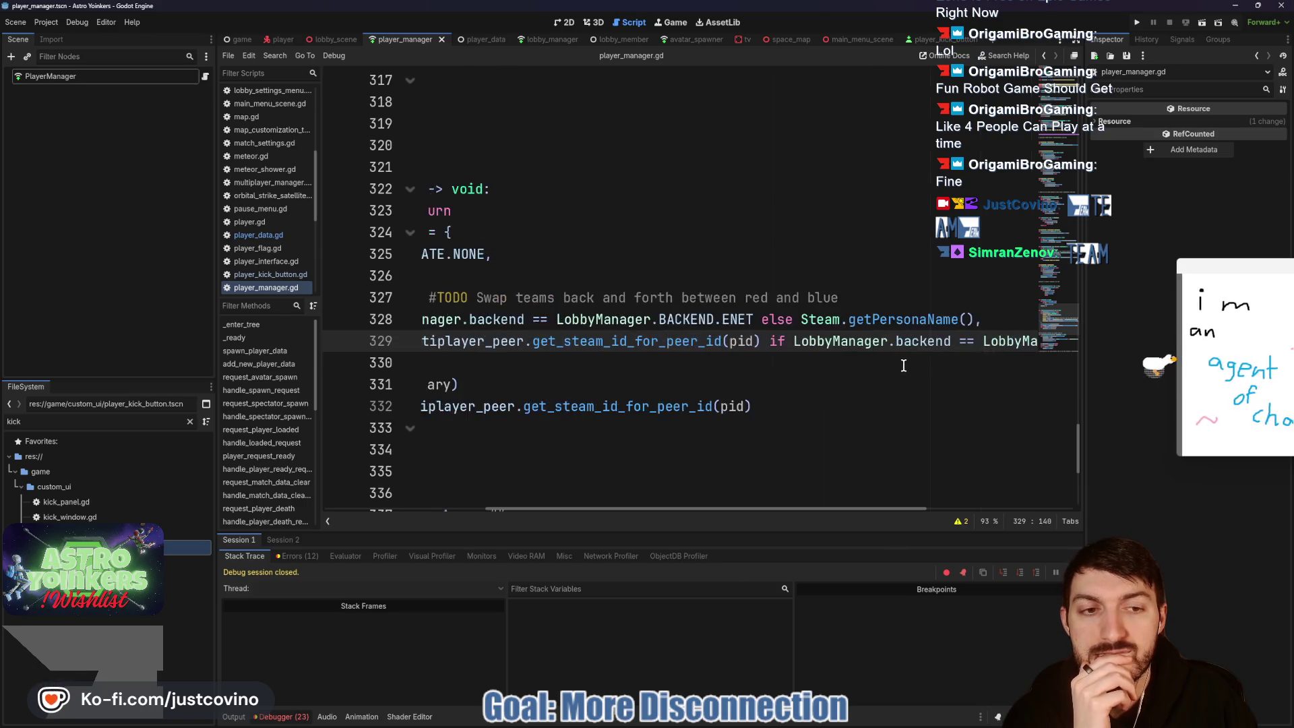
pyautogui.hscroll(-7, 904, 364)
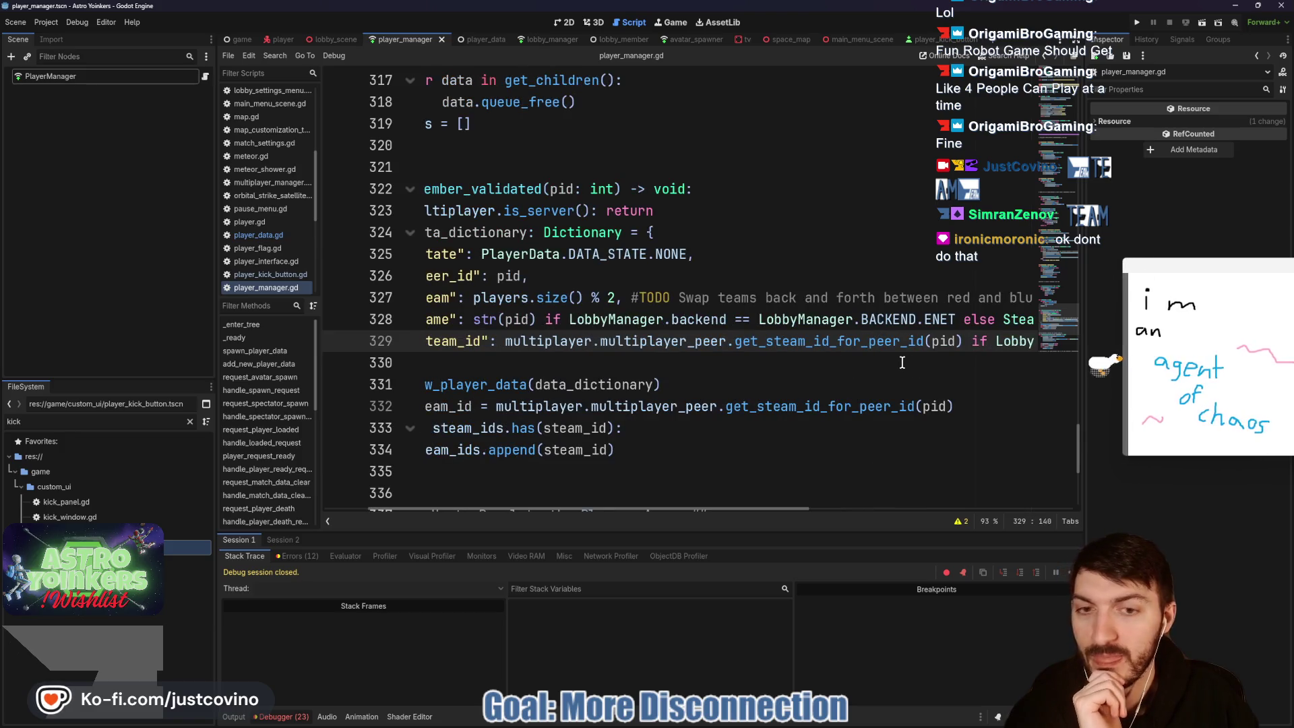
pyautogui.hscroll(2, 771, 364)
# Open the Run Instances dialog from the Debug menu
pyautogui.hscroll(-3, 768, 361)
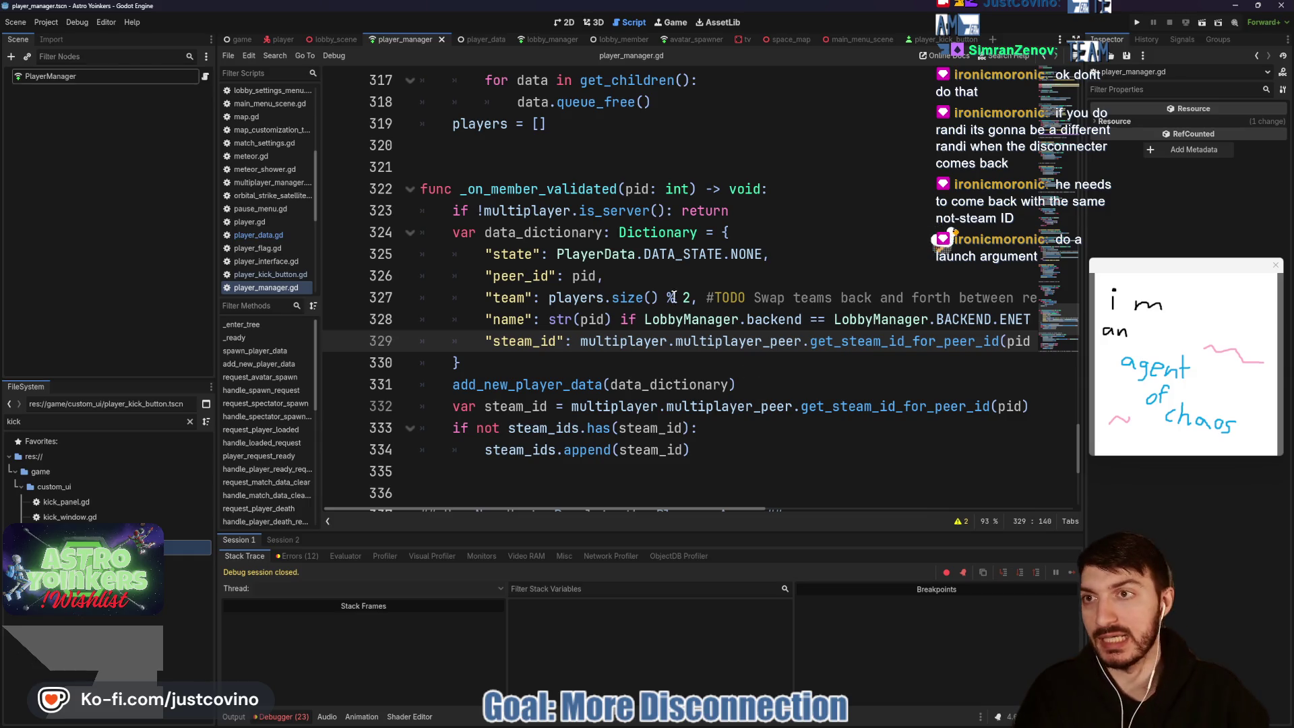
pyautogui.click(77, 22)
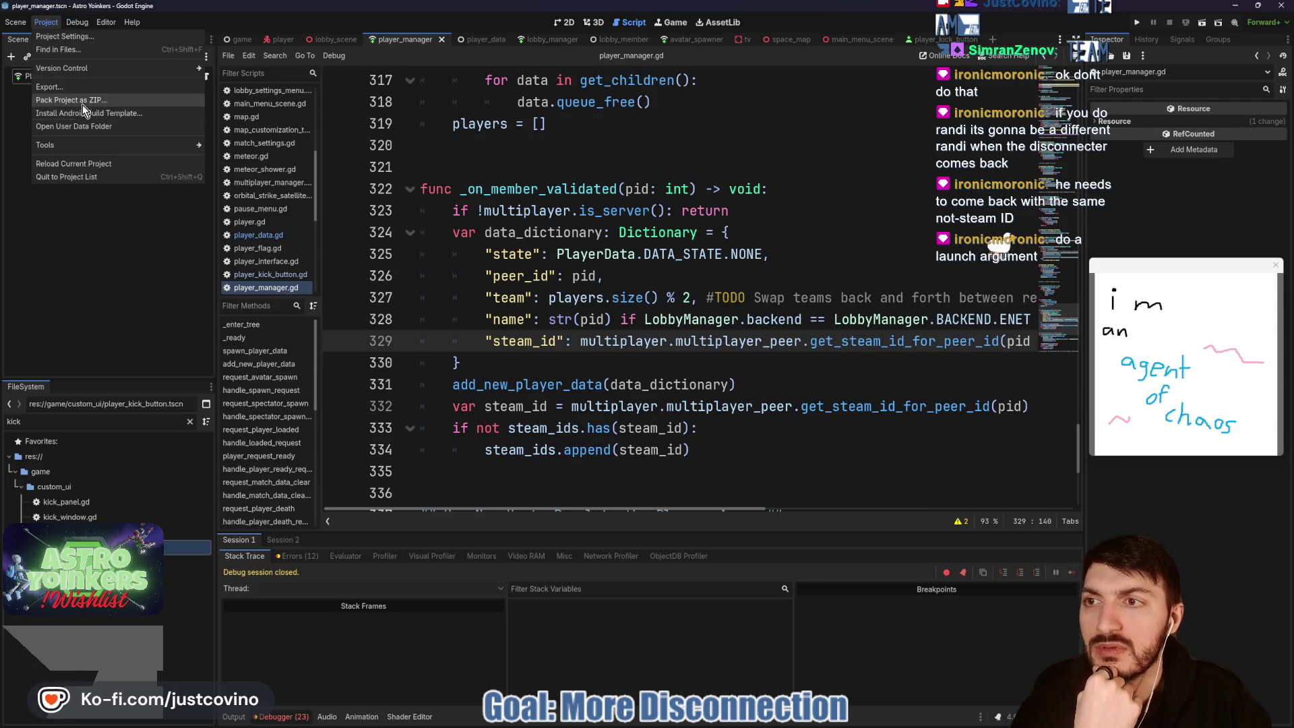
pyautogui.click(104, 188)
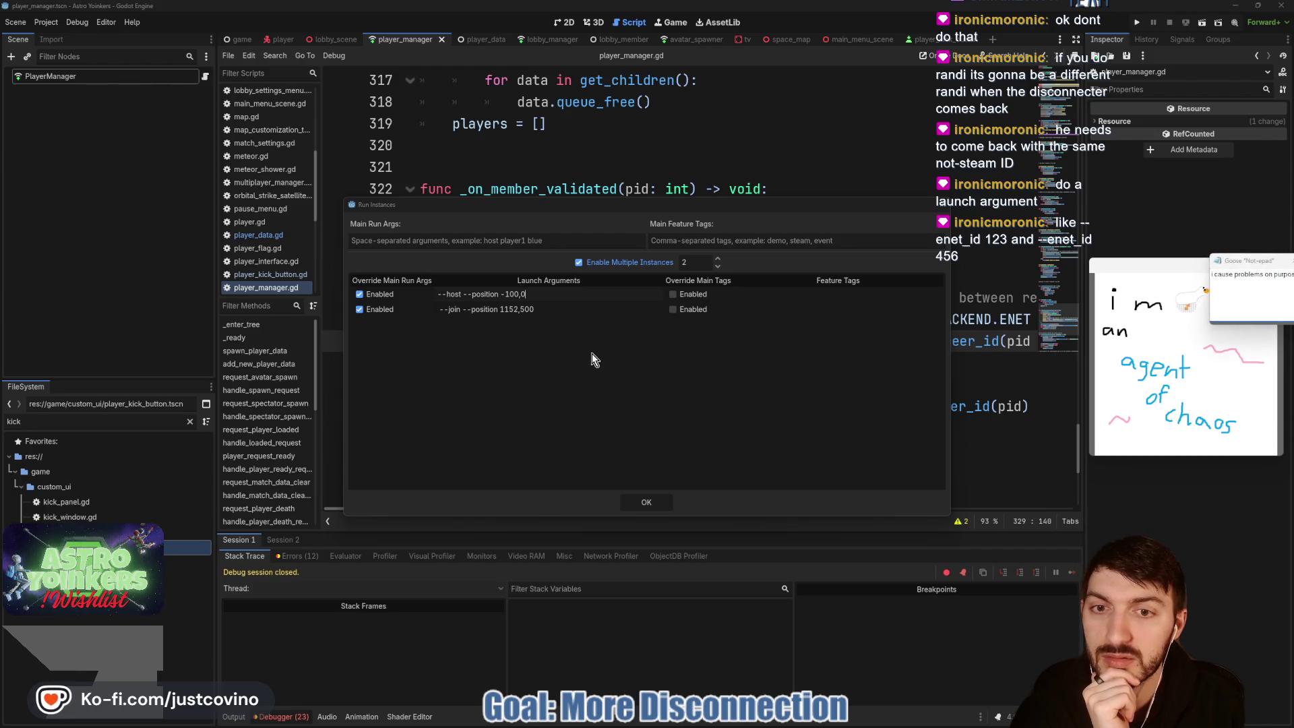
# Append --enet_id 123 to the host instance's arguments and --enet_id 456 to the joining instance's
pyautogui.write('--')
pyautogui.write('enet')
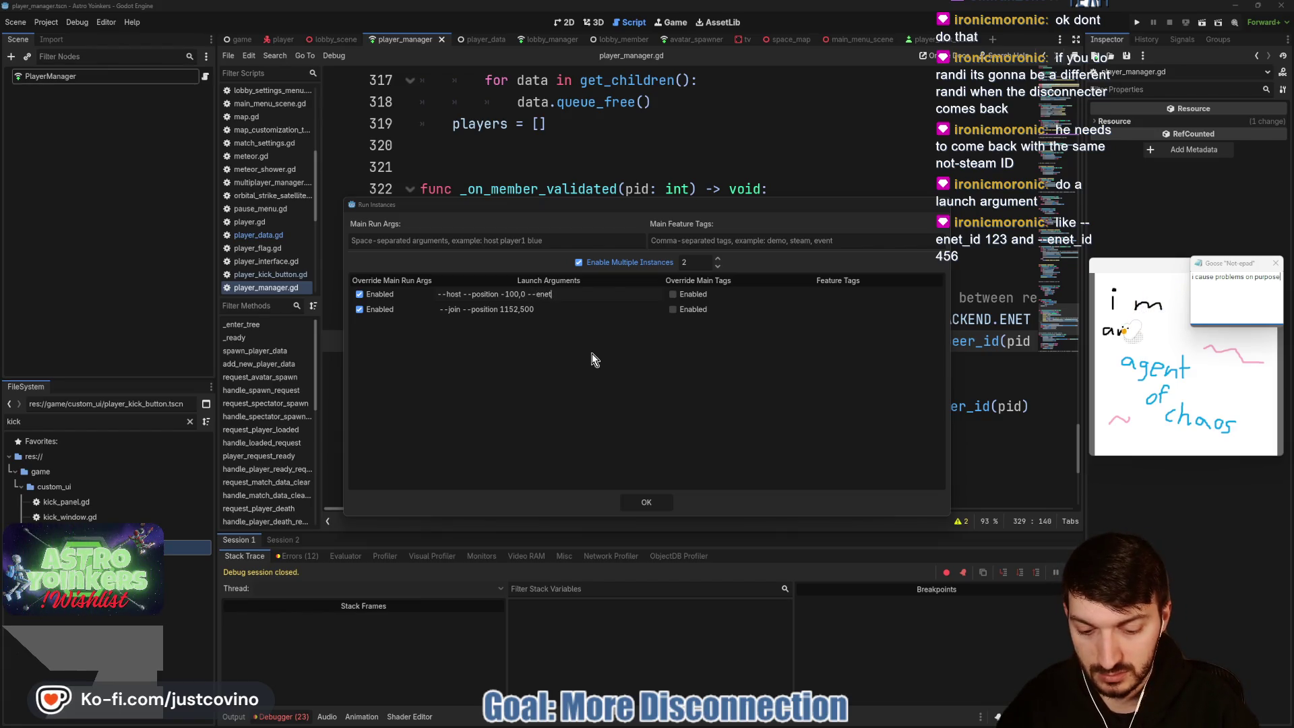
pyautogui.write(')_id')
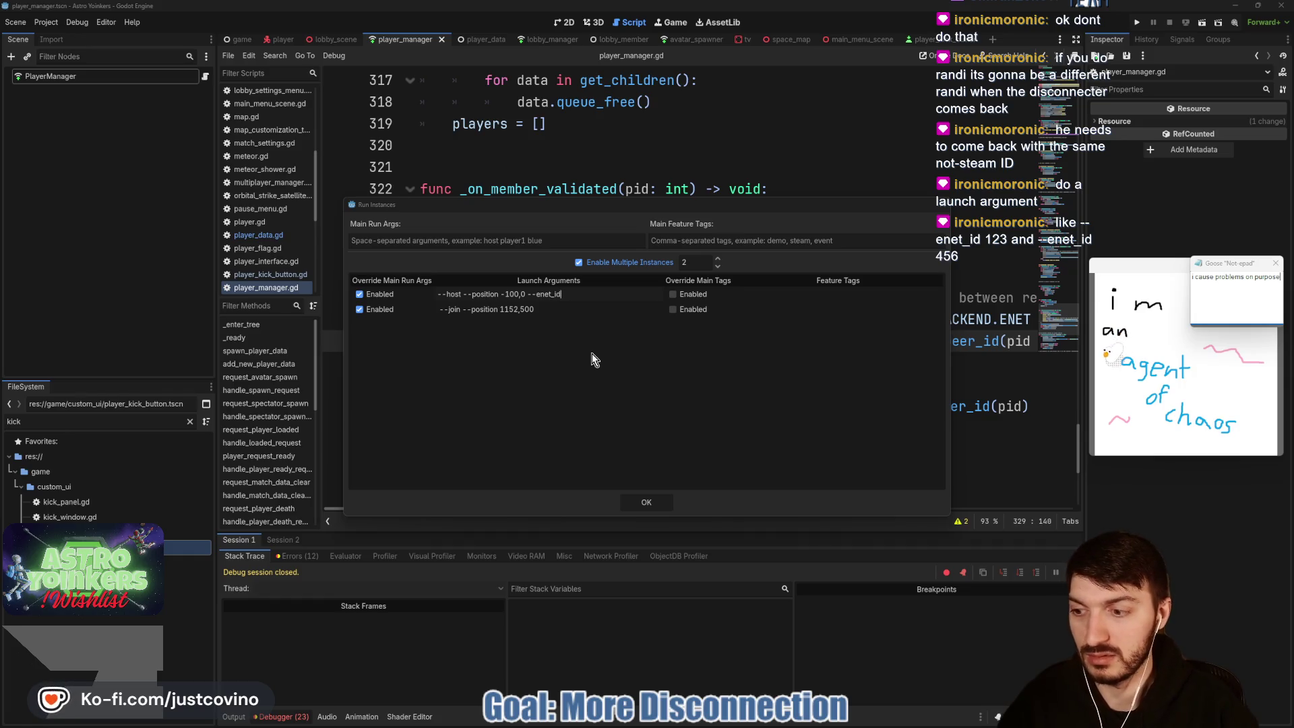
pyautogui.write(' 123')
pyautogui.press('Return')
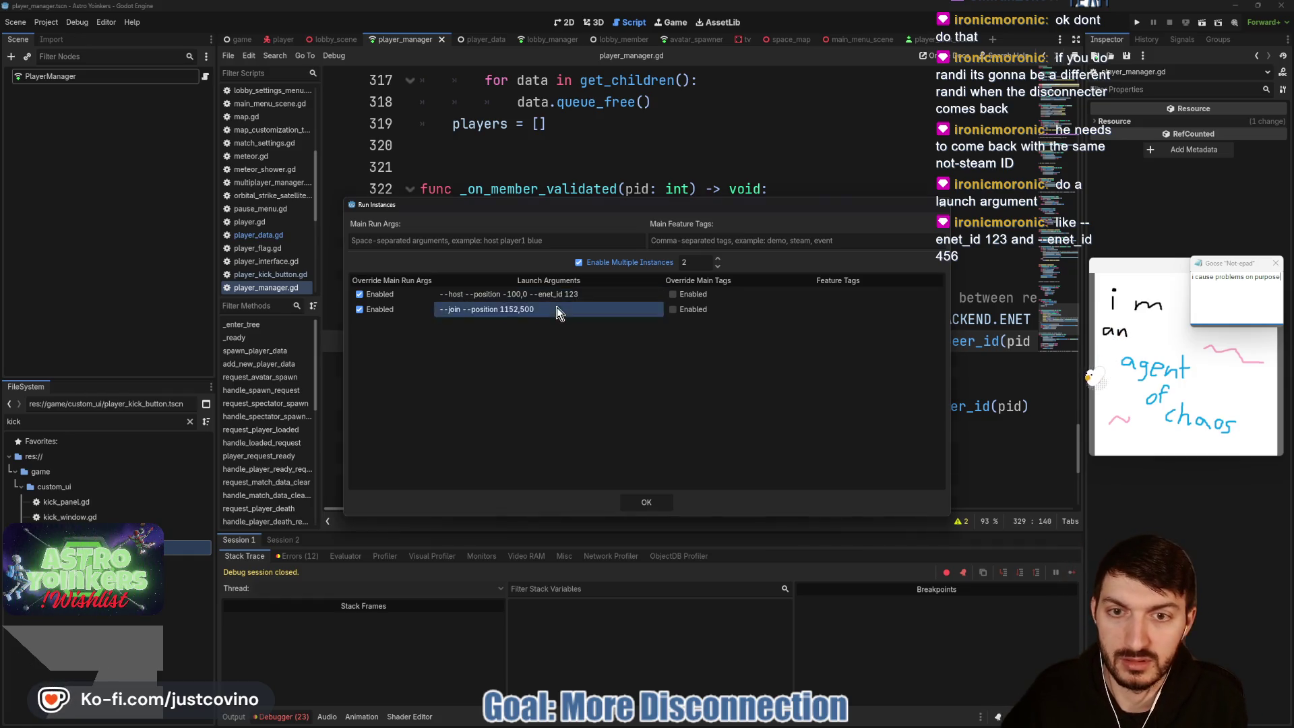
pyautogui.click(557, 309)
pyautogui.write('--')
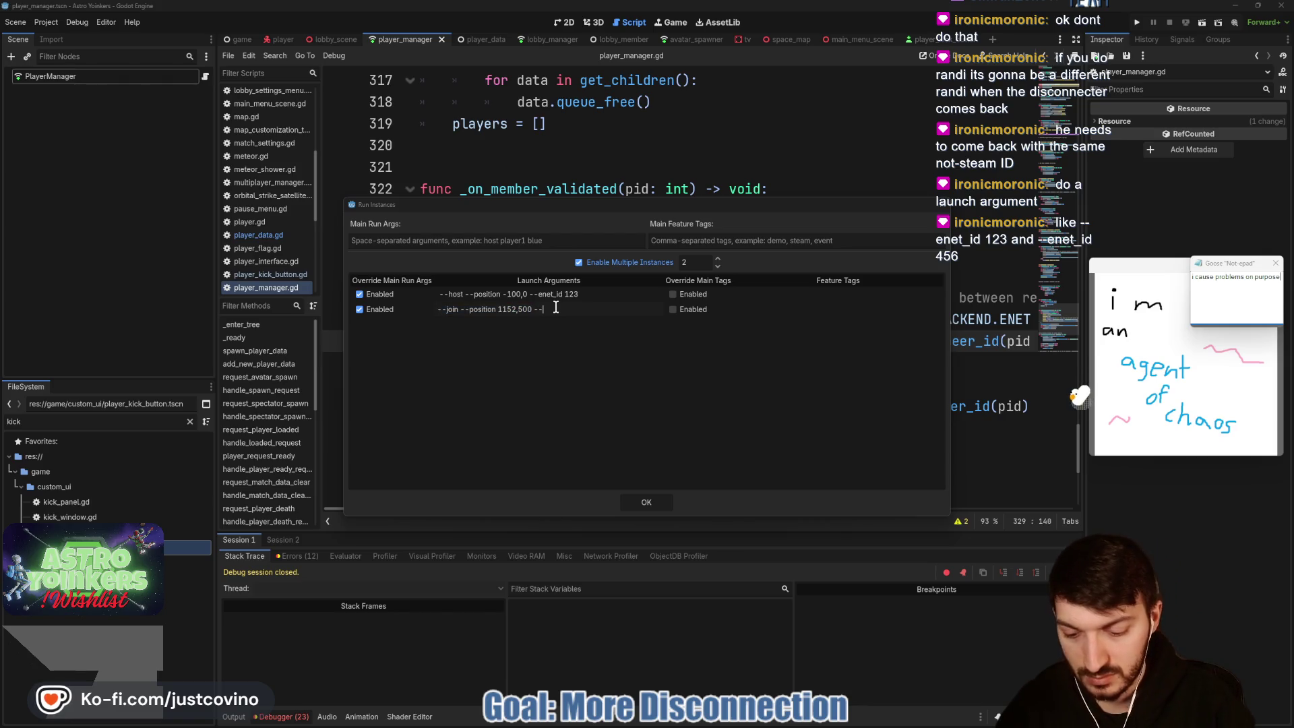
pyautogui.write('enet_id 456')
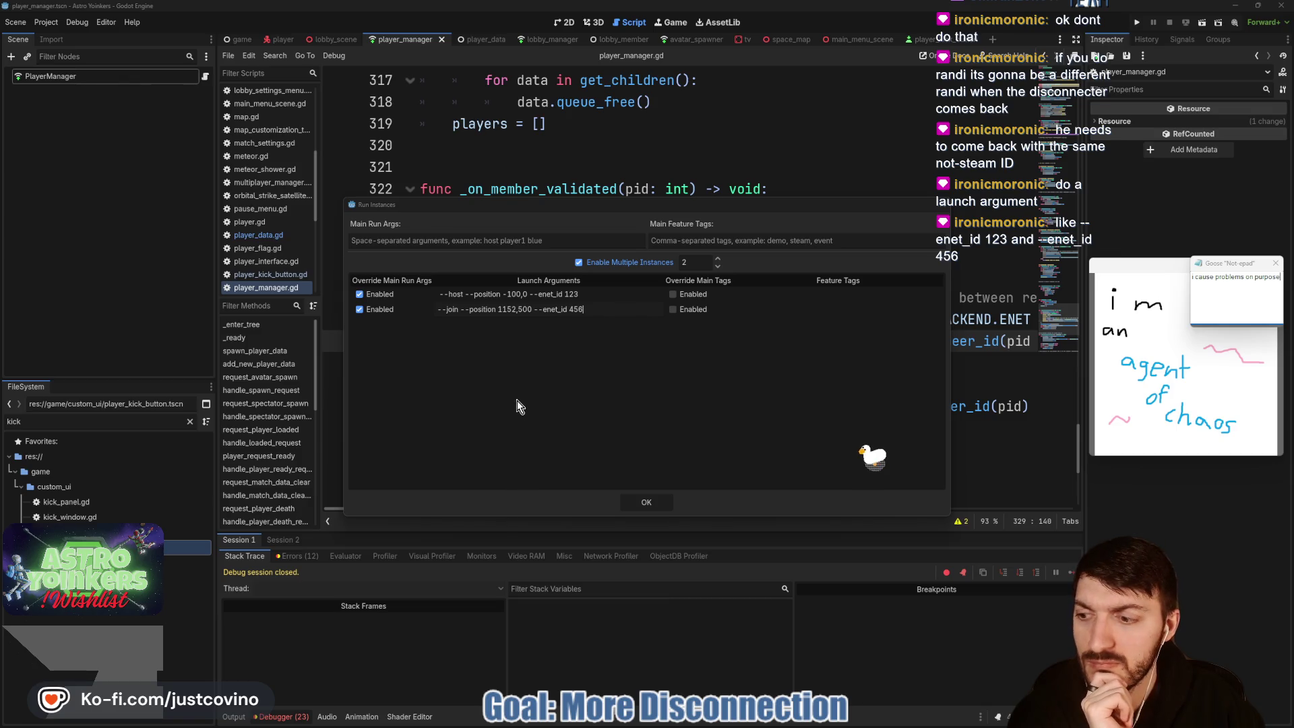
pyautogui.click(648, 506)
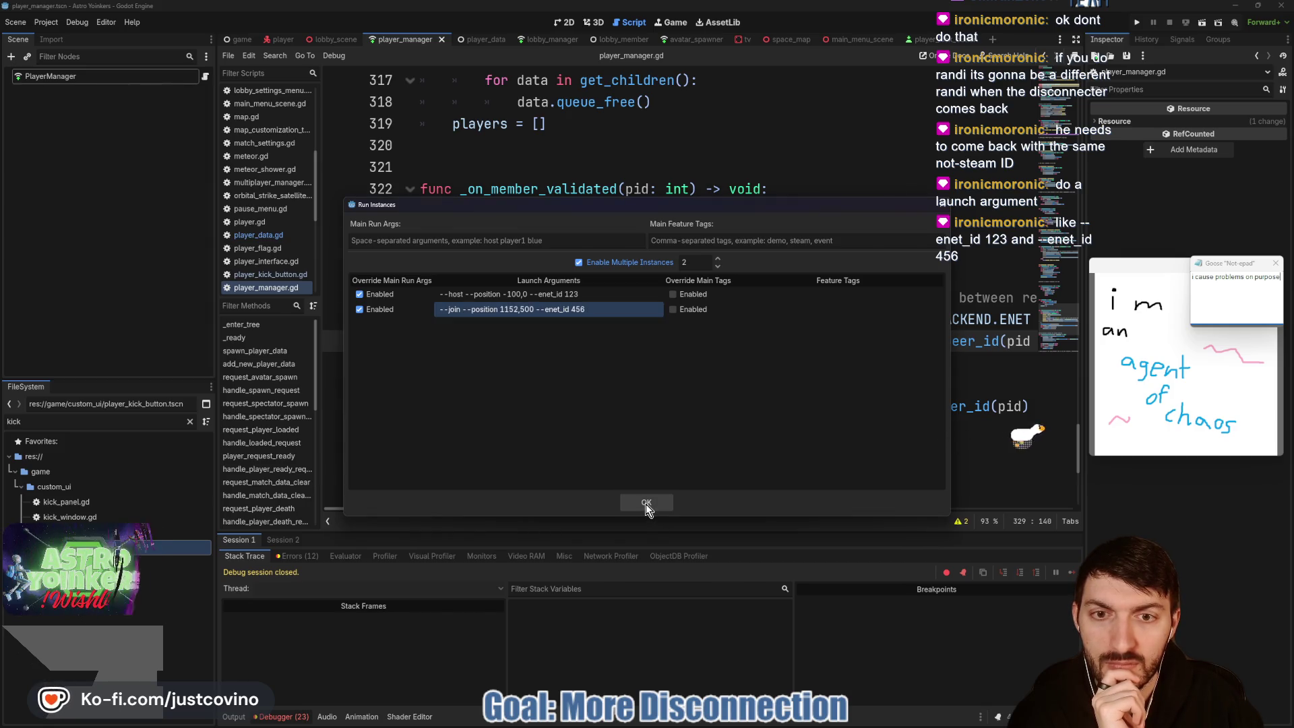
pyautogui.click(646, 504)
# Select the randi() fallback on line 329, then switch to lobby_manager.gd
pyautogui.hscroll(3, 899, 365)
pyautogui.hscroll(10, 899, 365)
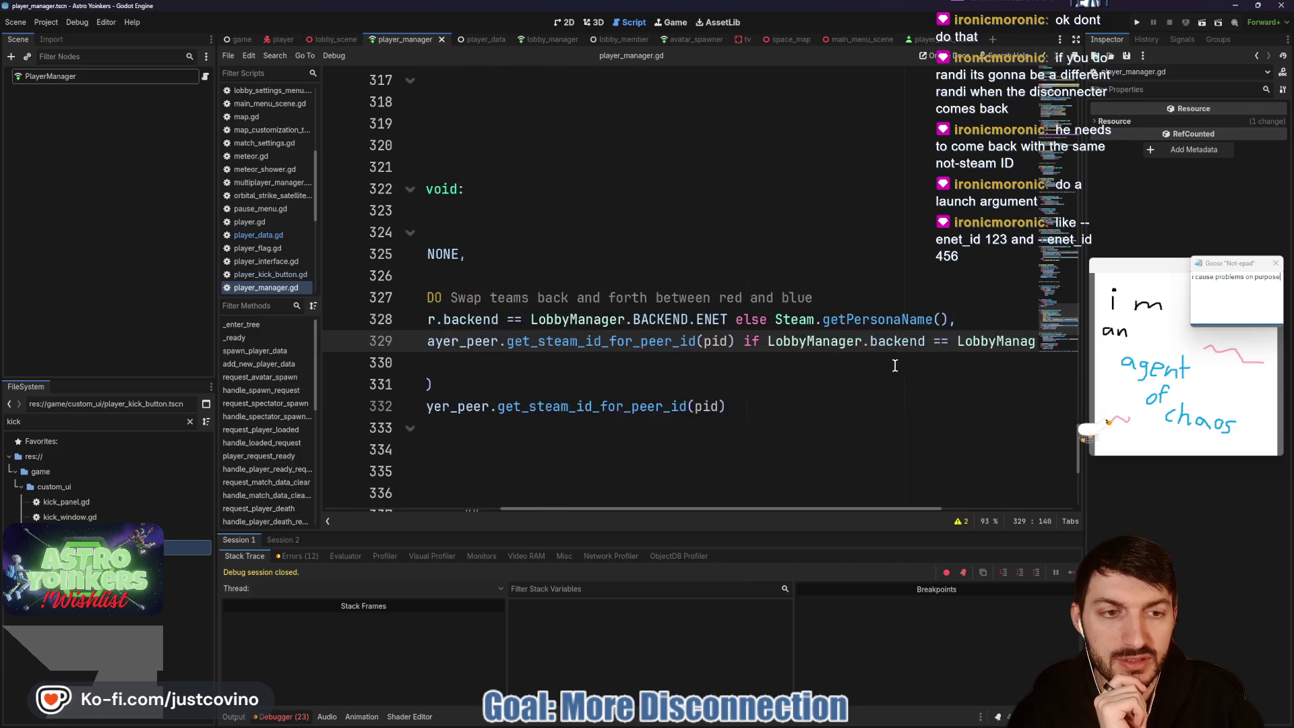
pyautogui.hotkey('shift', 'End')
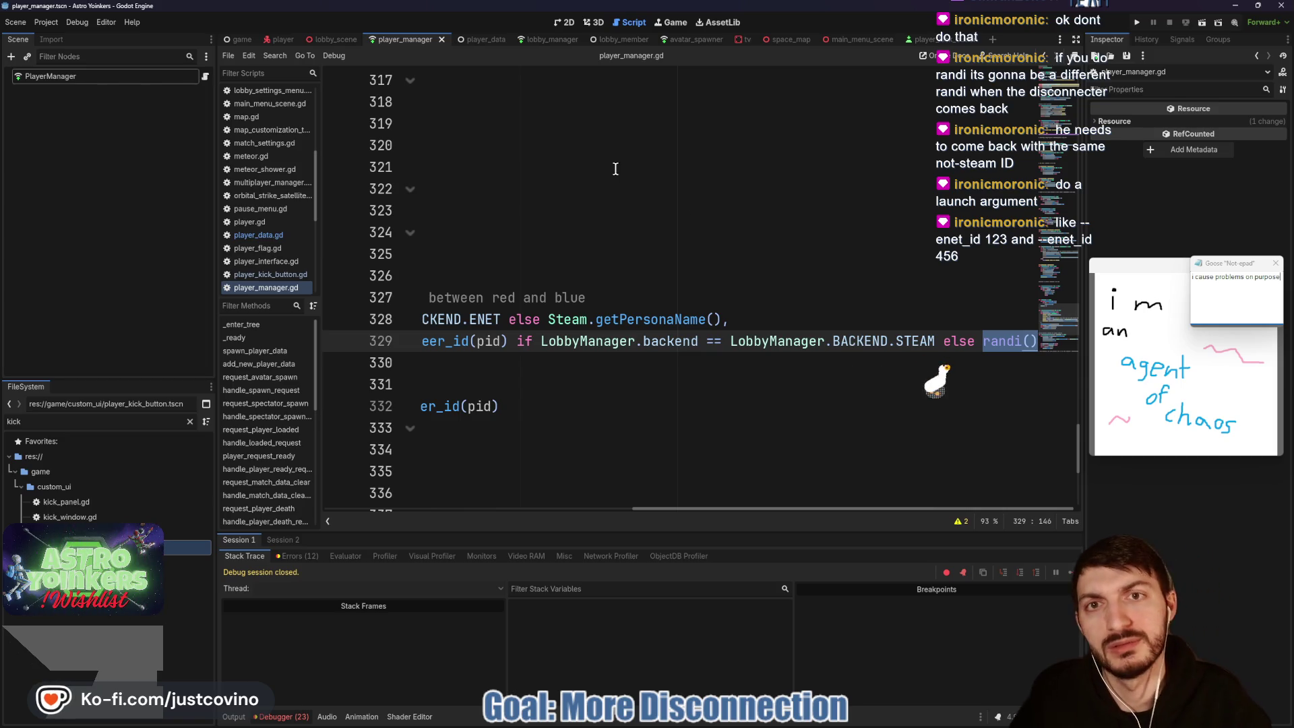
pyautogui.click(541, 41)
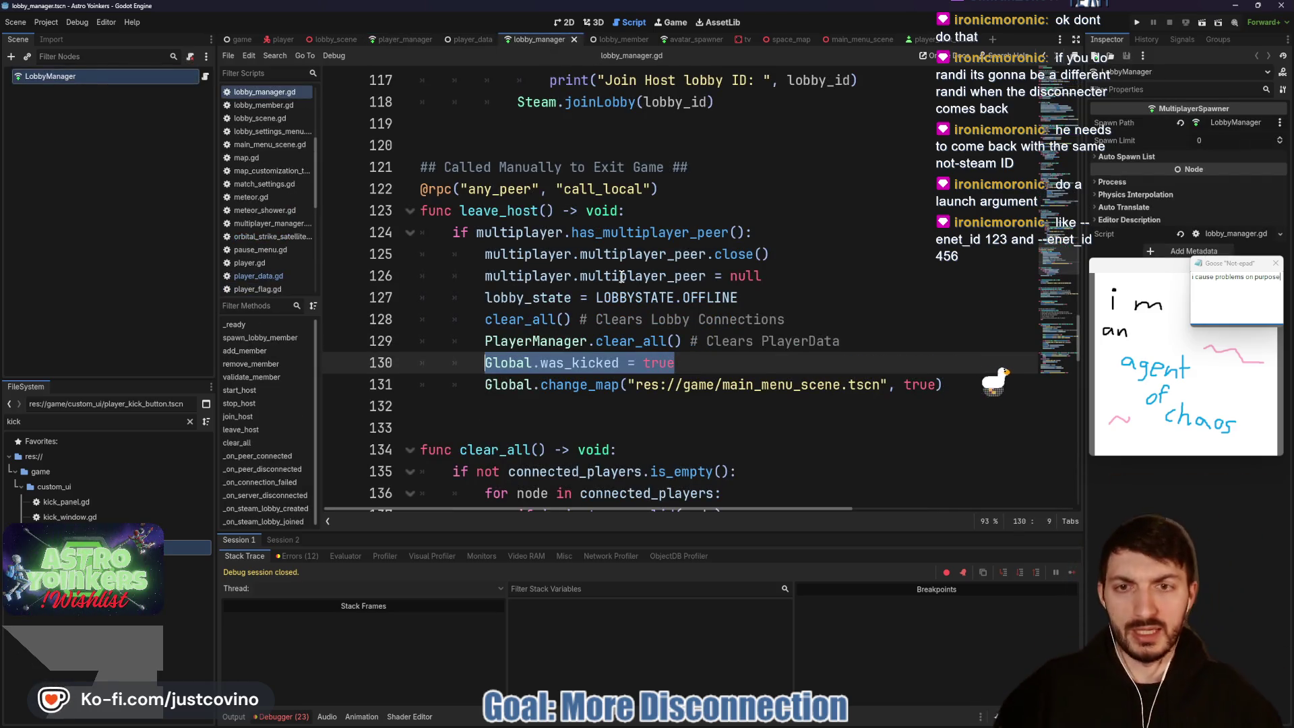
# Collapse the bottom Output panel to enlarge the code area
pyautogui.scroll(10, 618, 290)
pyautogui.scroll(5, 617, 303)
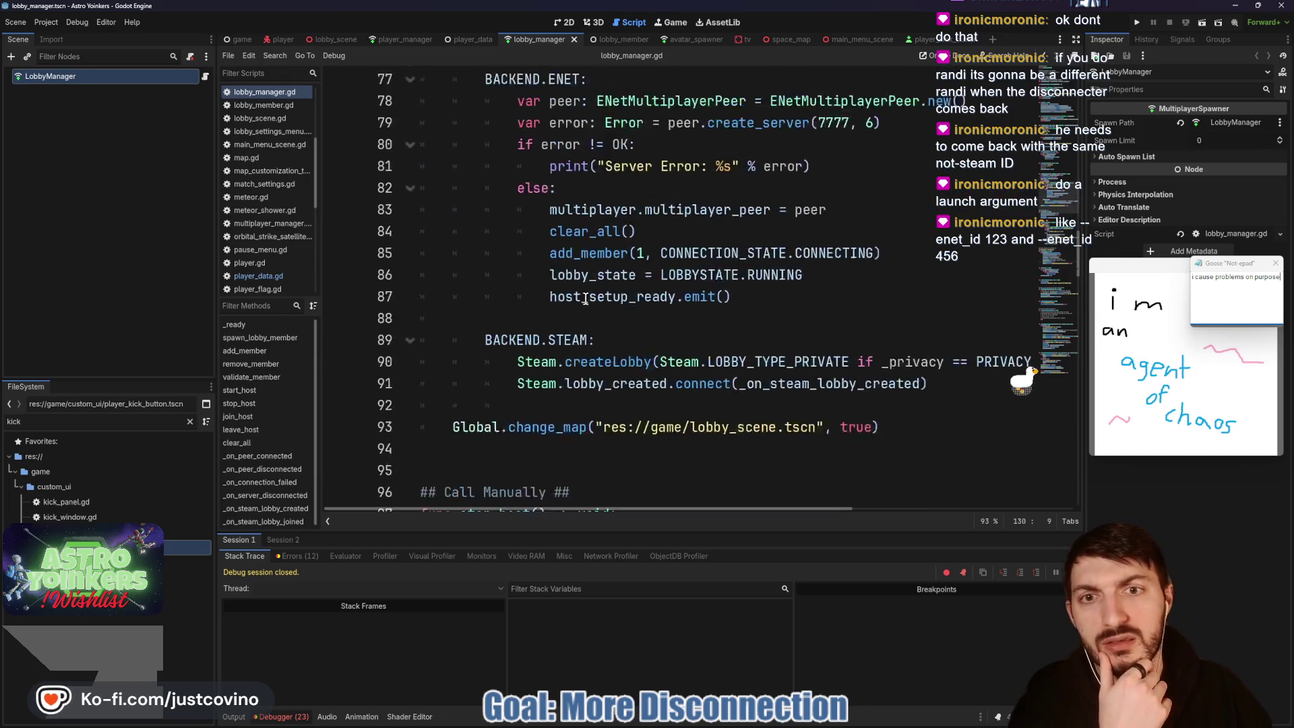
pyautogui.click(242, 717)
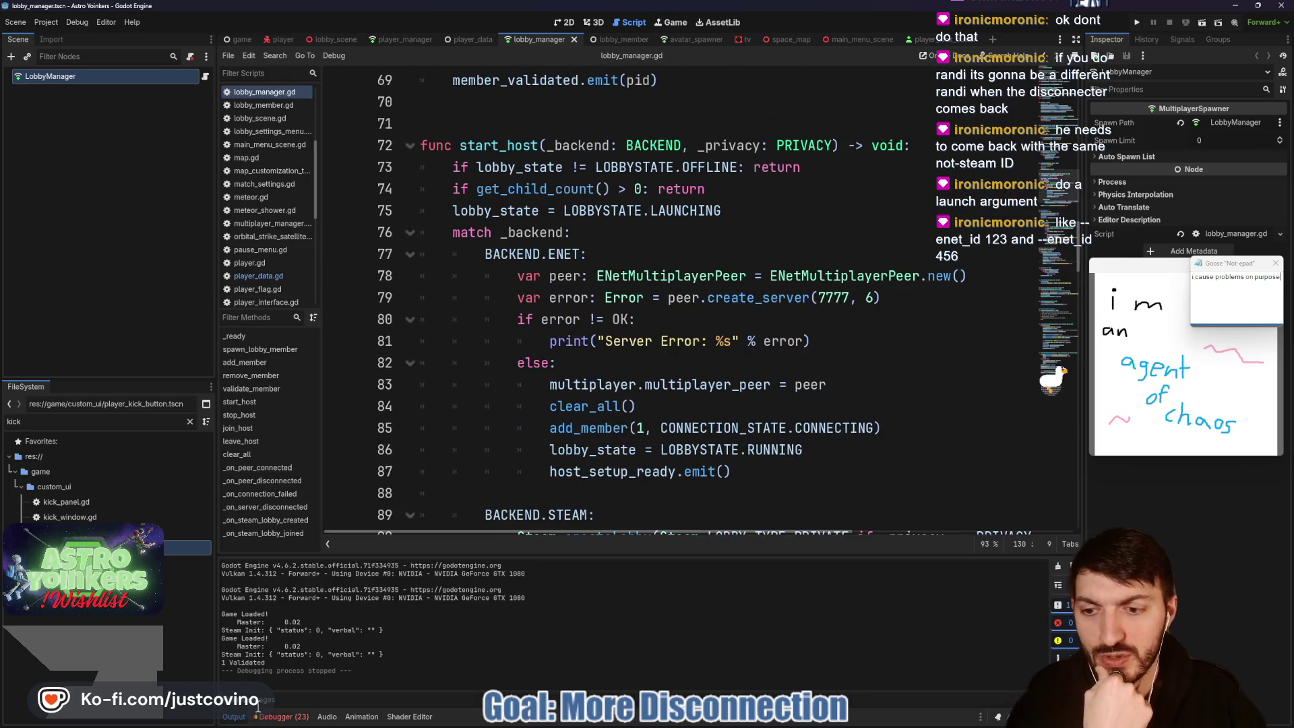
pyautogui.click(234, 718)
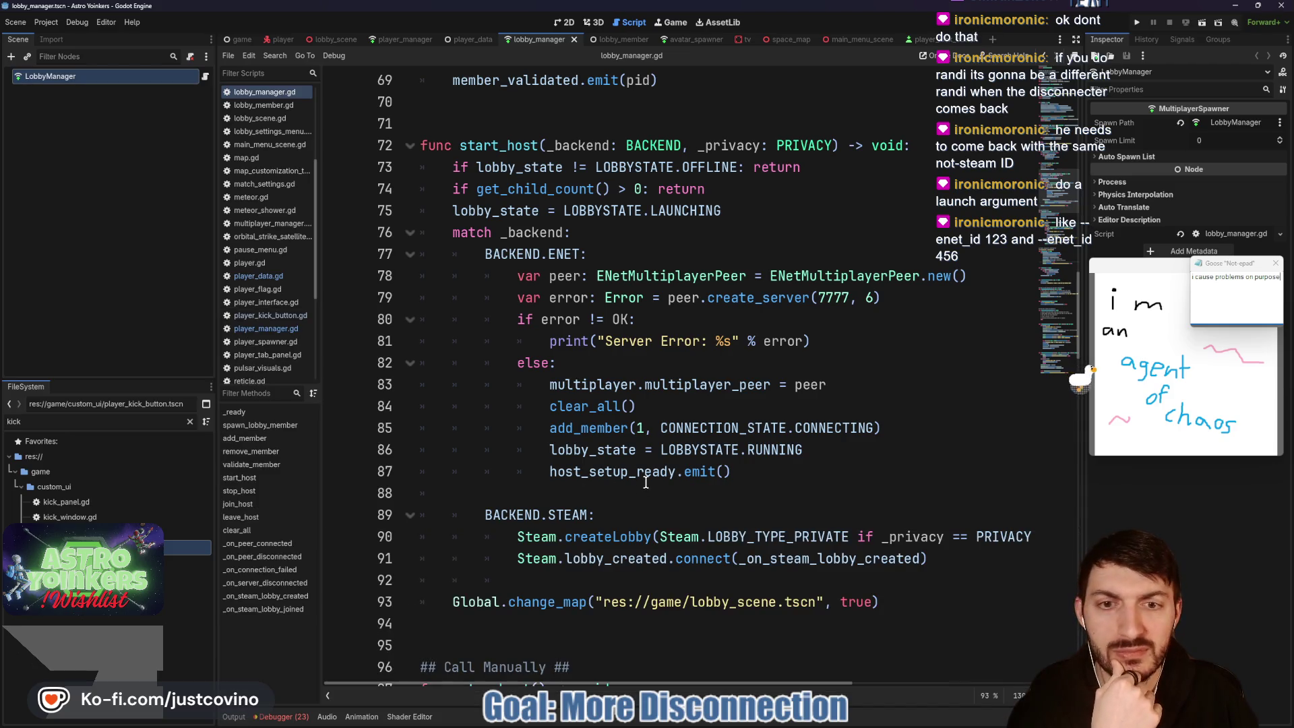
# Jump from start_host to the add_member function definition in lobby_manager.gd
pyautogui.scroll(4, 614, 416)
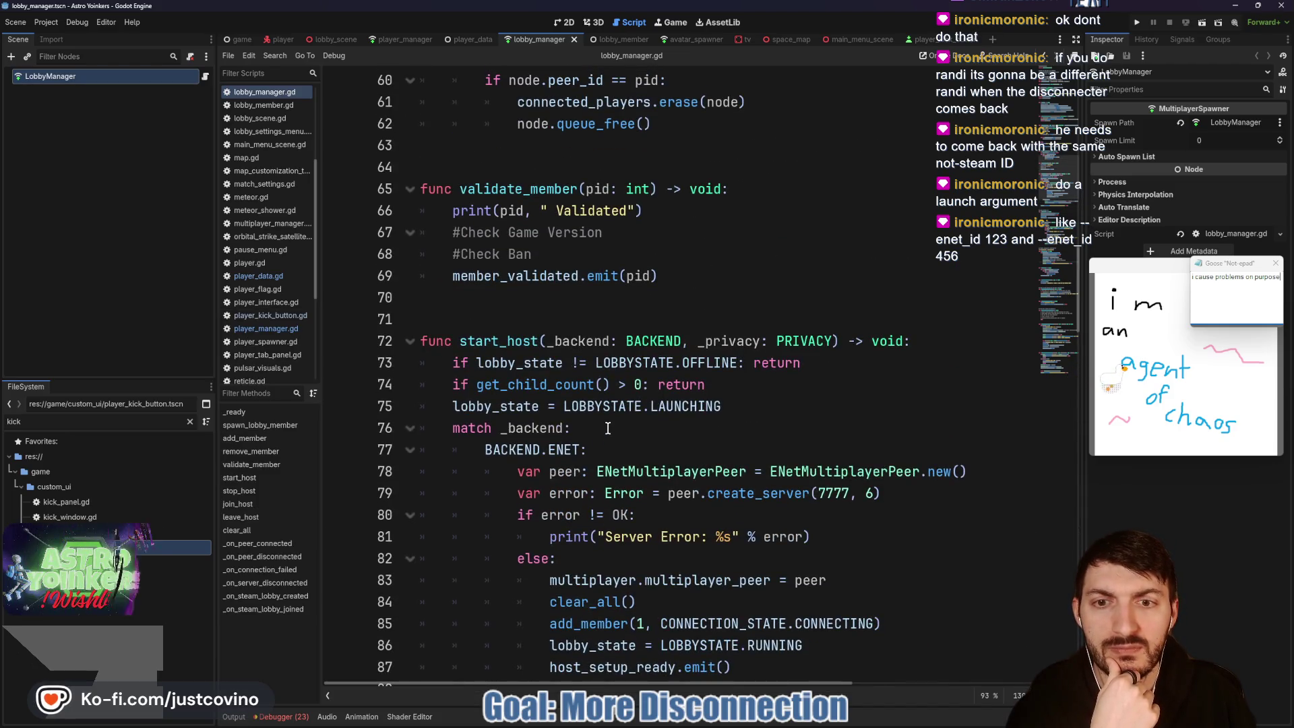
pyautogui.scroll(1, 610, 421)
pyautogui.scroll(-5, 605, 429)
pyautogui.scroll(-3, 606, 429)
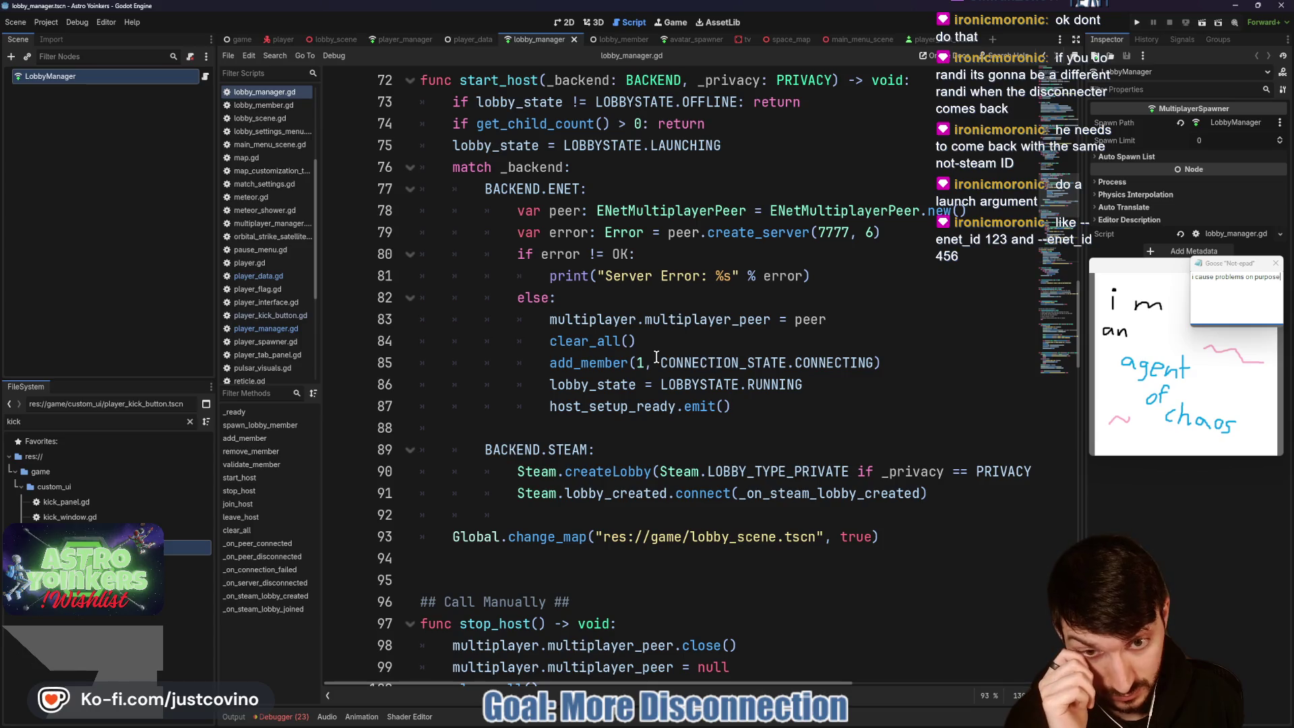
pyautogui.keyDown('ctrl'); pyautogui.click(593, 364); pyautogui.keyUp('ctrl')
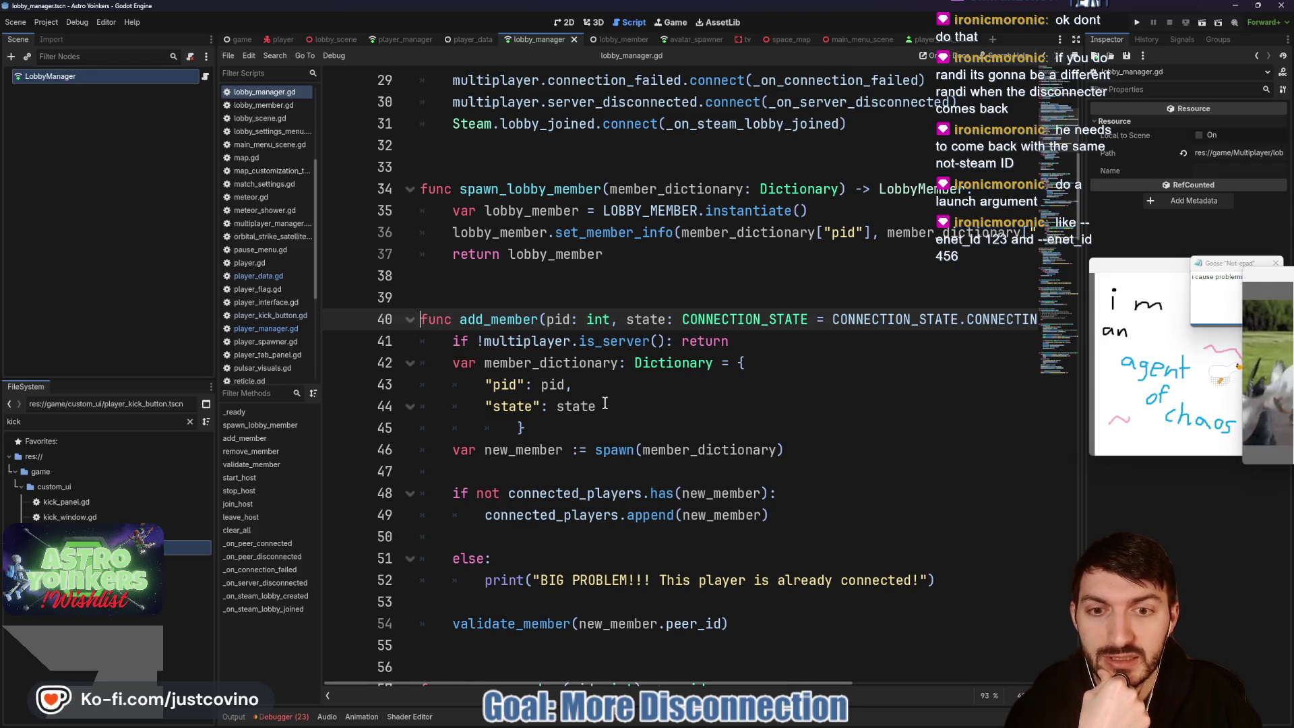
pyautogui.scroll(-1, 605, 403)
pyautogui.scroll(-1, 605, 403)
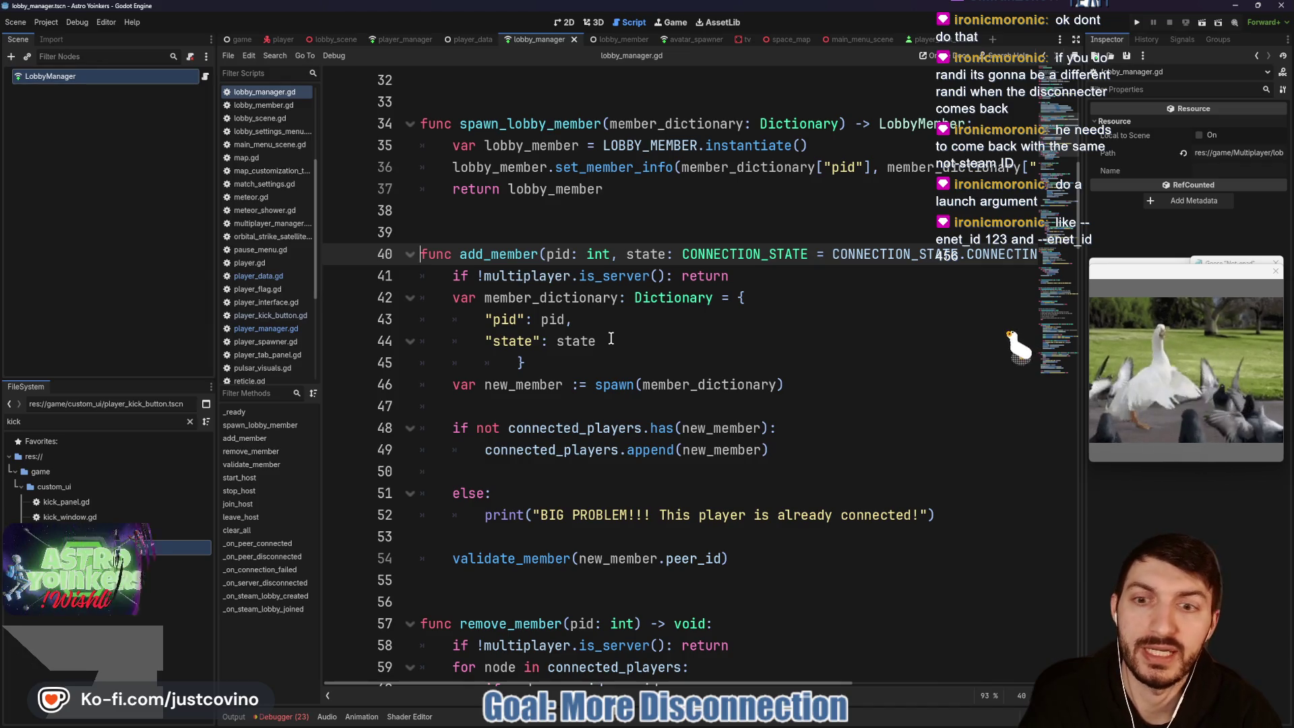
pyautogui.press('Escape')
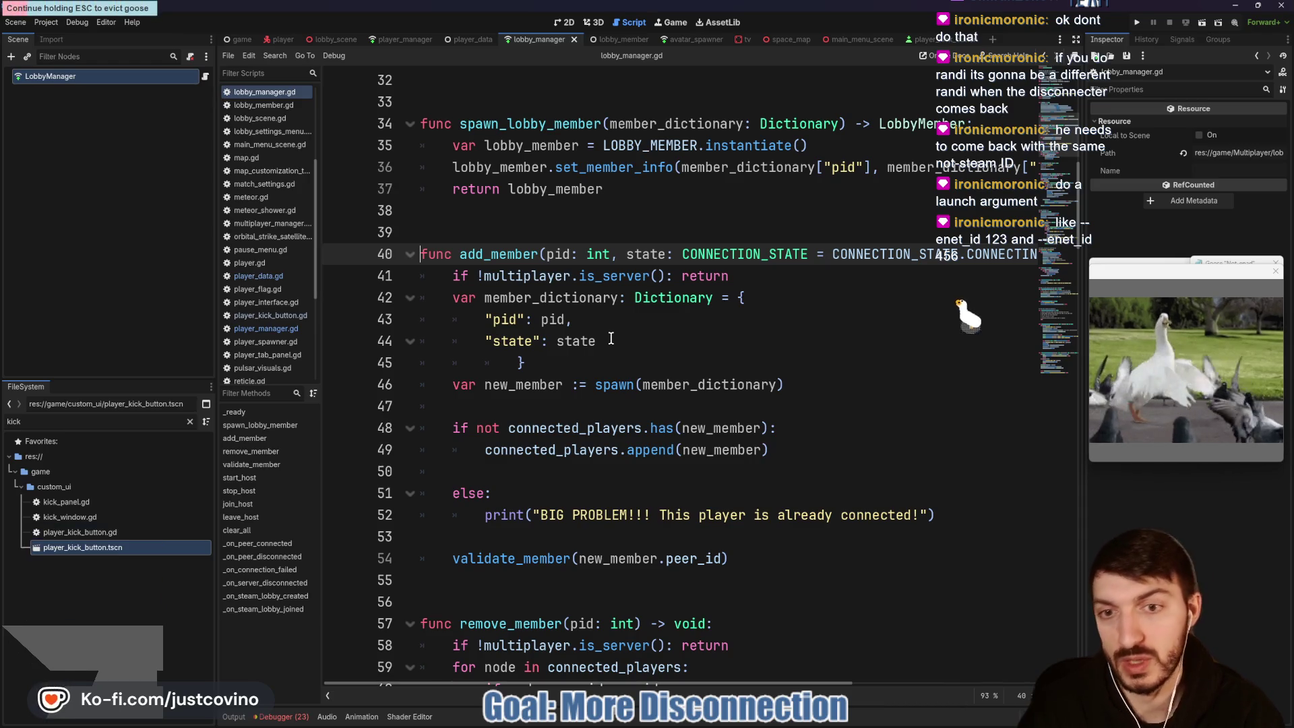